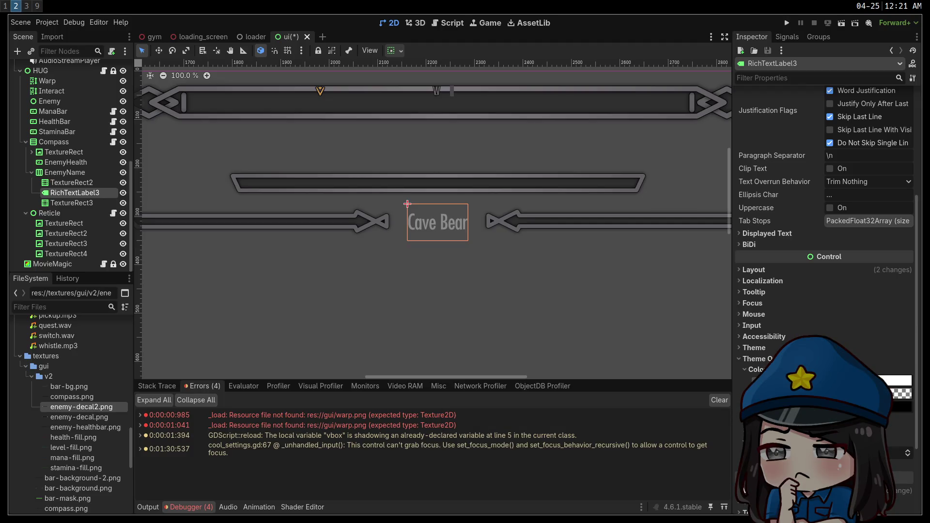
# Make the Cave Bear label's font shadow colour nearly opaque black.
pyautogui.click(902, 381)
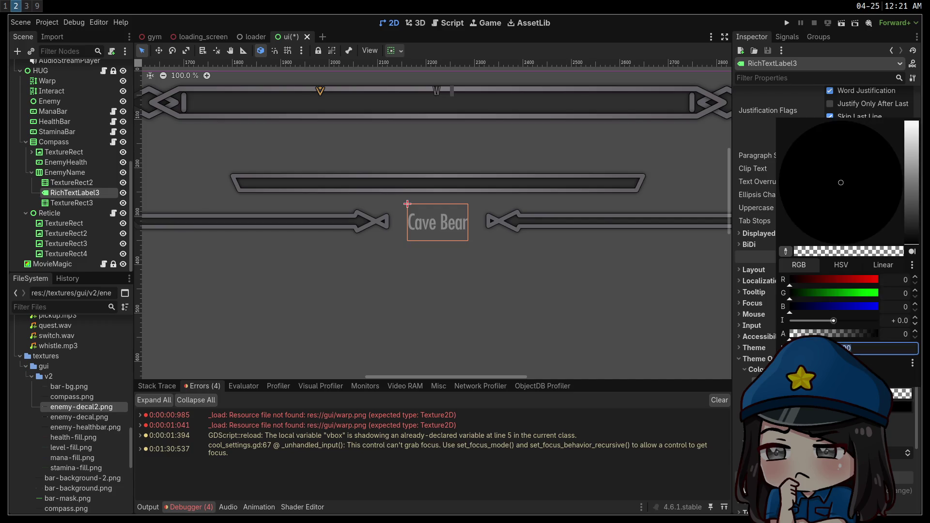
pyautogui.moveTo(849, 337); pyautogui.dragTo(874, 341)
pyautogui.press('Escape')
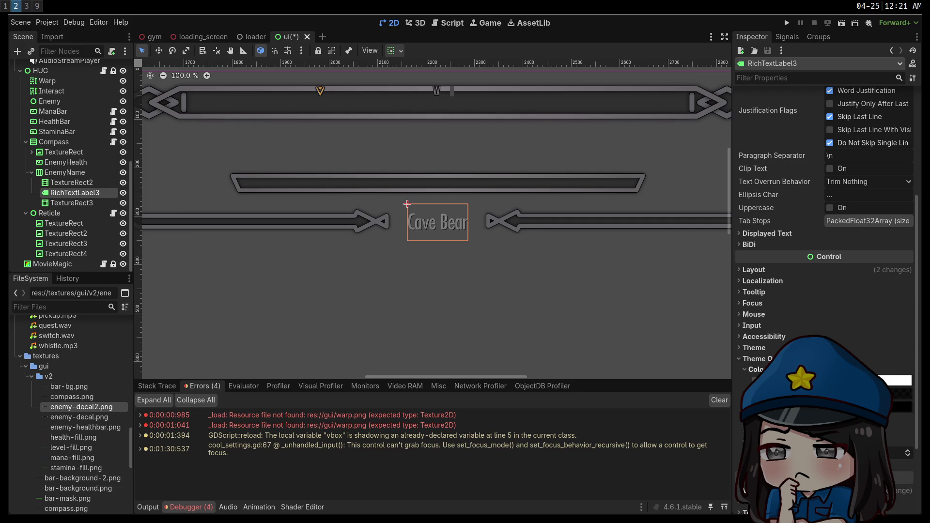
# Adjust the Cave Bear label's shadow constant values.
pyautogui.scroll(-2, 824, 194)
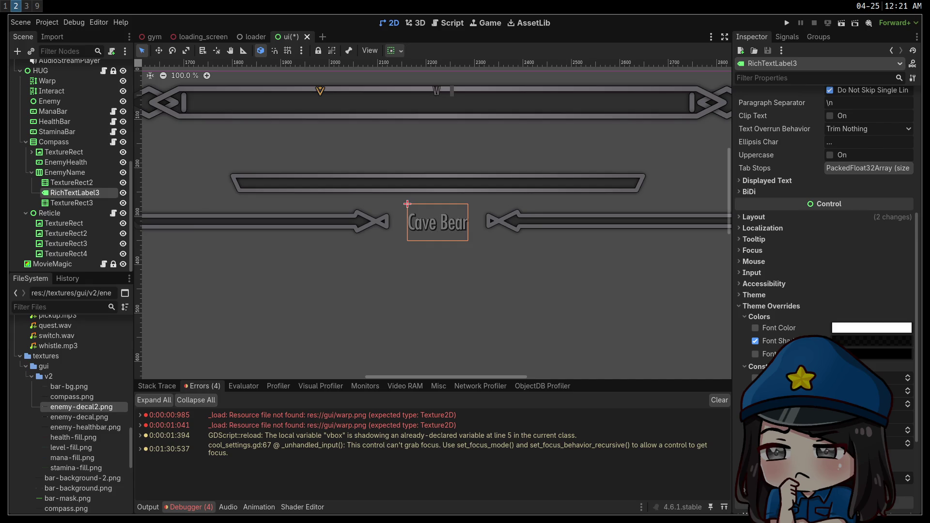
pyautogui.click(908, 403)
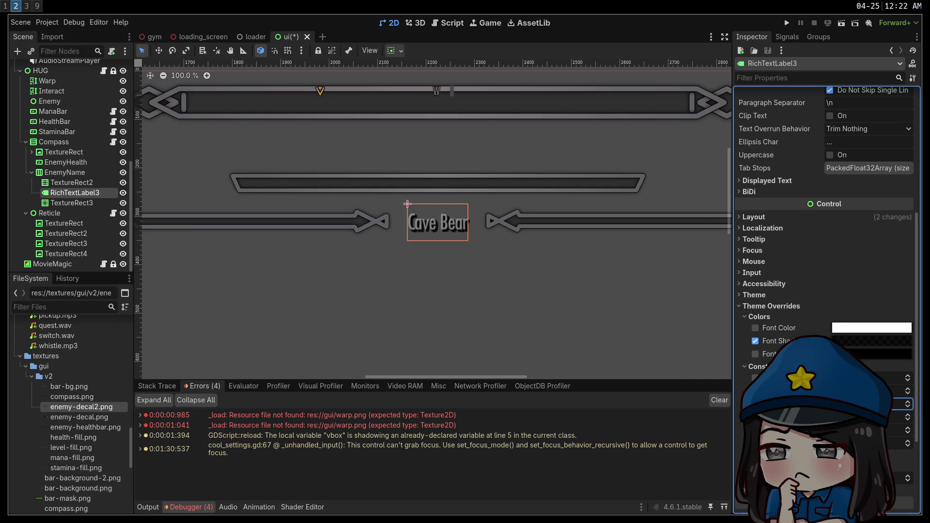
pyautogui.press('Tab')
pyautogui.press('Tab')
pyautogui.press('Tab')
pyautogui.press('Return')
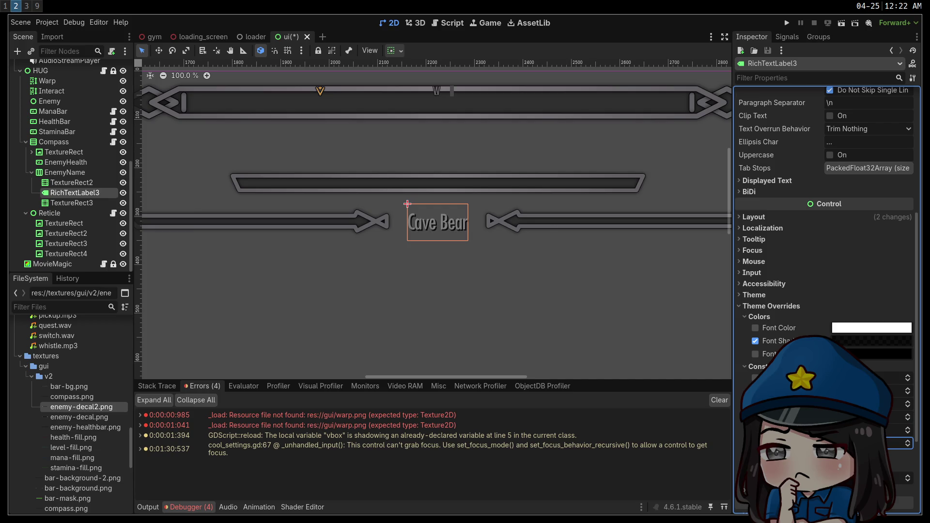
pyautogui.click(580, 303)
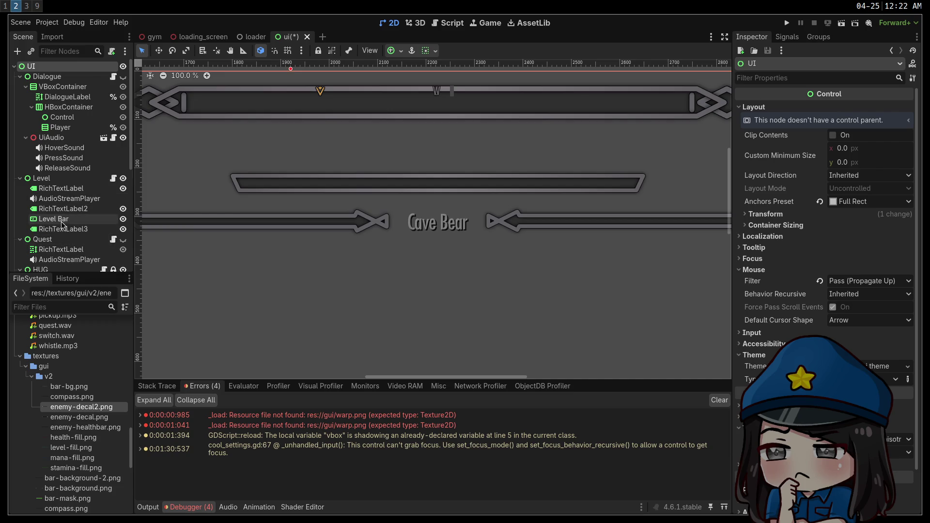
# Delete the Enemy node from the Scene tree.
pyautogui.scroll(-5, 65, 226)
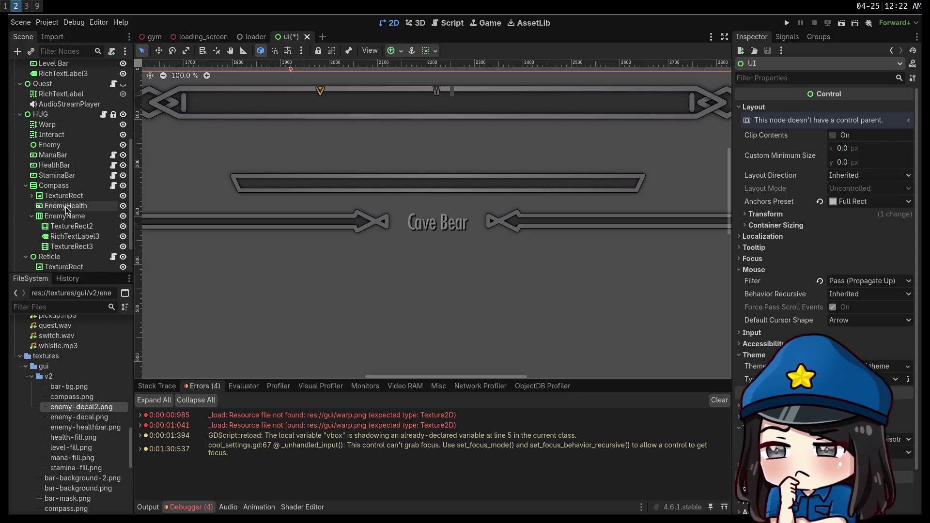
pyautogui.click(59, 145)
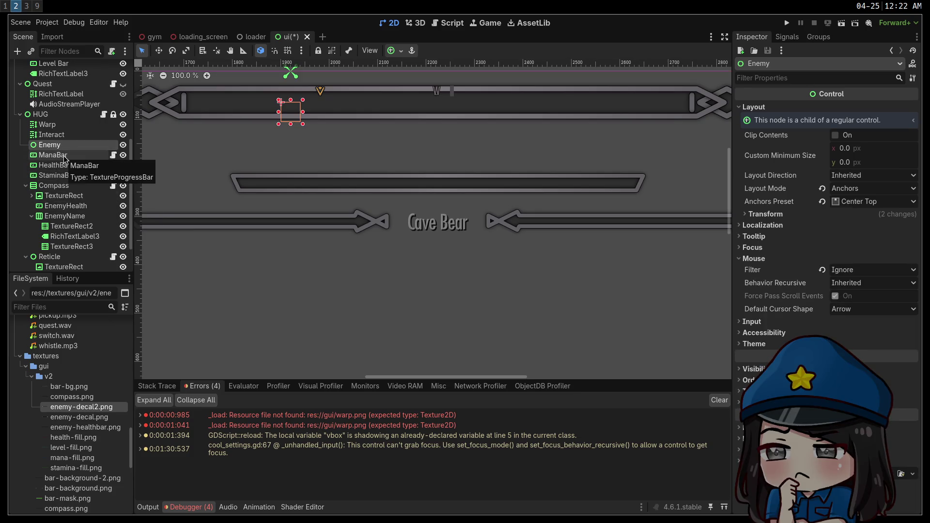
pyautogui.press('Delete')
pyautogui.press('Return')
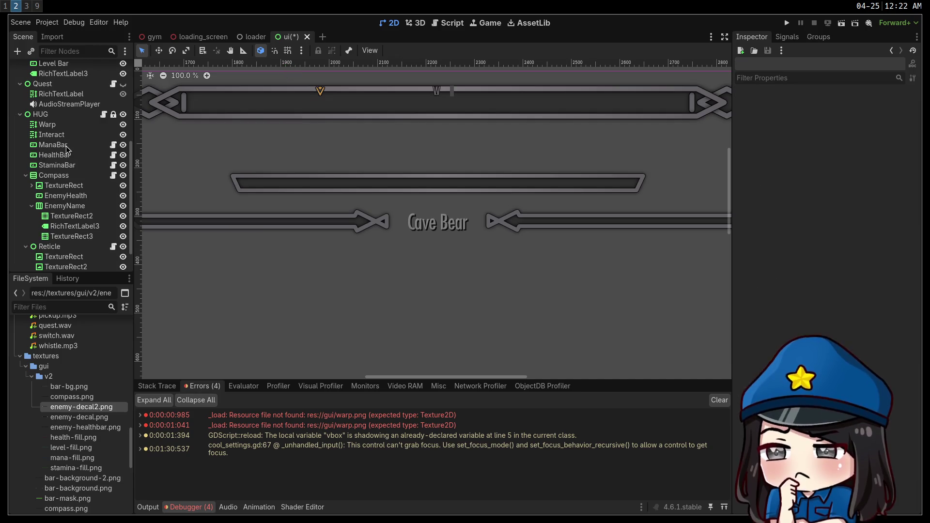
# Rename the Cave Bear text node RichTextLabel3 to 'EnemyLabel'.
pyautogui.click(75, 227)
pyautogui.click(76, 228)
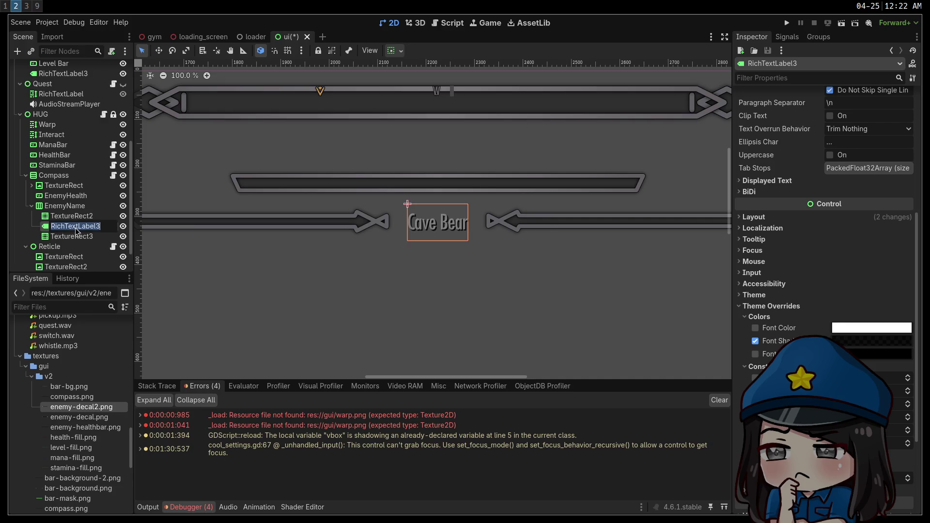
pyautogui.write('EnemyL')
pyautogui.write('abel')
pyautogui.press('Return')
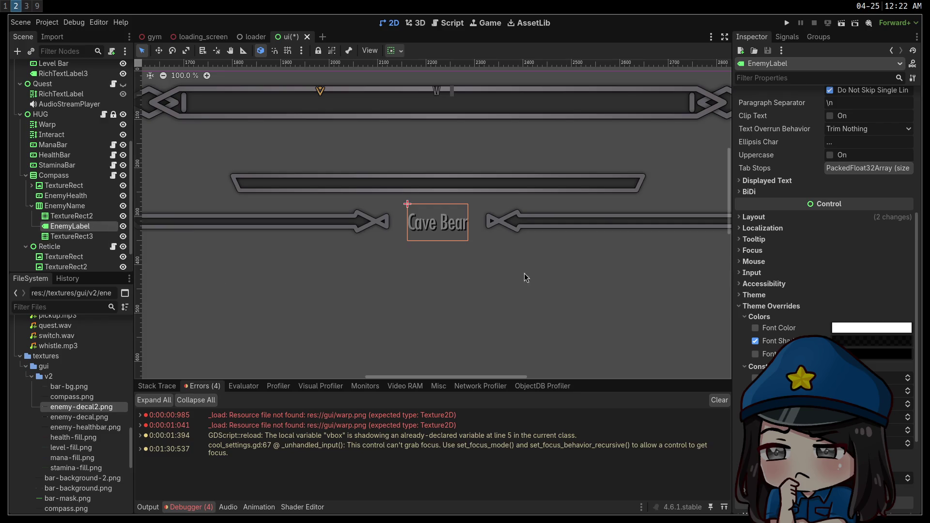
pyautogui.scroll(2, 799, 251)
pyautogui.scroll(6, 799, 251)
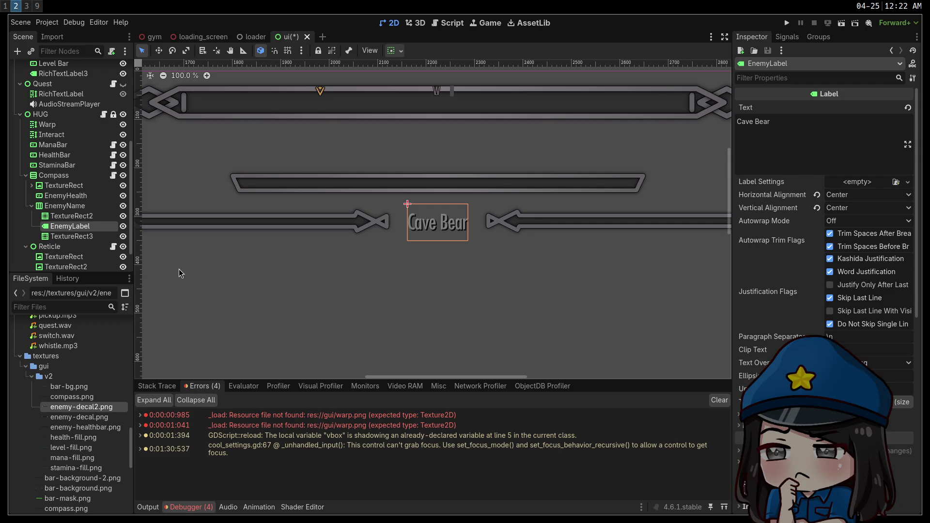
pyautogui.moveTo(778, 294)
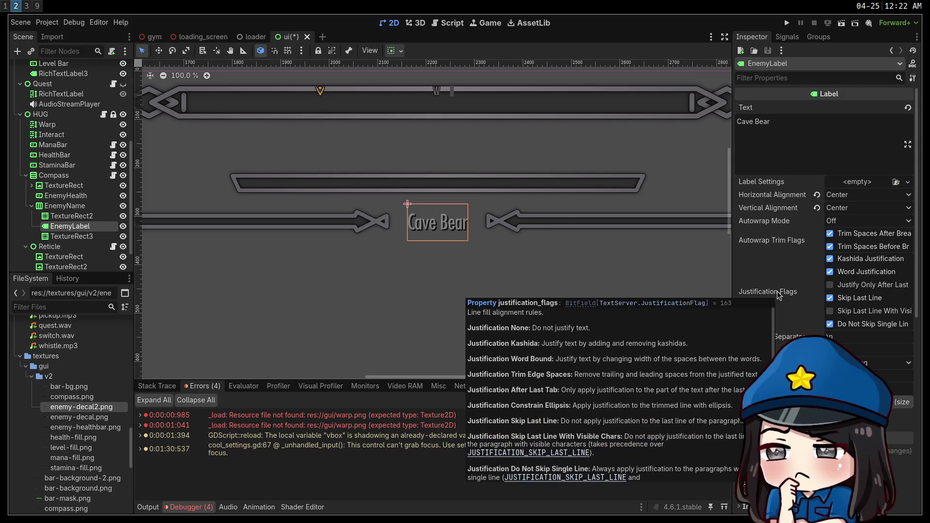
pyautogui.click(365, 293)
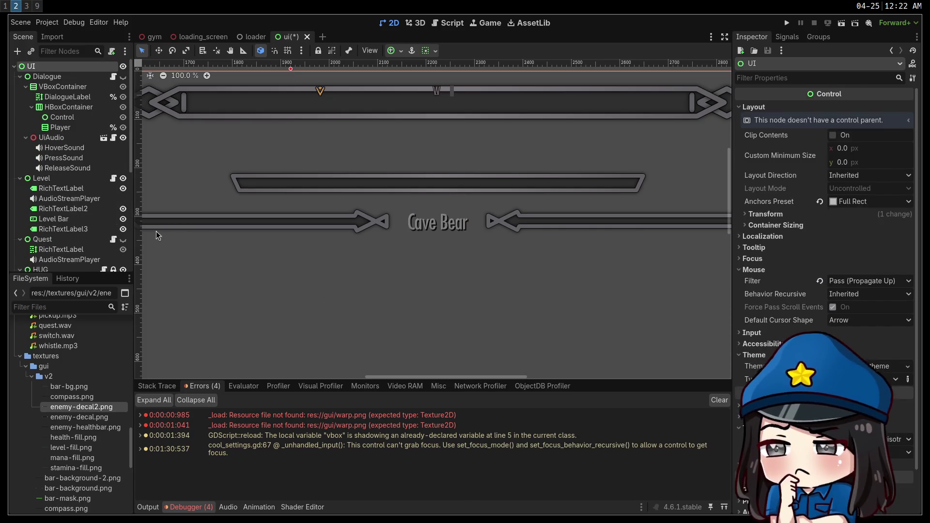
# Select the EnemyLabel node in the Scene tree.
pyautogui.click(63, 229)
pyautogui.click(68, 209)
pyautogui.click(66, 190)
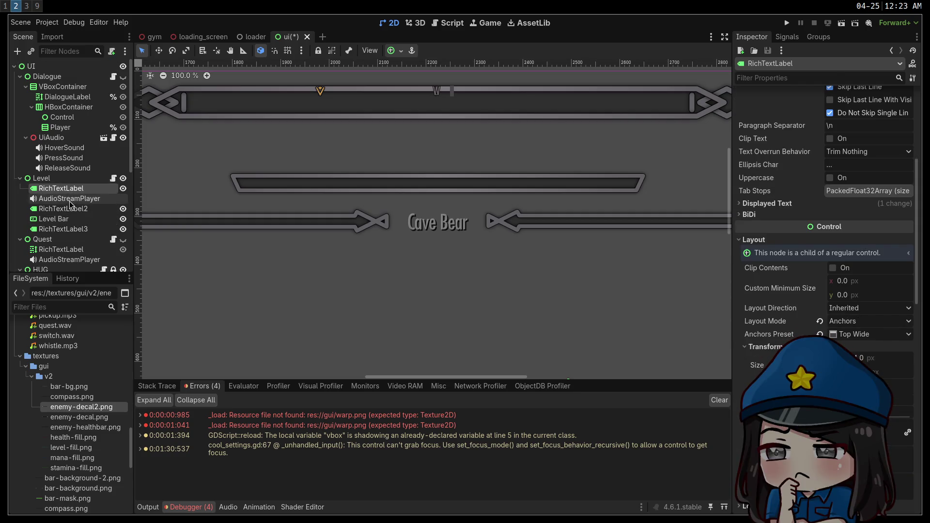
pyautogui.scroll(-6, 73, 218)
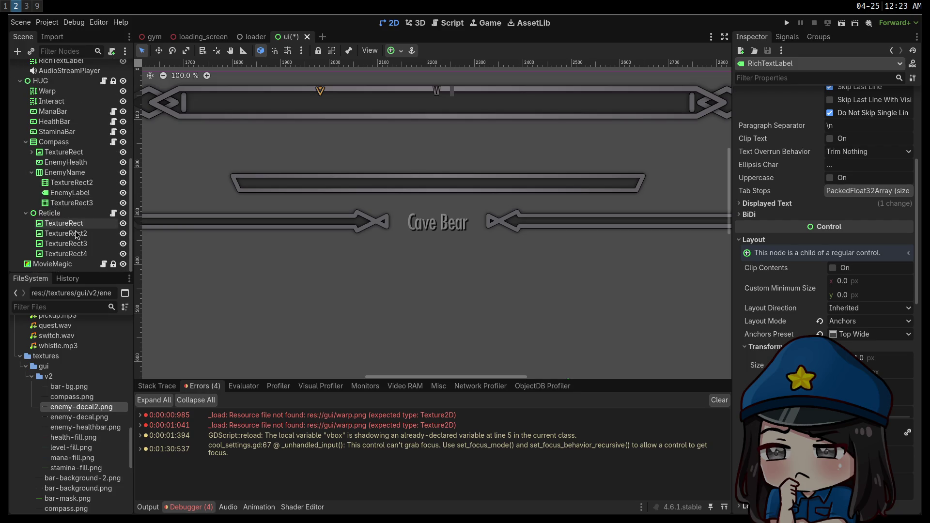
pyautogui.click(70, 193)
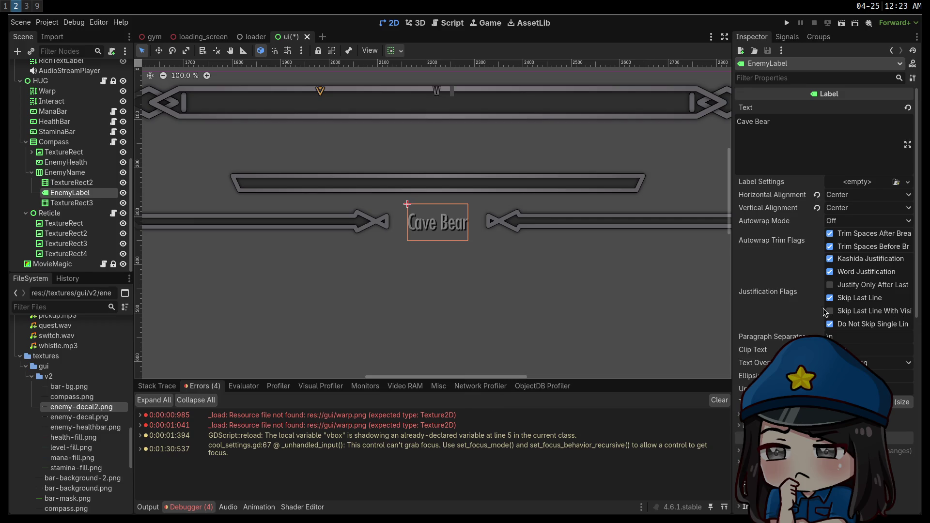
pyautogui.scroll(-5, 781, 278)
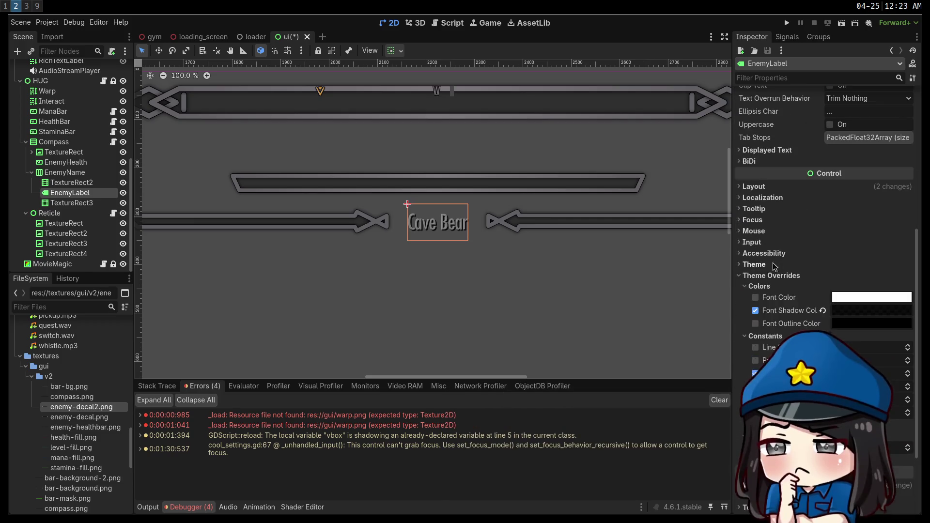
# Try and revert EnemyLabel's line and paragraph spacing overrides, then expand its font overrides.
pyautogui.click(751, 360)
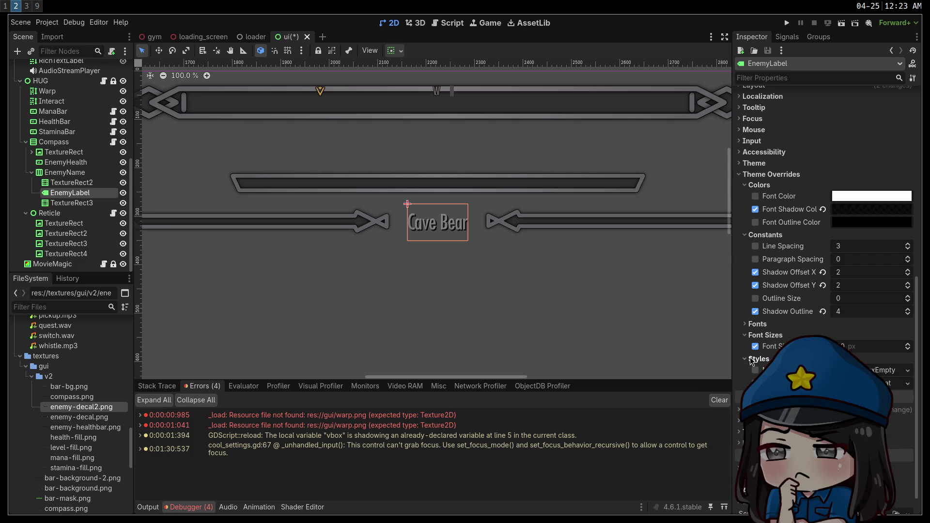
pyautogui.click(751, 359)
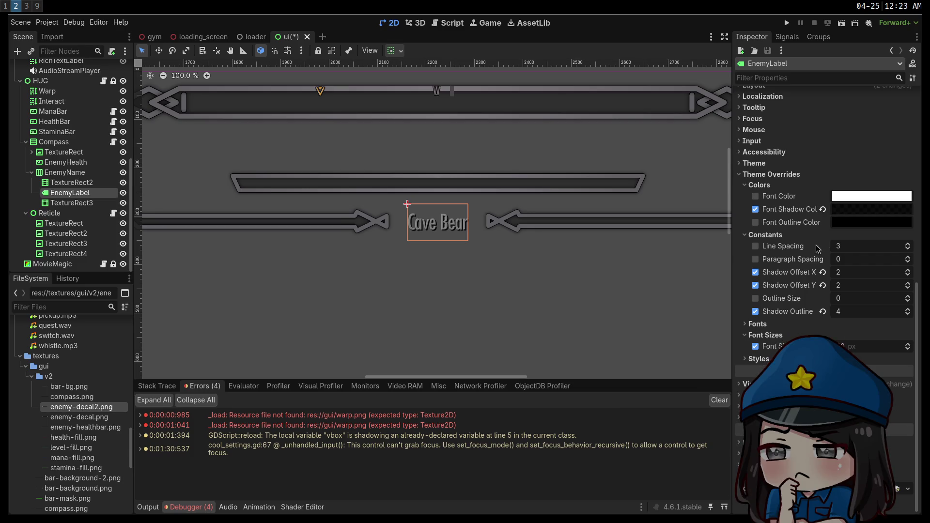
pyautogui.click(842, 247)
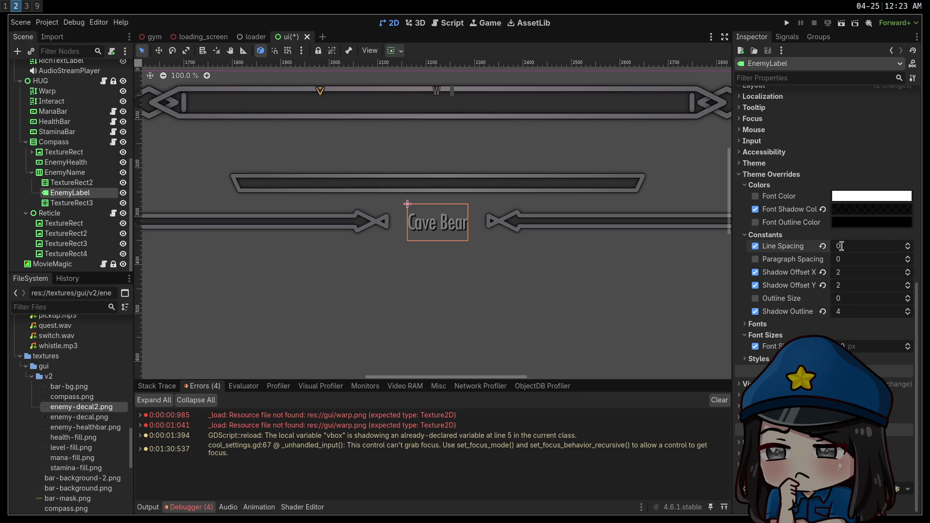
pyautogui.moveTo(843, 259)
pyautogui.mouseDown()
pyautogui.moveTo(824, 260)
pyautogui.moveTo(833, 246)
pyautogui.mouseUp()
pyautogui.hotkey('ctrl', 'z')
pyautogui.hotkey('ctrl', 'z')
pyautogui.hotkey('ctrl', 'z')
pyautogui.click(823, 246)
pyautogui.click(767, 326)
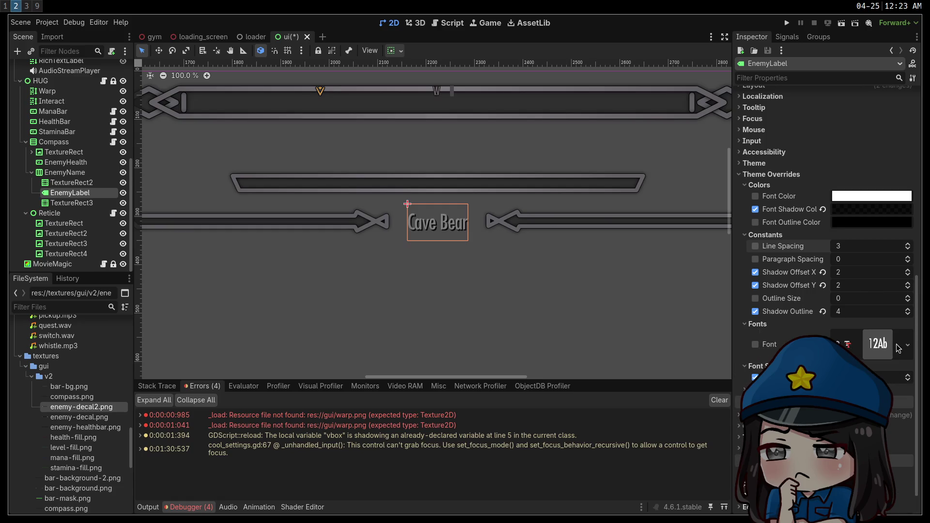
# Set EnemyLabel's font override to a new FontVariation based on futura.ttf.
pyautogui.click(907, 345)
pyautogui.click(875, 369)
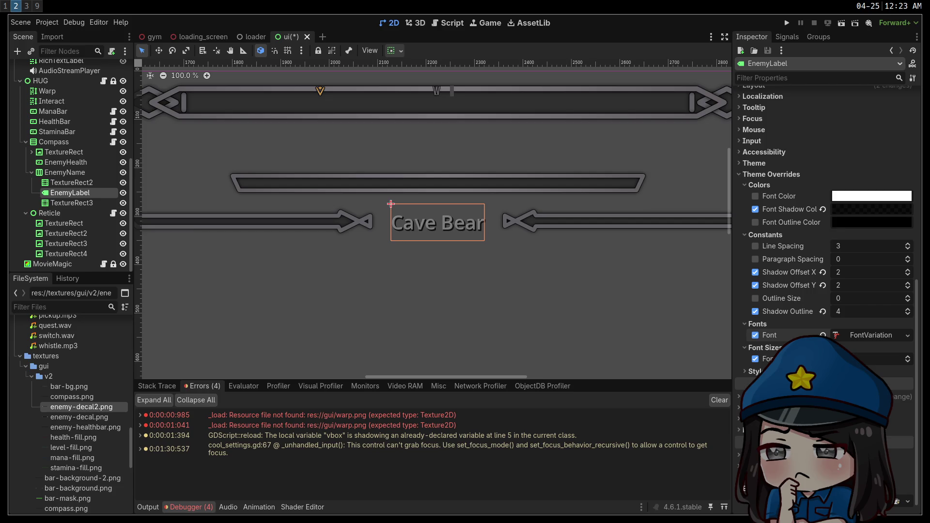
pyautogui.click(876, 333)
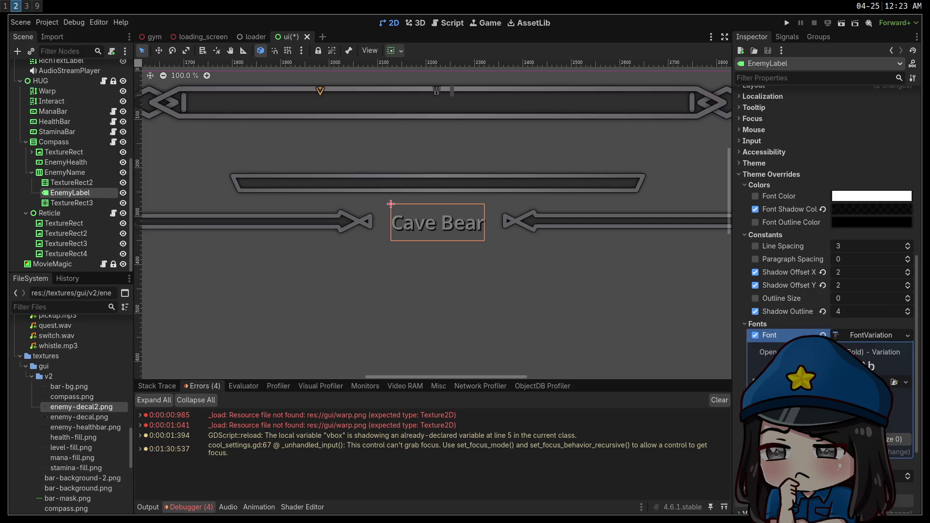
pyautogui.click(894, 383)
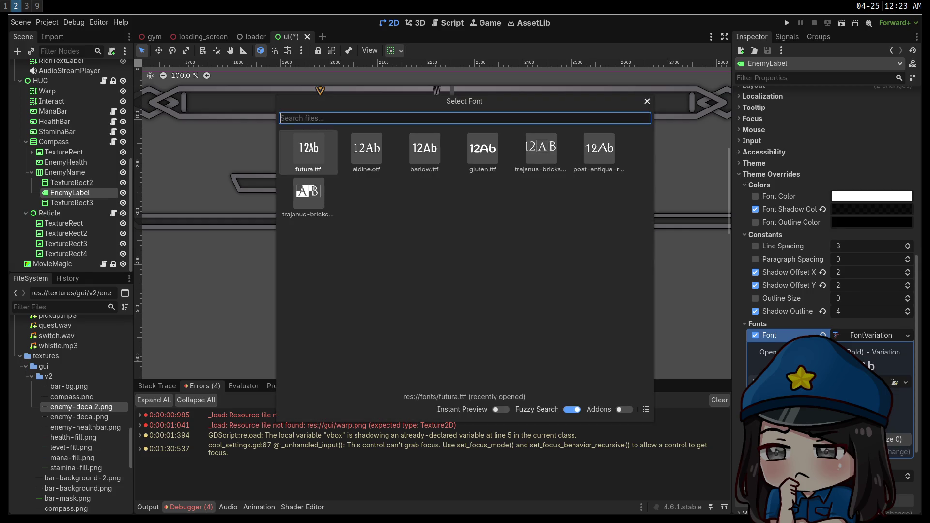
pyautogui.doubleClick(315, 161)
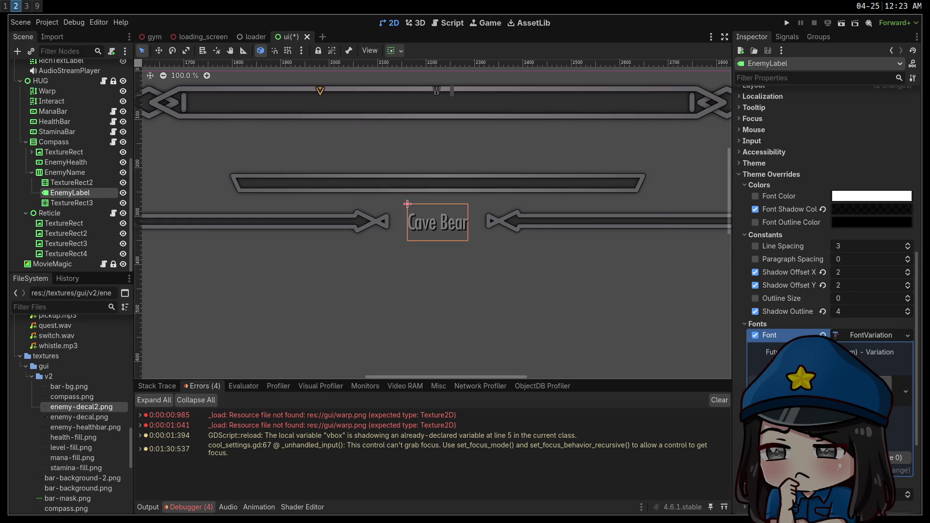
pyautogui.click(764, 361)
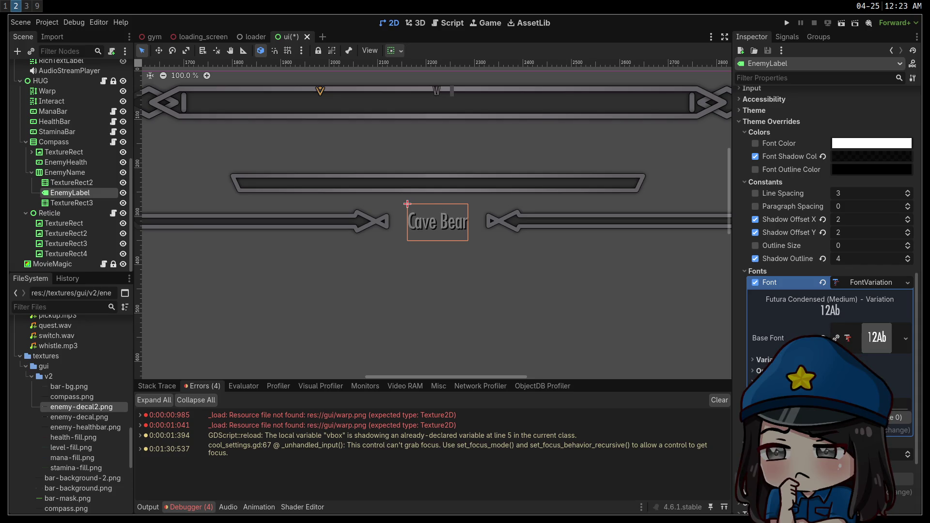
pyautogui.click(617, 343)
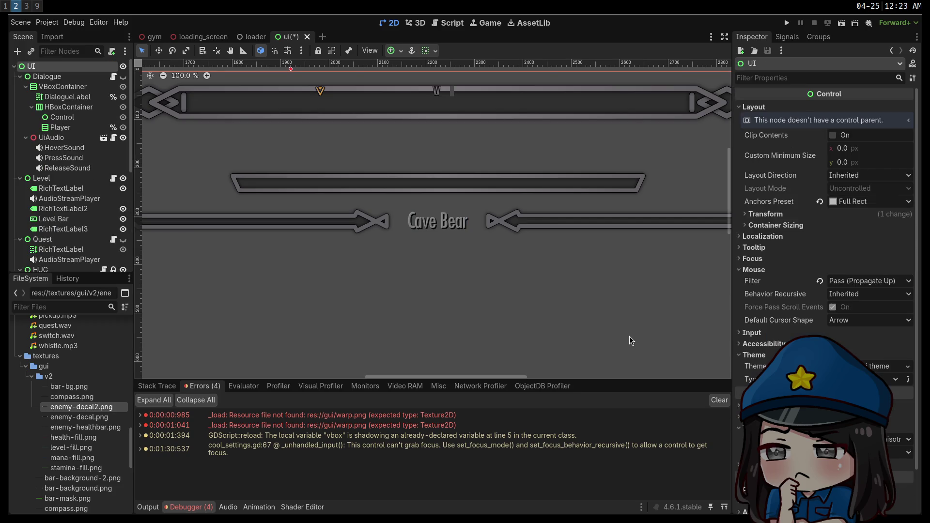
# Save the ui scene, reset the canvas zoom to 100%, and pan to the level bar.
pyautogui.hotkey('ctrl', 's')
pyautogui.scroll(-7, 529, 286)
pyautogui.click(180, 77)
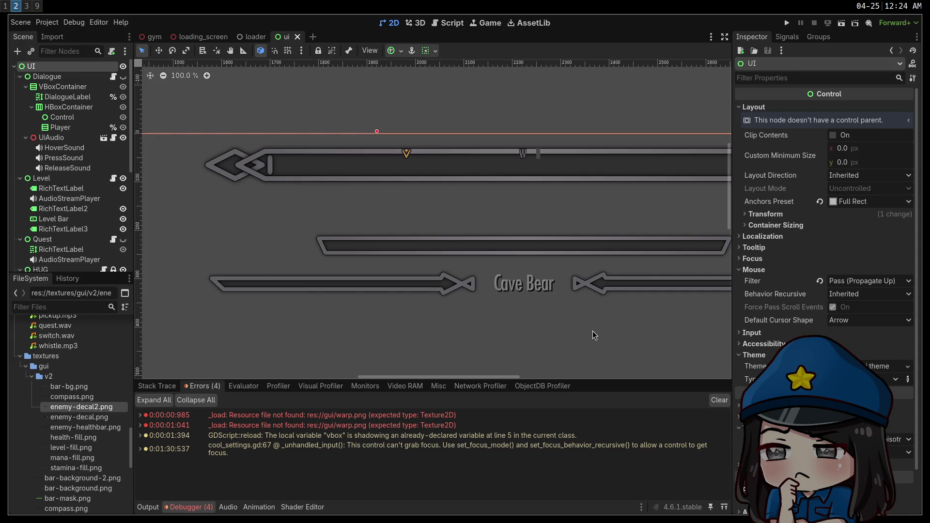
pyautogui.scroll(-7, 595, 334)
pyautogui.moveTo(599, 326); pyautogui.dragTo(520, 259)
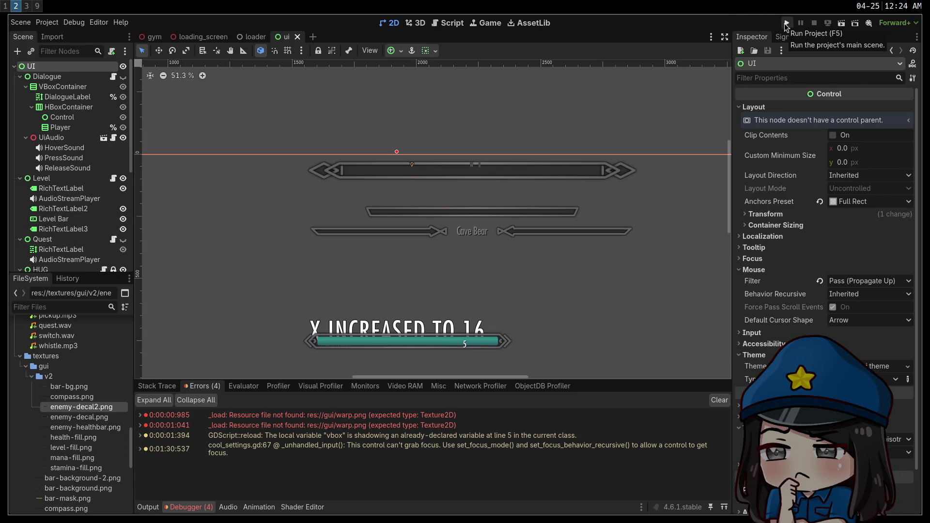
pyautogui.scroll(-5, 80, 213)
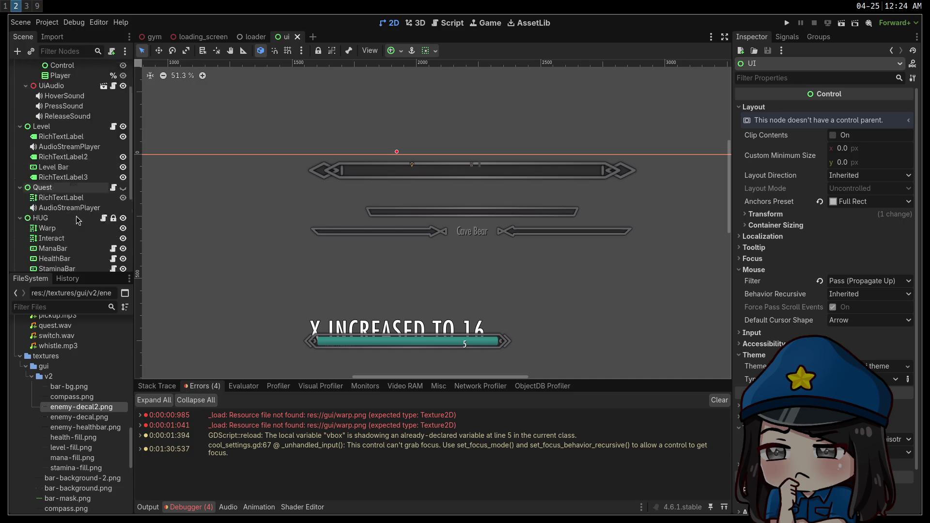
pyautogui.scroll(-2, 80, 218)
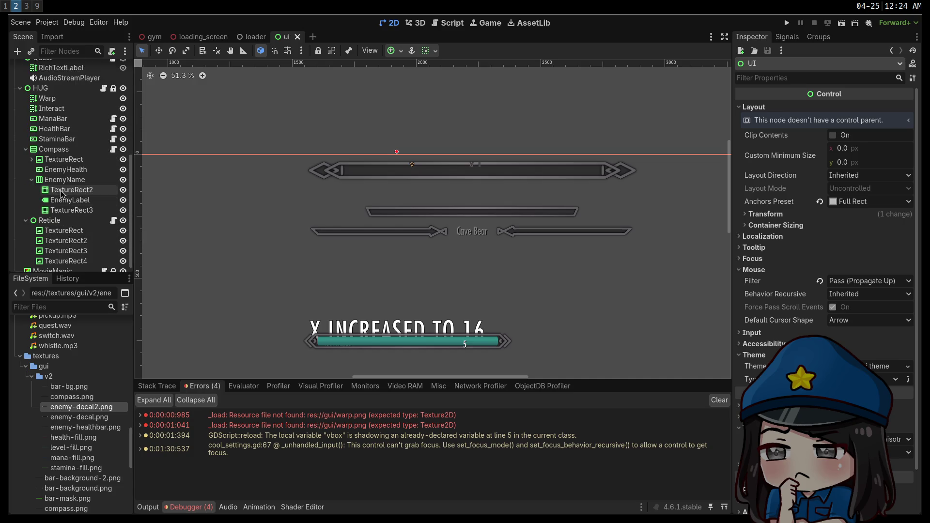
# Inspect the EnemyLabel and RichTextLabel3 level label properties in the Inspector.
pyautogui.click(76, 202)
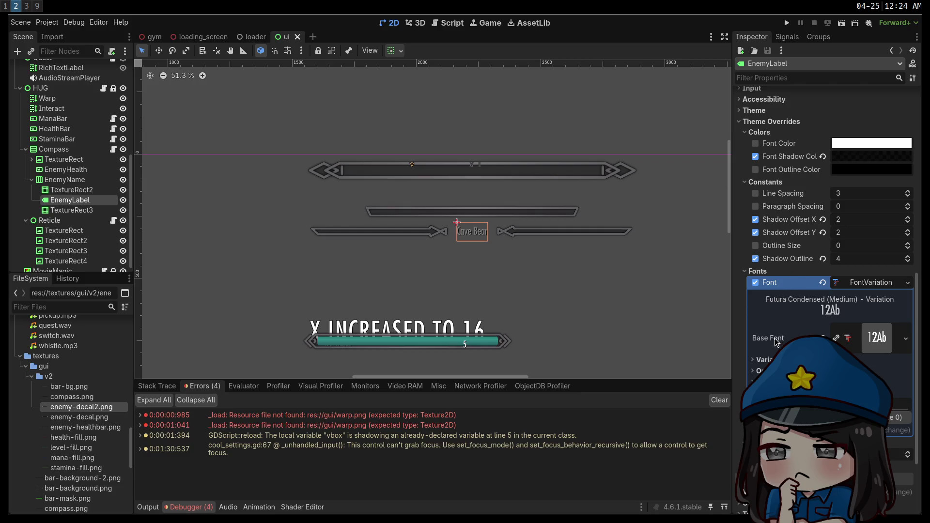
pyautogui.scroll(-3, 778, 341)
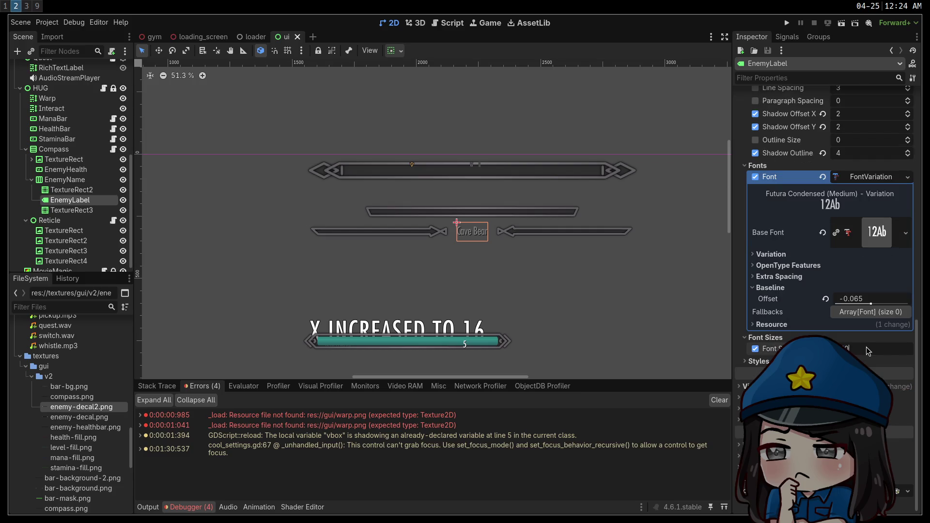
pyautogui.scroll(3, 868, 352)
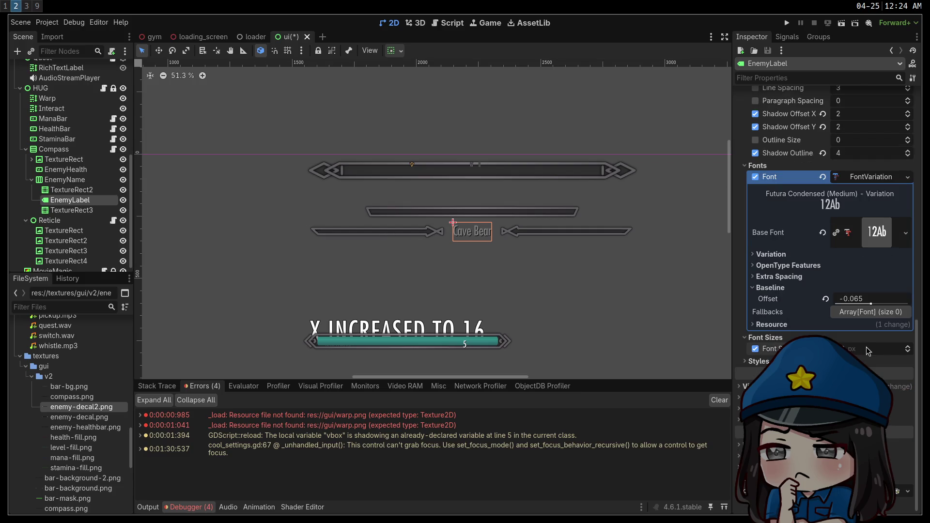
pyautogui.click(495, 292)
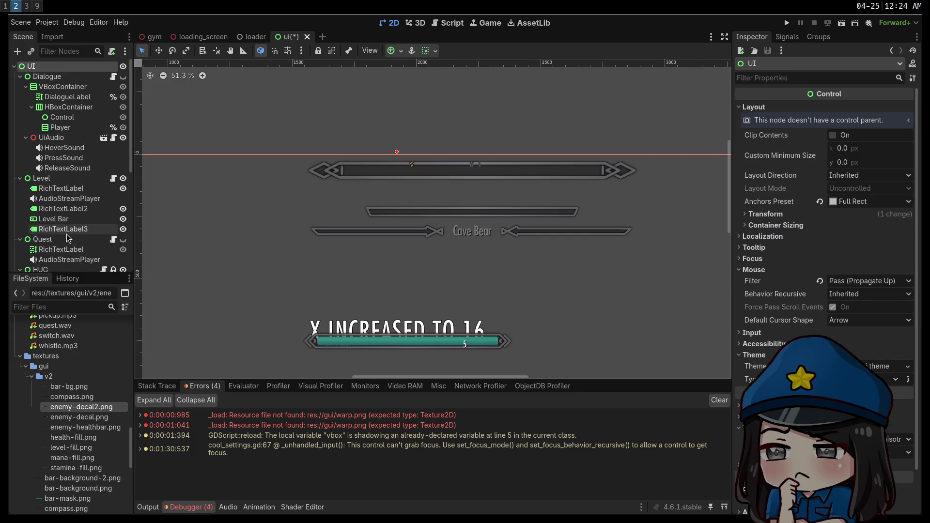
pyautogui.scroll(-2, 78, 213)
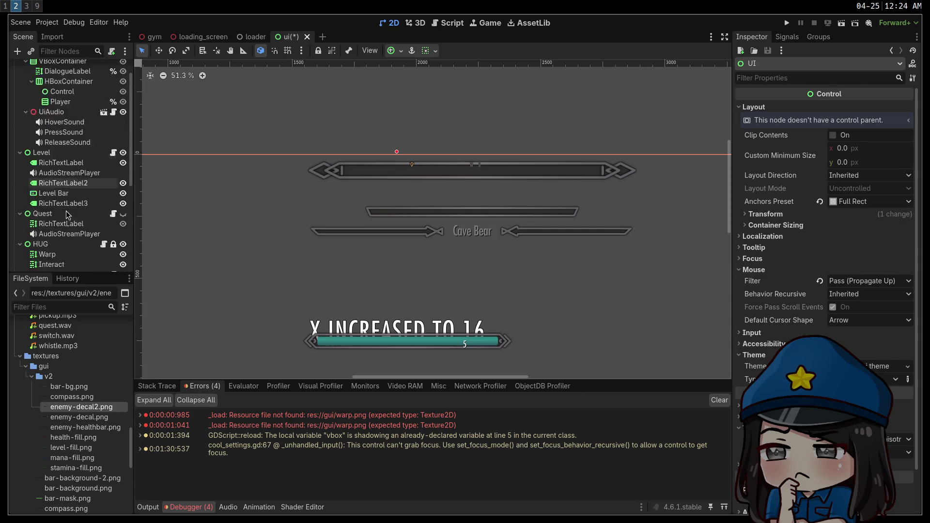
pyautogui.click(63, 179)
pyautogui.scroll(-5, 63, 184)
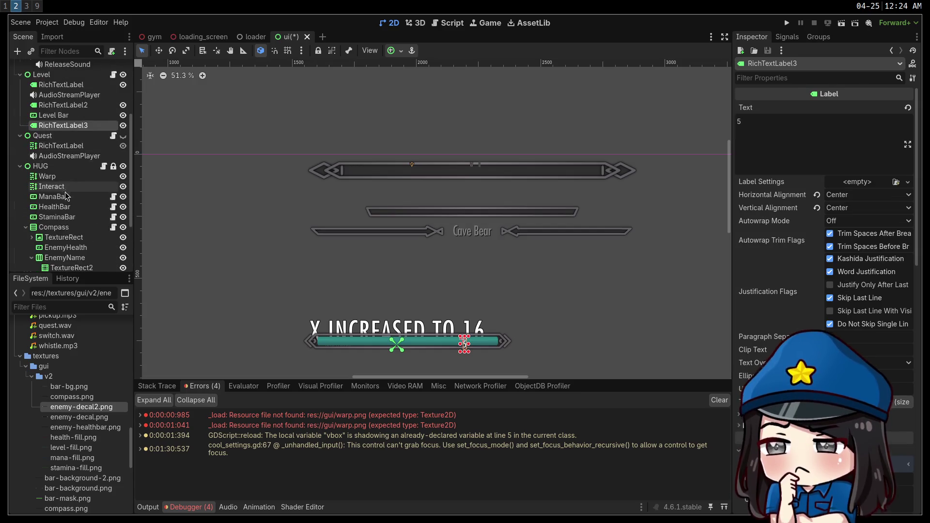
# Test EnemyLabel's Text field with throwaway text, then restore it to 'Cave Bear'.
pyautogui.click(70, 193)
pyautogui.scroll(10, 825, 280)
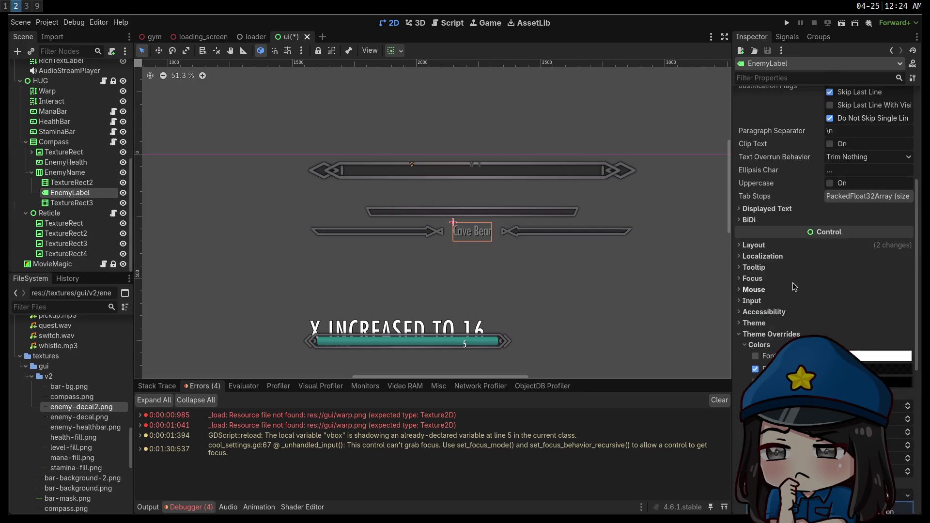
pyautogui.tripleClick(807, 127)
pyautogui.write('liquidcake1')
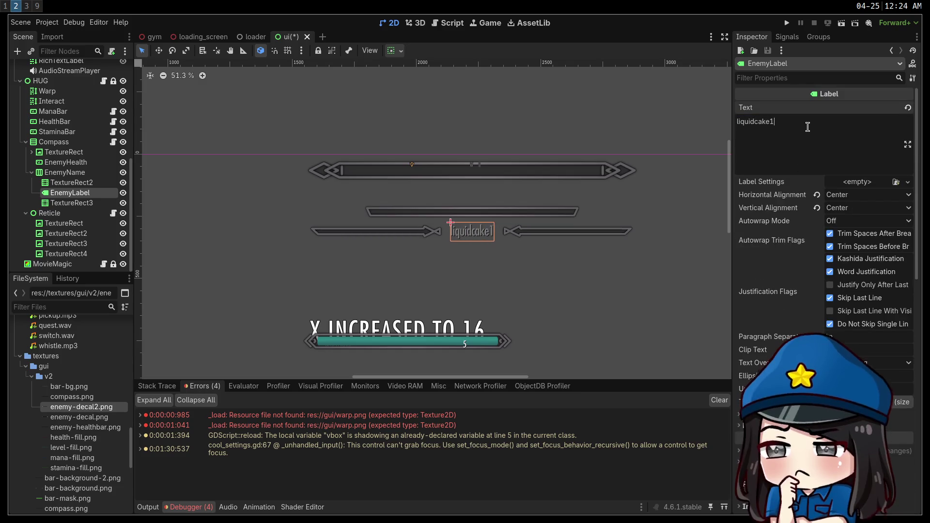
pyautogui.write('awefawefawefawefawef')
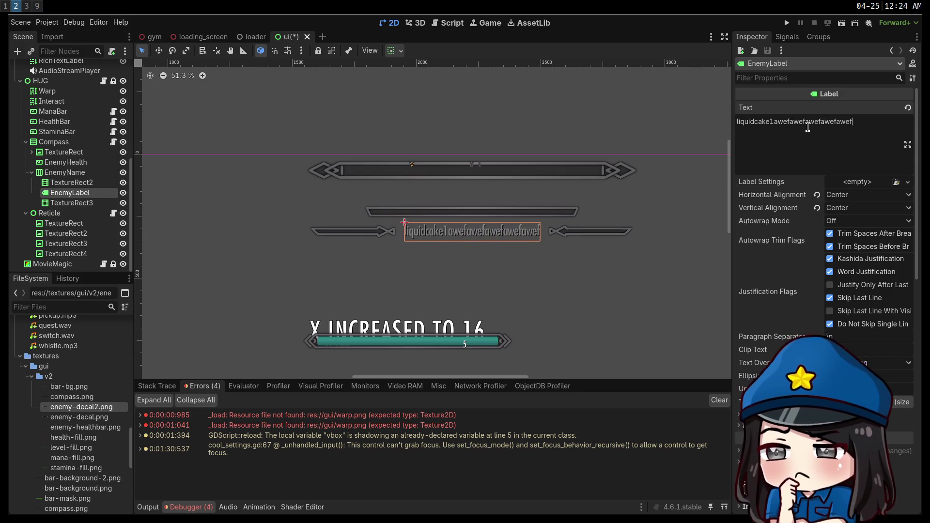
pyautogui.write('awef')
pyautogui.hotkey('ctrl', 'a')
pyautogui.press('BackSpace')
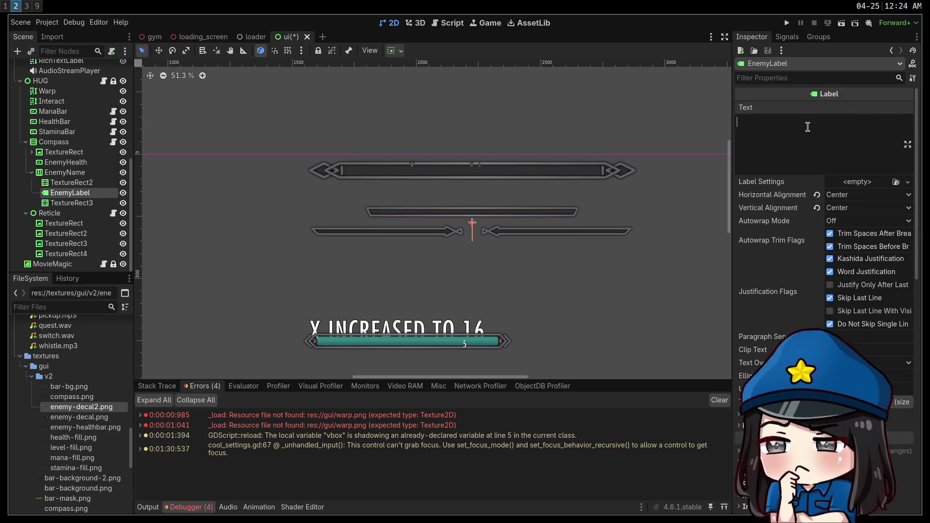
pyautogui.write('Cave Bear')
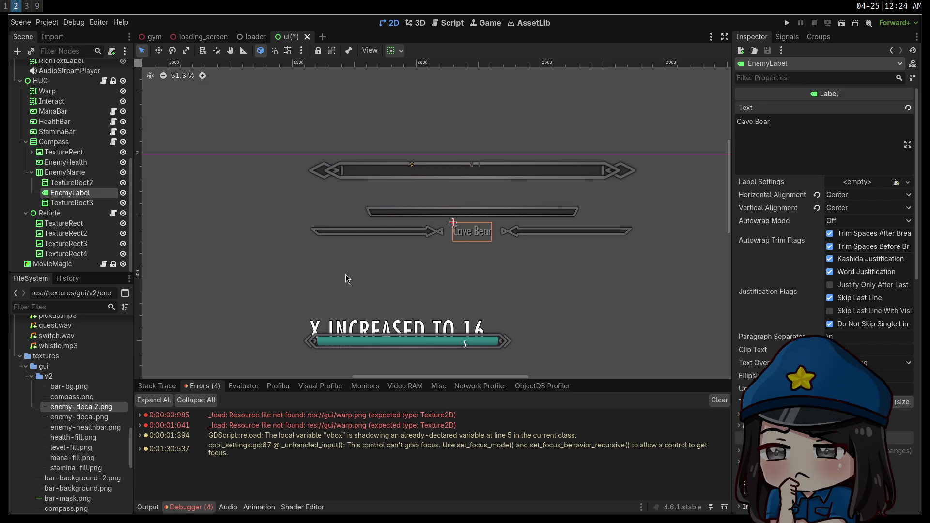
# Open the Add Child Node dialog for the Compass container.
pyautogui.click(71, 163)
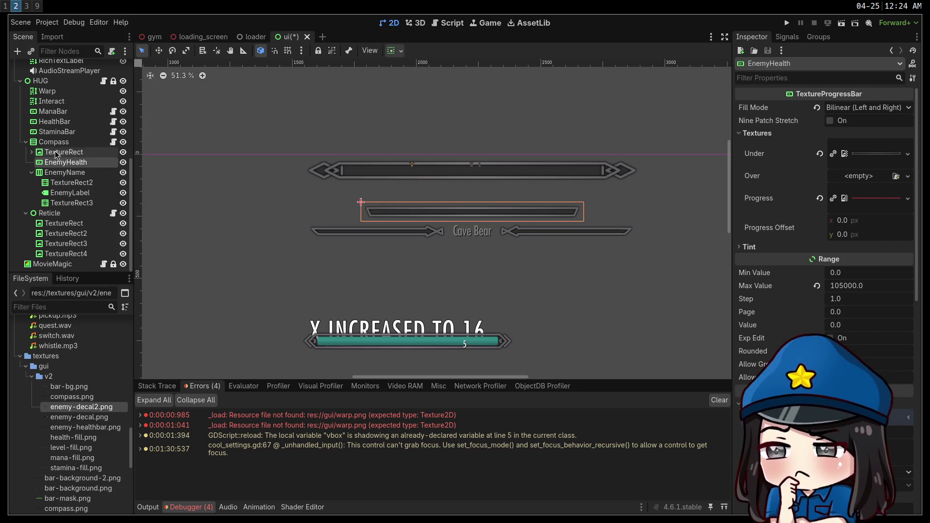
pyautogui.click(57, 142)
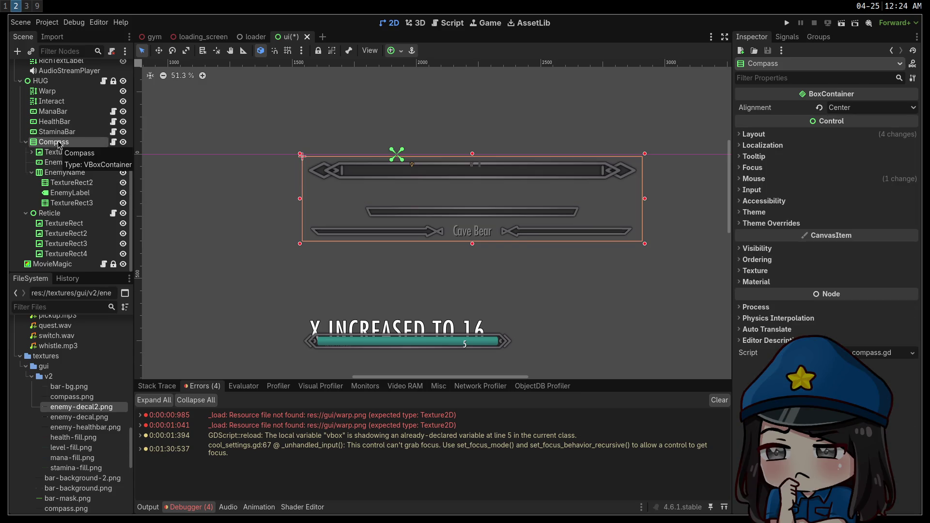
pyautogui.rightClick(58, 144)
pyautogui.click(108, 158)
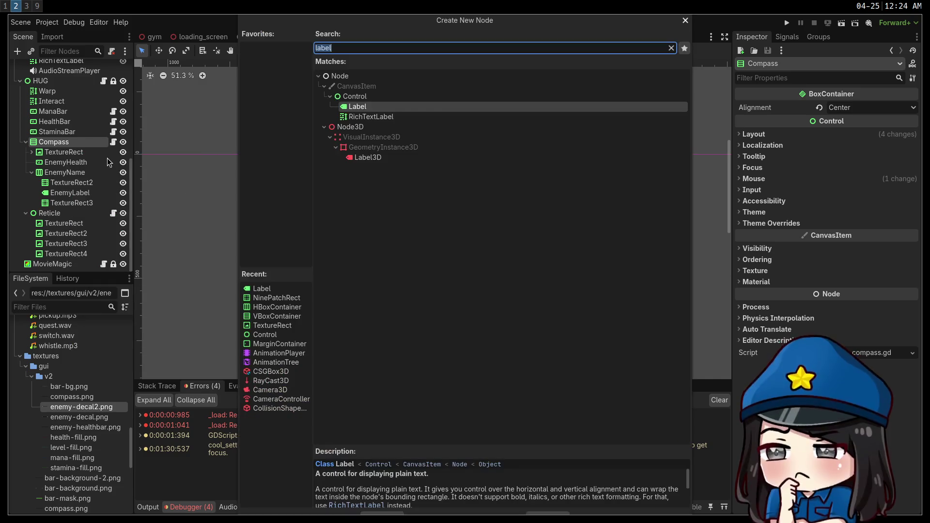
# Add a VBoxContainer holding EnemyHealth and EnemyName, centred horizontally.
pyautogui.write('vbox')
pyautogui.press('Return')
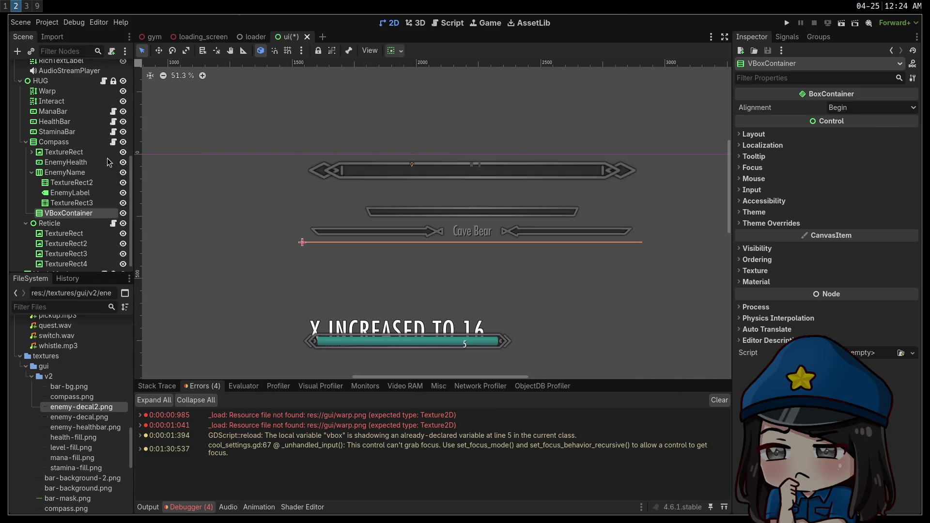
pyautogui.moveTo(68, 214)
pyautogui.mouseDown()
pyautogui.moveTo(45, 162)
pyautogui.moveTo(52, 170)
pyautogui.moveTo(63, 164)
pyautogui.mouseUp()
pyautogui.click(400, 50)
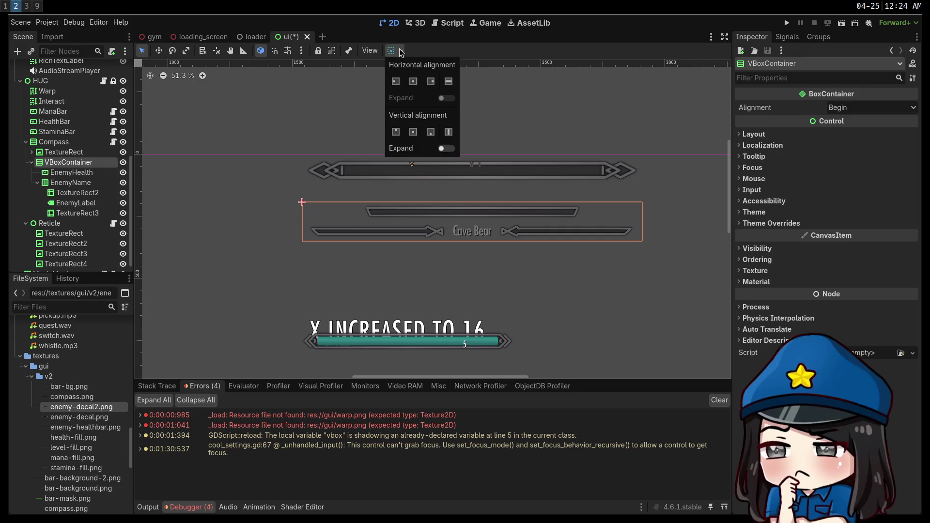
pyautogui.click(414, 82)
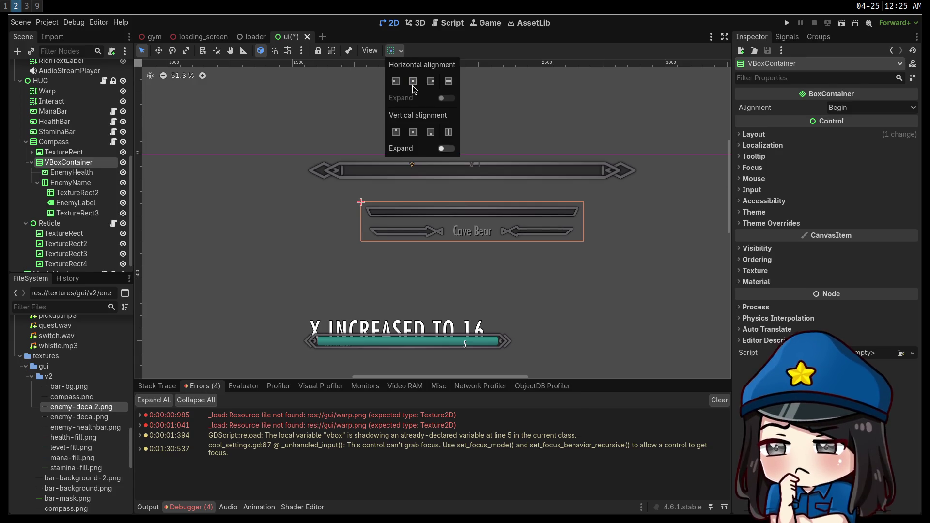
pyautogui.click(257, 259)
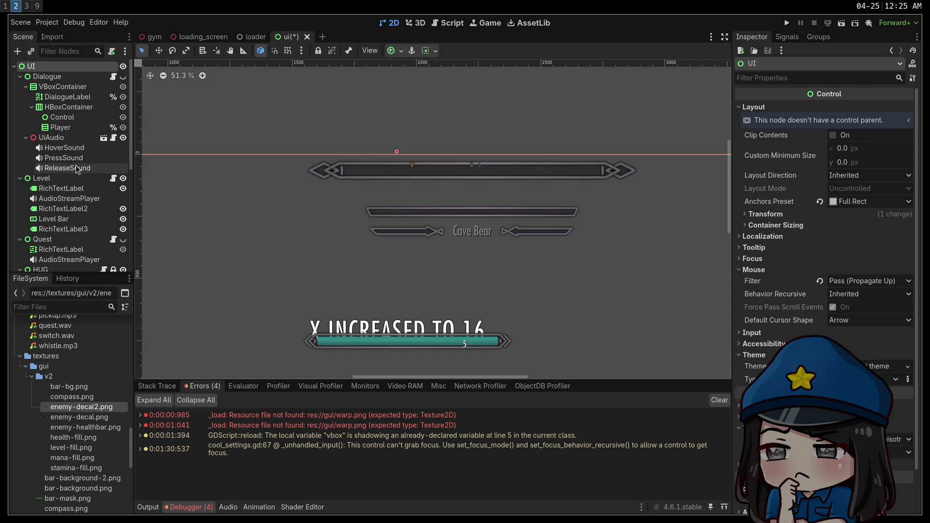
# Apply the Center Top anchor preset to the Compass container.
pyautogui.scroll(-5, 76, 175)
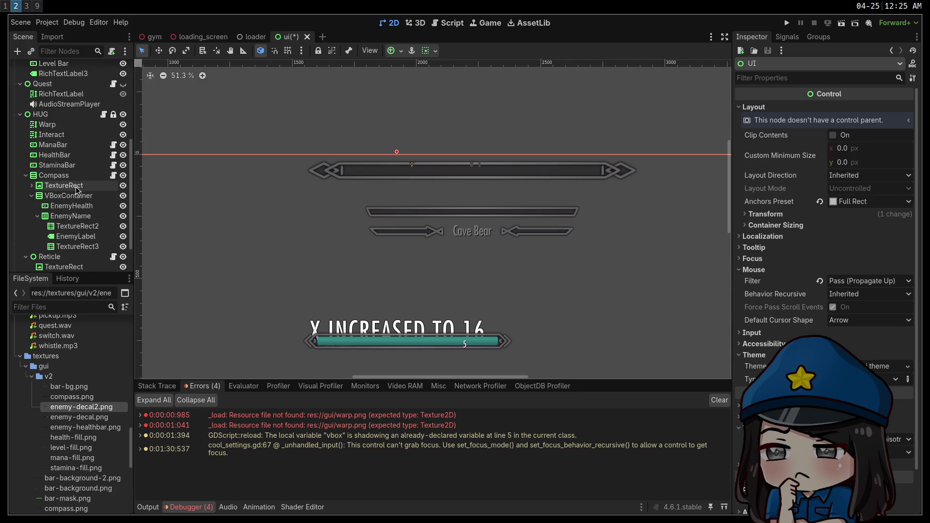
pyautogui.click(68, 178)
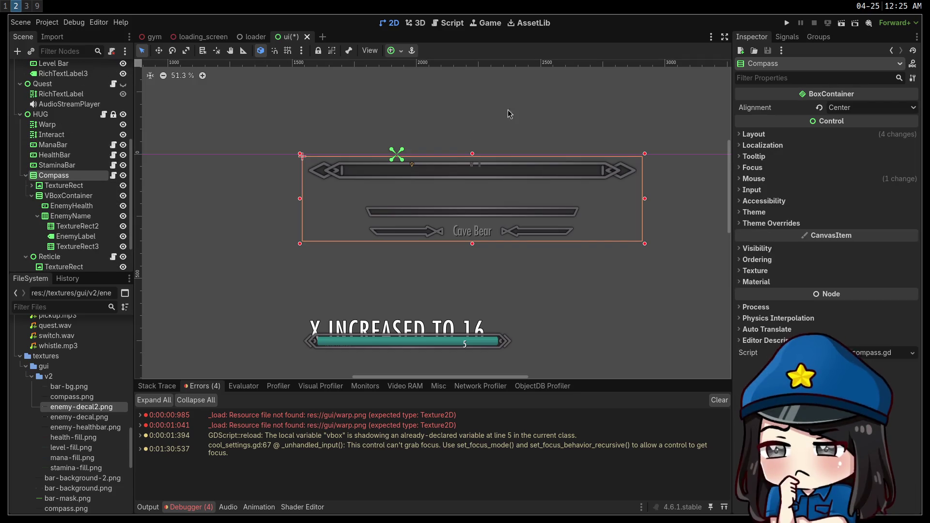
pyautogui.click(392, 50)
pyautogui.click(418, 84)
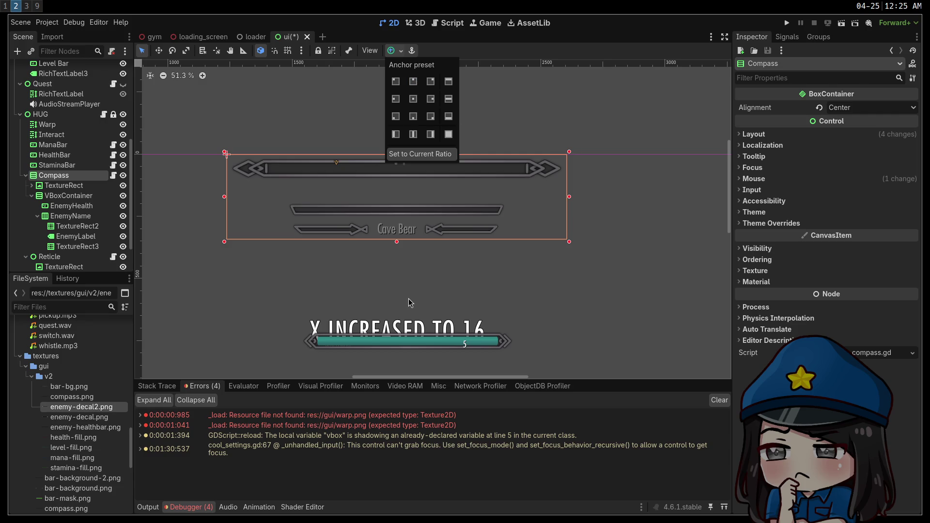
pyautogui.click(67, 187)
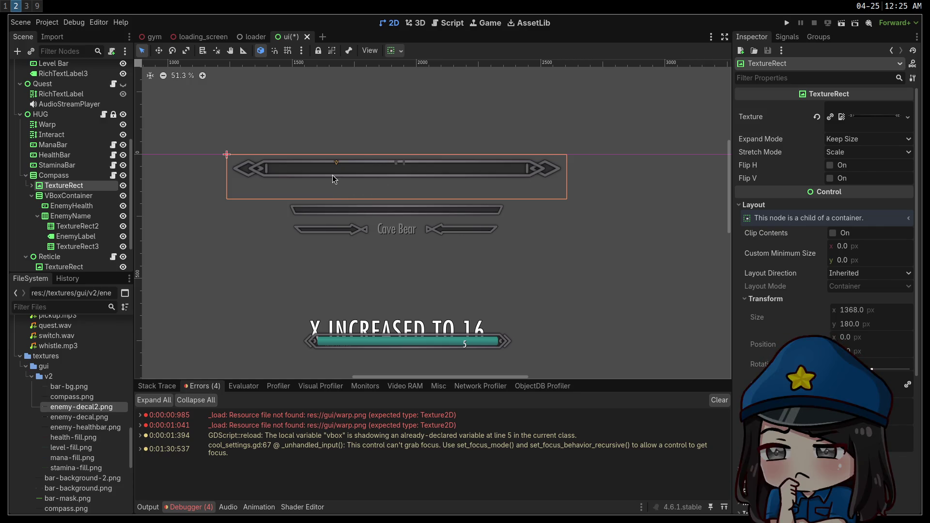
# Find Aseprite in the Steam library with 'ase', launch it, and move it to workspace 8.
pyautogui.click(41, 9)
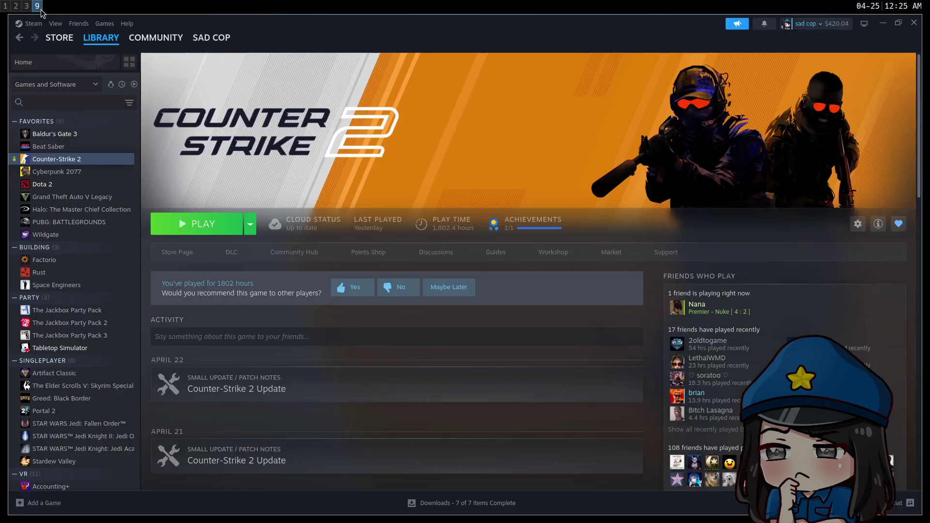
pyautogui.click(34, 102)
pyautogui.write('ase')
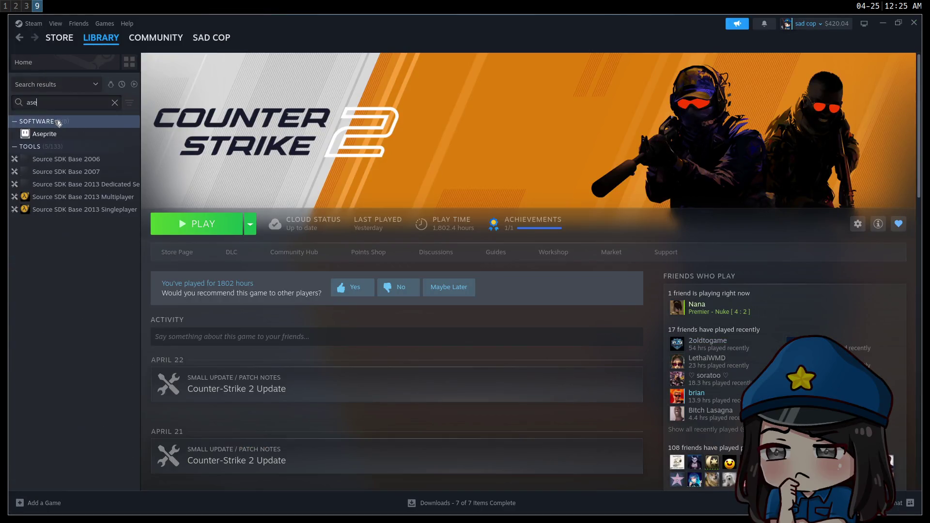
pyautogui.click(56, 134)
pyautogui.click(206, 232)
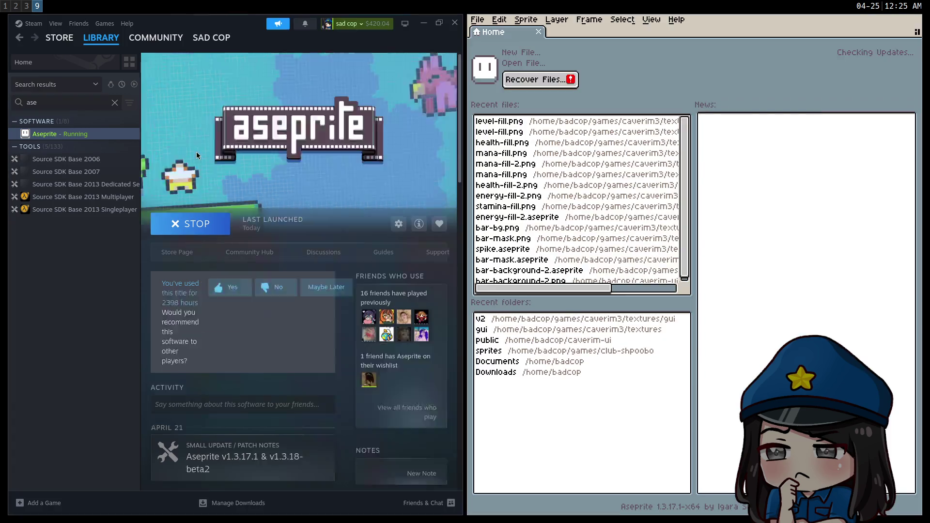
pyautogui.press('super+shift+8')
pyautogui.press('super+shift+8')
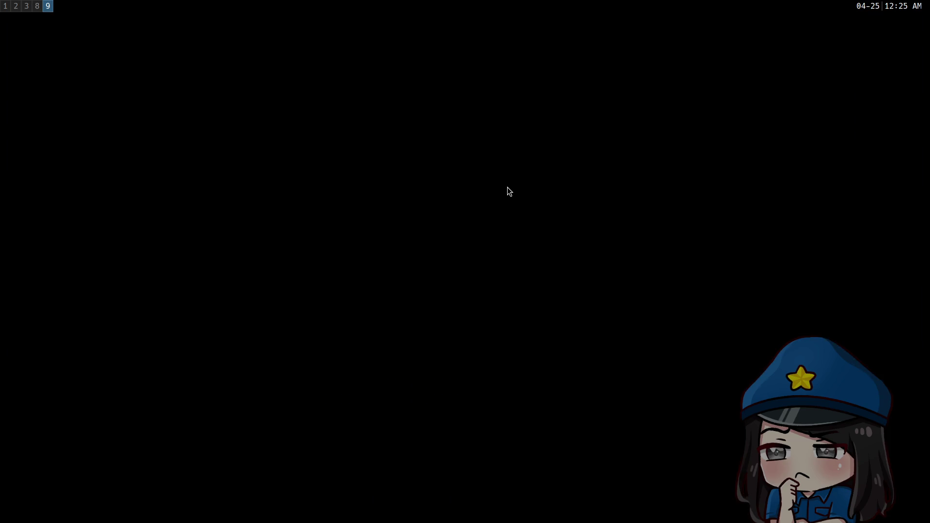
pyautogui.press('super+8')
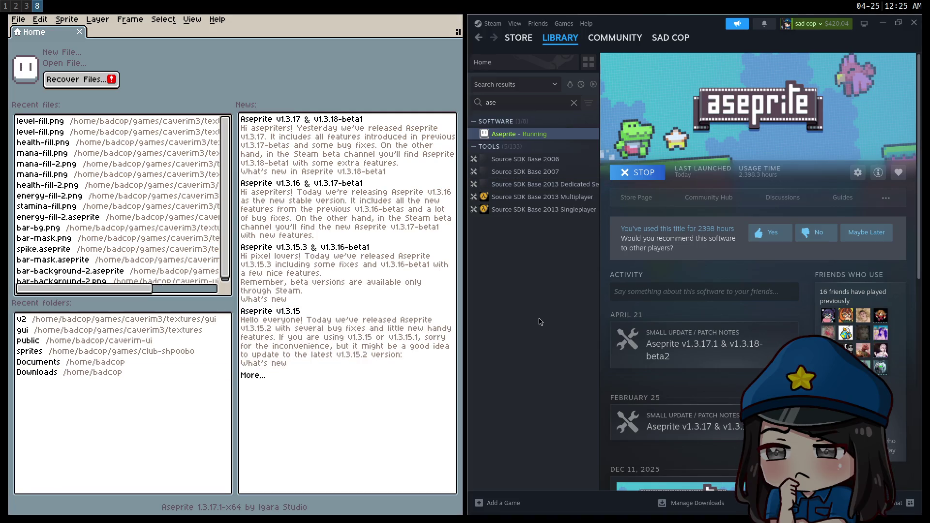
# Bring Aseprite full-screen and open compass.png.
pyautogui.press('super+shift+9')
pyautogui.hotkey('alt', 'f')
pyautogui.press('Down')
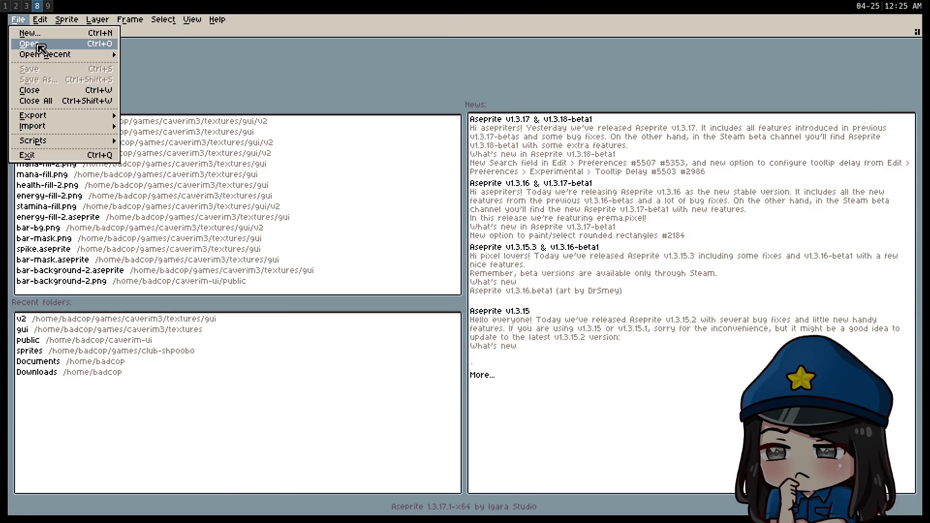
pyautogui.press('Return')
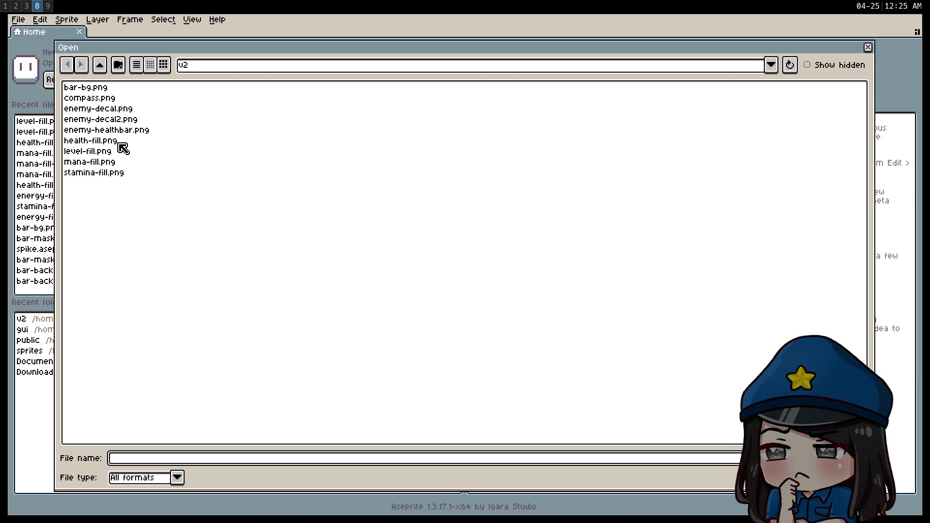
pyautogui.doubleClick(95, 99)
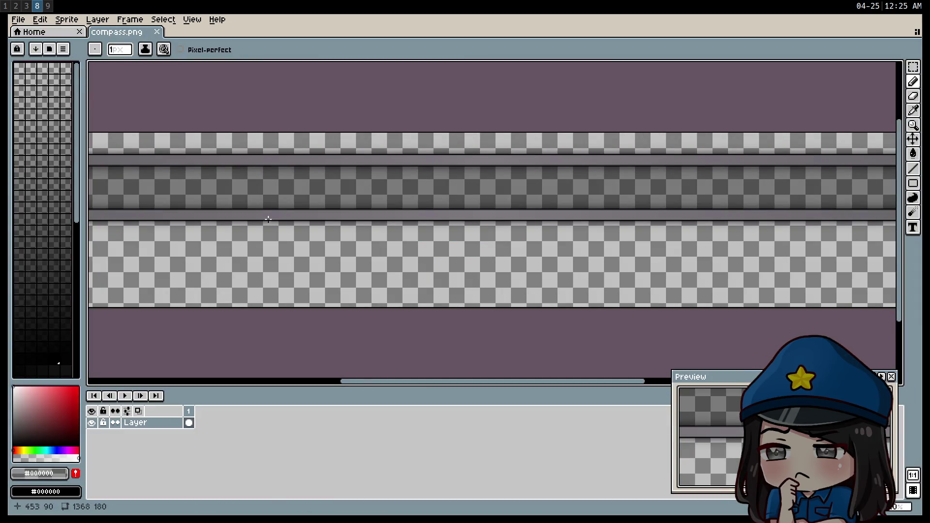
# Trim compass.png to its content, leaving it 1342×95.
pyautogui.click(59, 19)
pyautogui.click(91, 121)
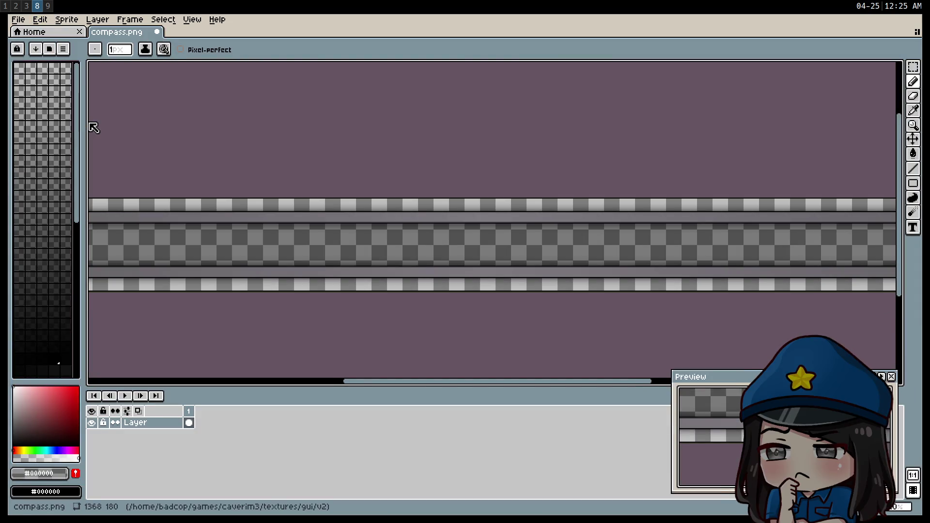
pyautogui.click(71, 21)
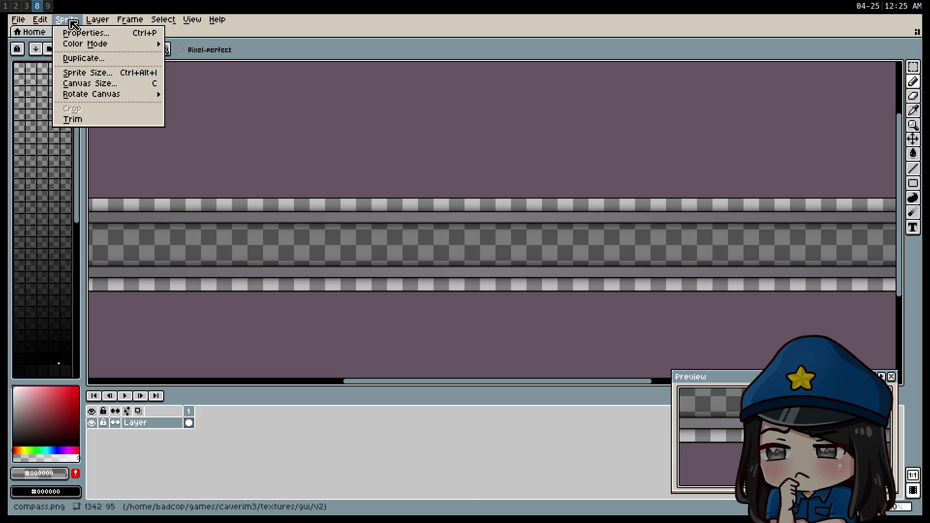
pyautogui.click(82, 73)
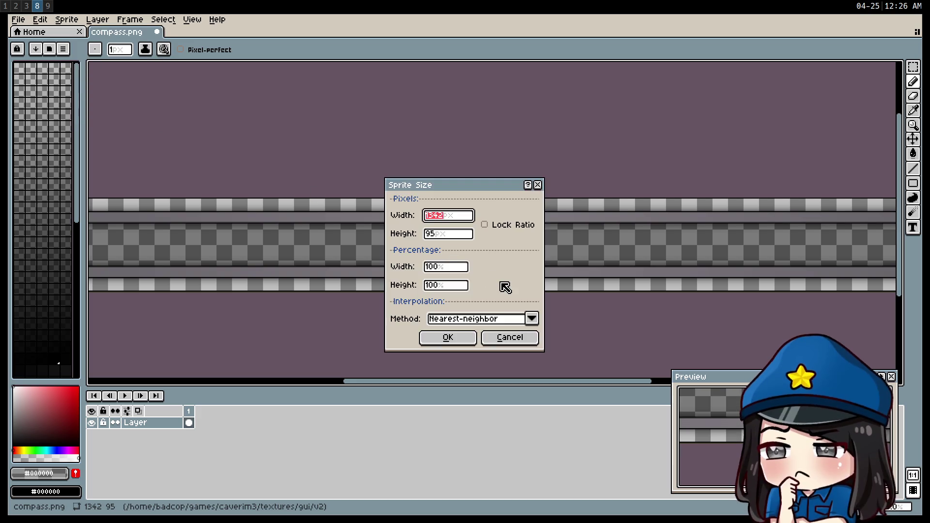
pyautogui.click(509, 338)
# Pad the canvas with a 1-pixel border on every side to 1344×97, then return to Godot.
pyautogui.click(66, 21)
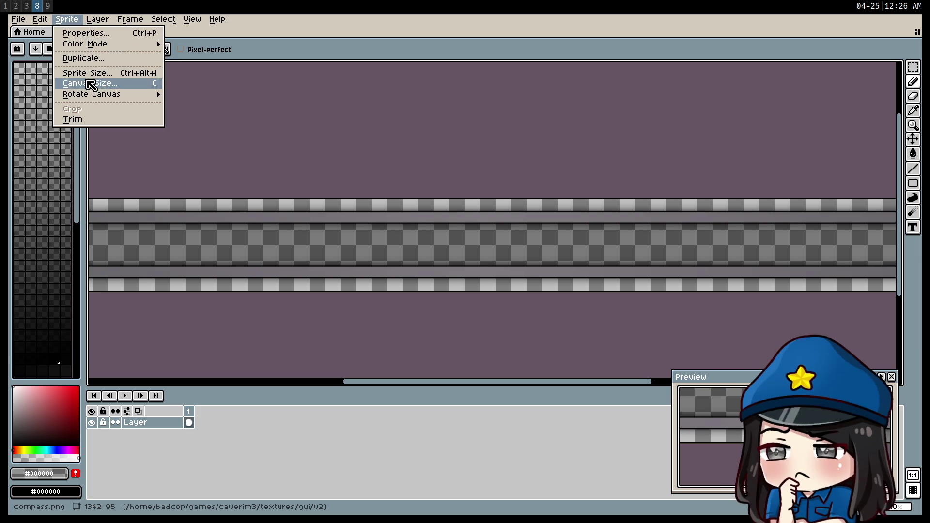
pyautogui.click(63, 82)
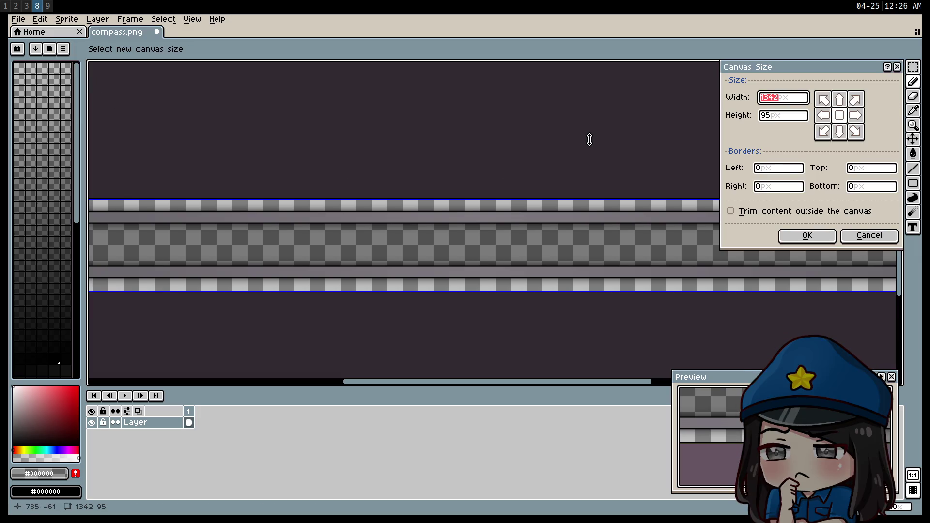
pyautogui.click(785, 169)
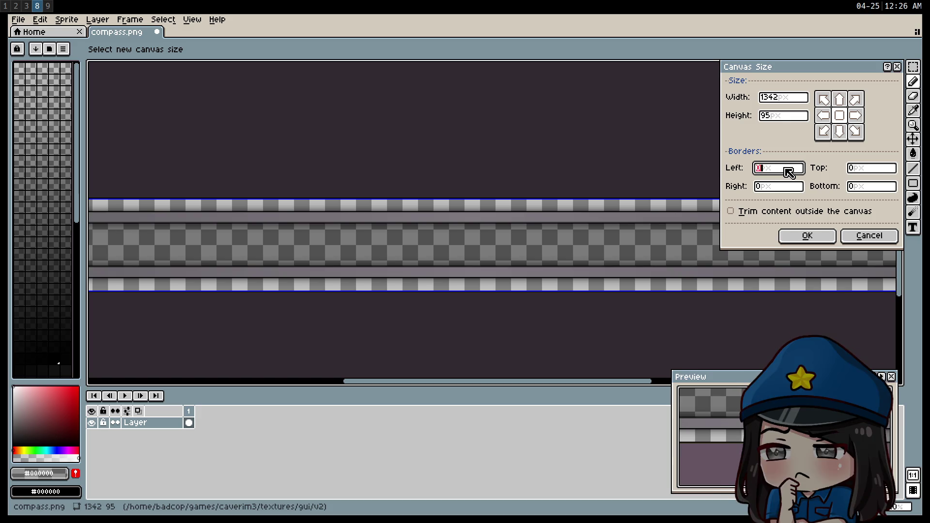
pyautogui.press('Tab')
pyautogui.write('1')
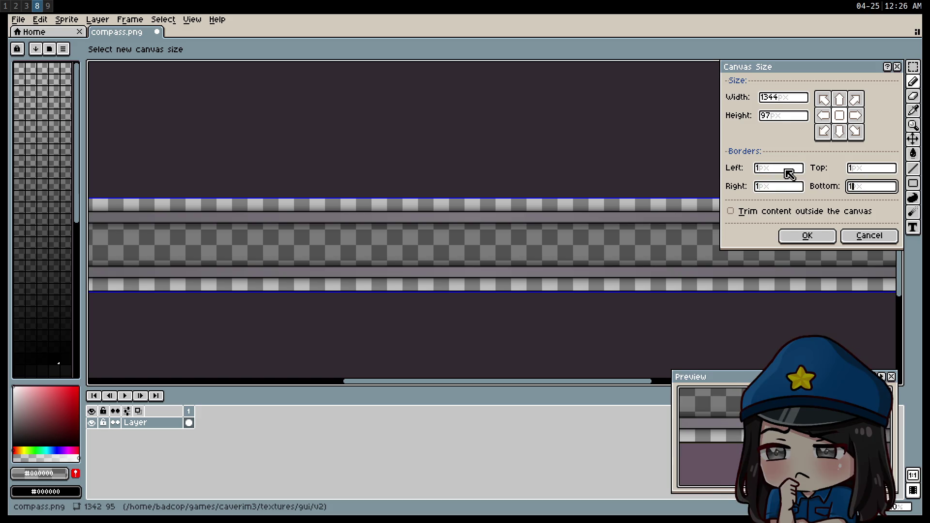
pyautogui.click(815, 237)
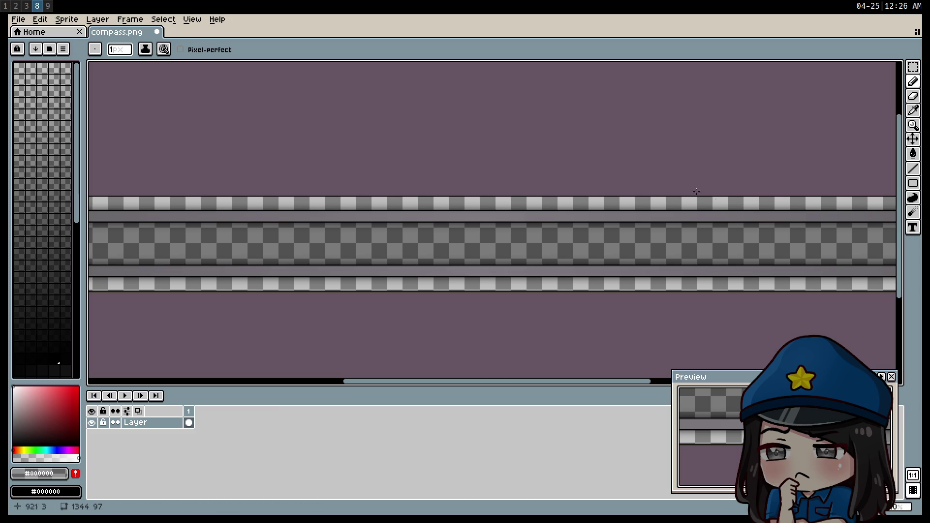
pyautogui.press('super+9')
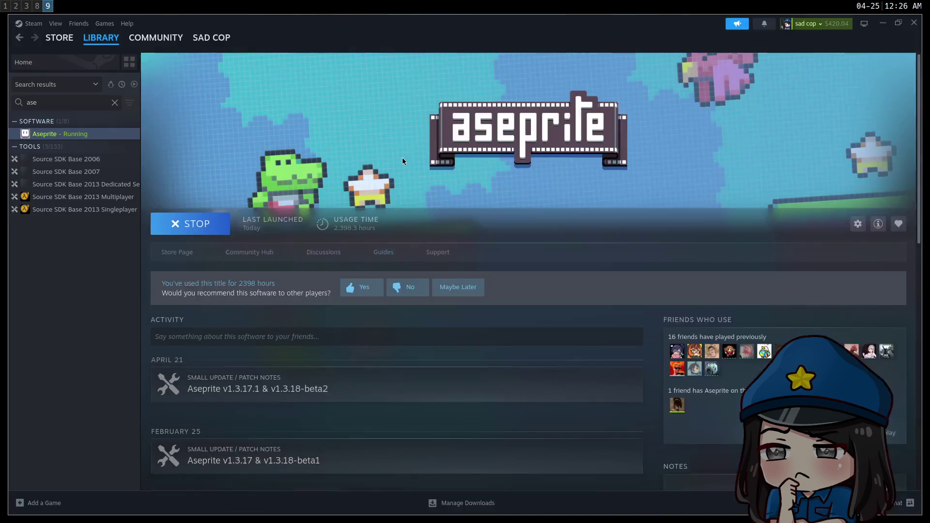
pyautogui.press('super+1')
pyautogui.press('super+2')
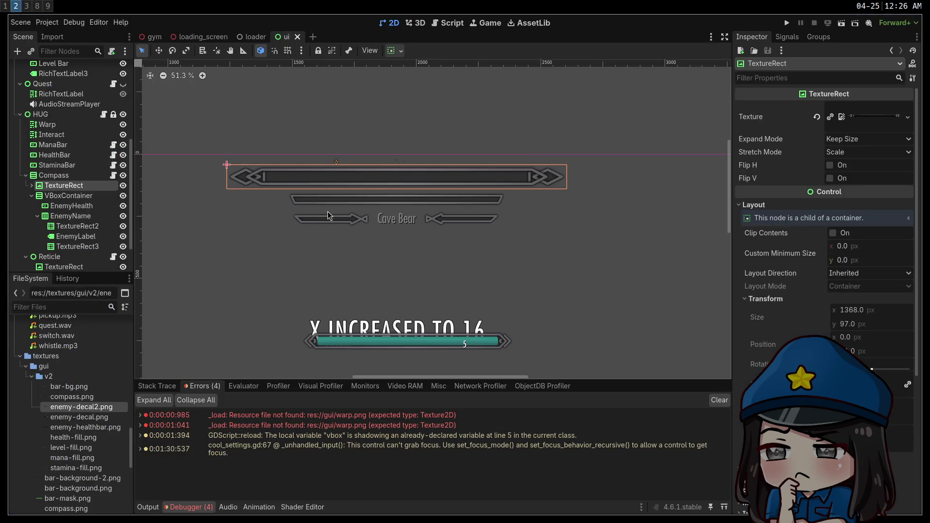
pyautogui.click(232, 241)
pyautogui.click(240, 132)
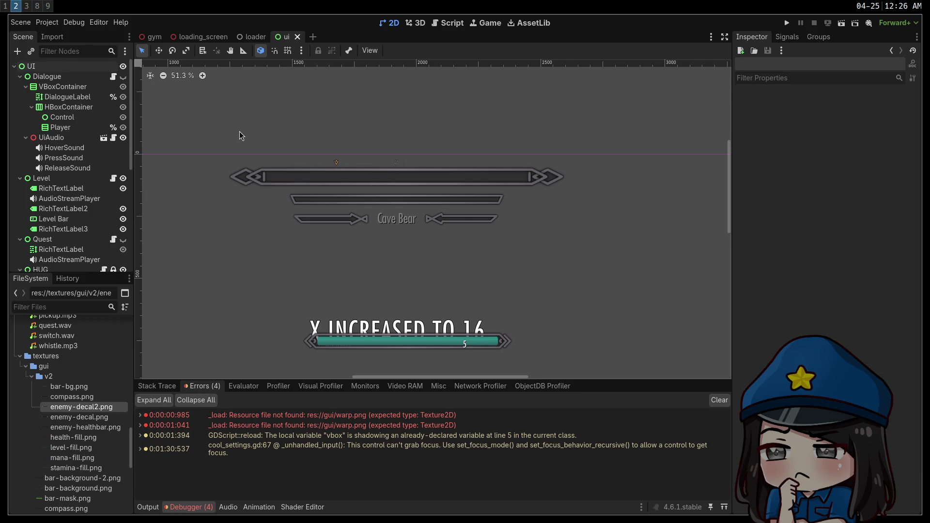
pyautogui.click(179, 75)
pyautogui.moveTo(220, 158)
pyautogui.mouseDown()
pyautogui.moveTo(467, 214)
pyautogui.moveTo(373, 177)
pyautogui.moveTo(366, 182)
pyautogui.moveTo(557, 244)
pyautogui.moveTo(285, 181)
pyautogui.mouseUp()
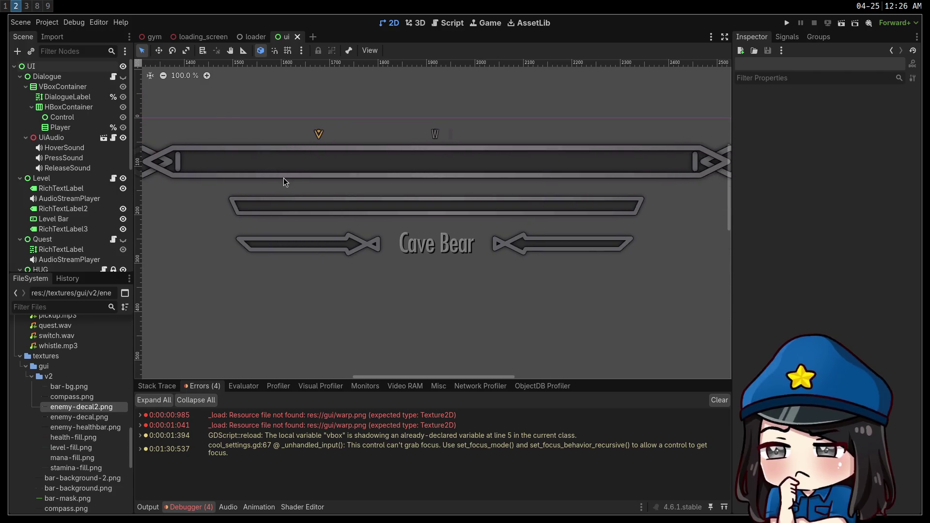
pyautogui.scroll(-2, 285, 181)
pyautogui.scroll(-4, 285, 181)
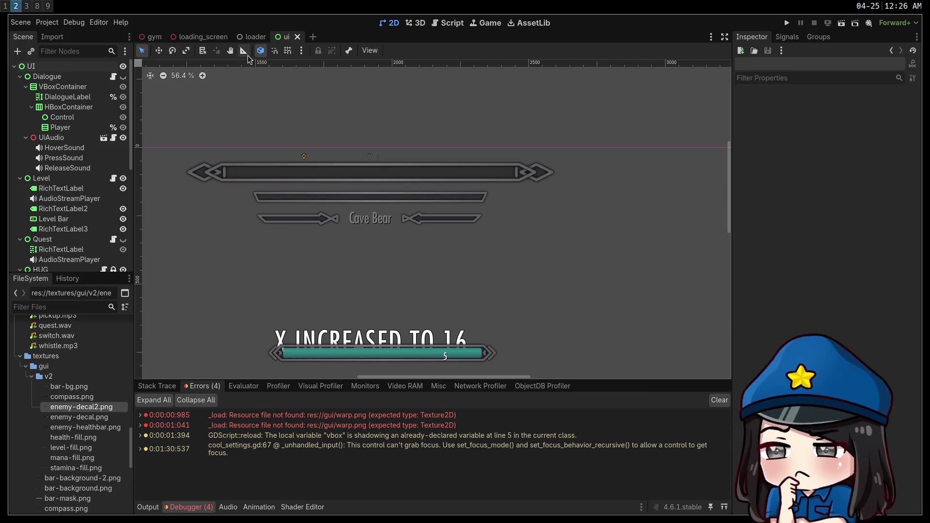
pyautogui.click(178, 74)
pyautogui.moveTo(284, 197)
pyautogui.mouseDown()
pyautogui.moveTo(325, 238)
pyautogui.moveTo(532, 269)
pyautogui.moveTo(460, 227)
pyautogui.moveTo(444, 234)
pyautogui.moveTo(394, 212)
pyautogui.moveTo(368, 217)
pyautogui.mouseUp()
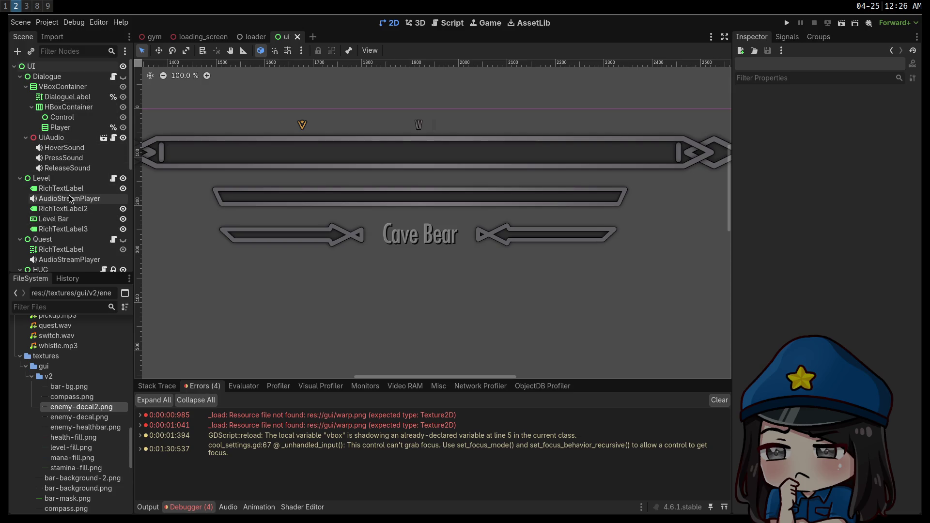
pyautogui.press('super+3')
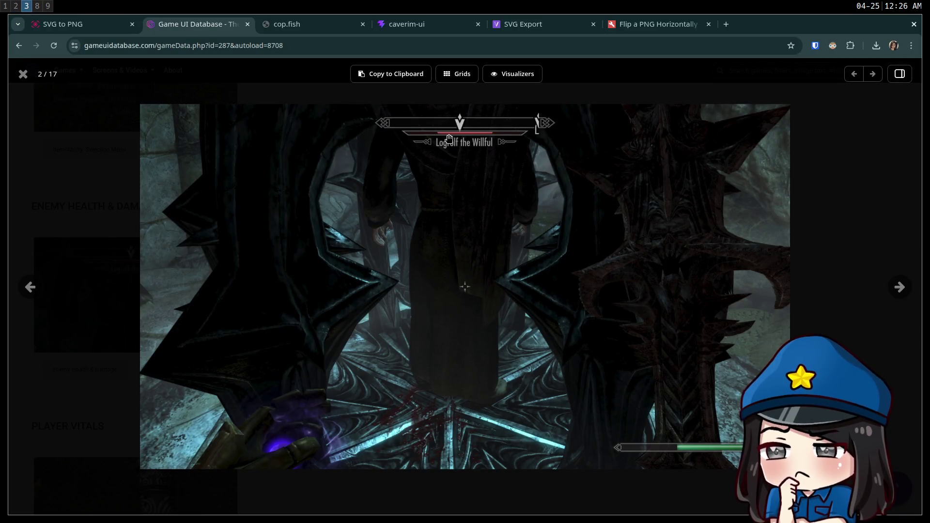
pyautogui.press('super+1')
pyautogui.press('super+2')
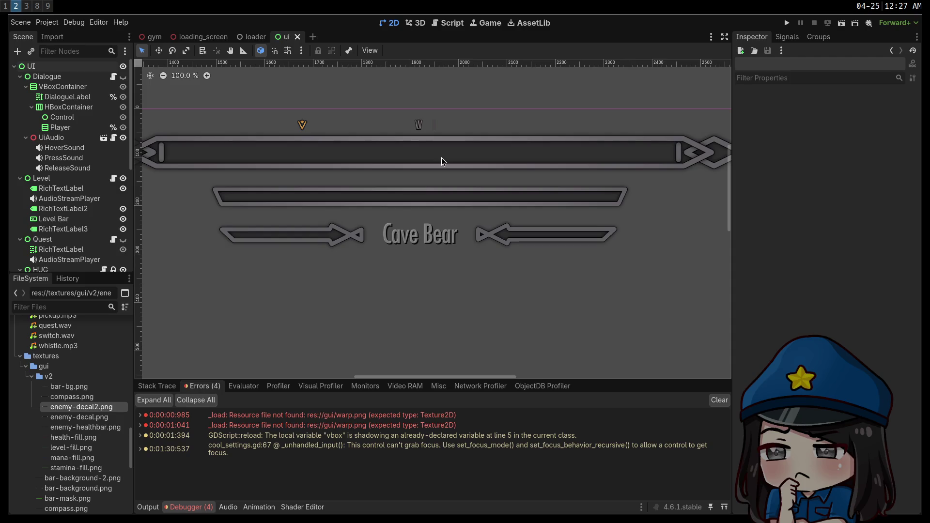
pyautogui.scroll(-5, 329, 237)
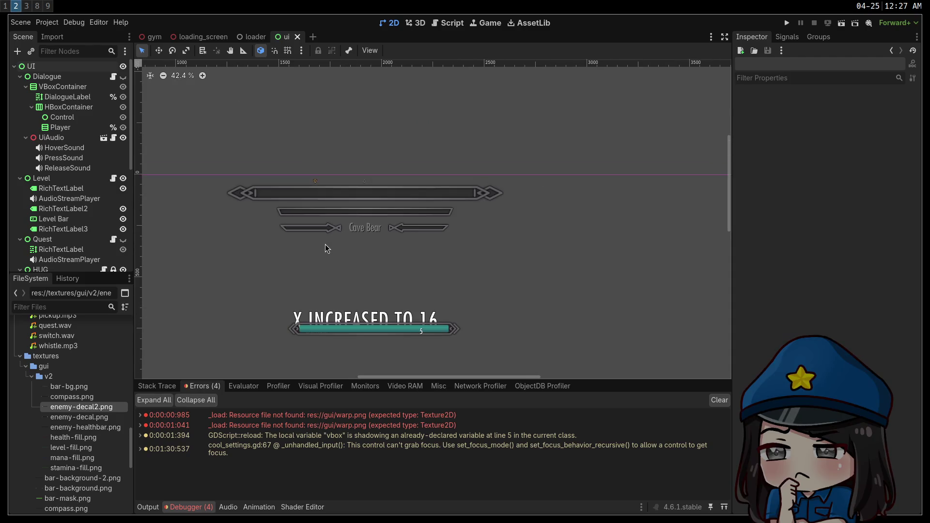
# Cycle through the reference screenshot and Godot workspaces, then return to Aseprite's compass.png.
pyautogui.press('super+1')
pyautogui.press('super+2')
pyautogui.press('super+3')
pyautogui.press('super+2')
pyautogui.press('super+8')
pyautogui.click(17, 20)
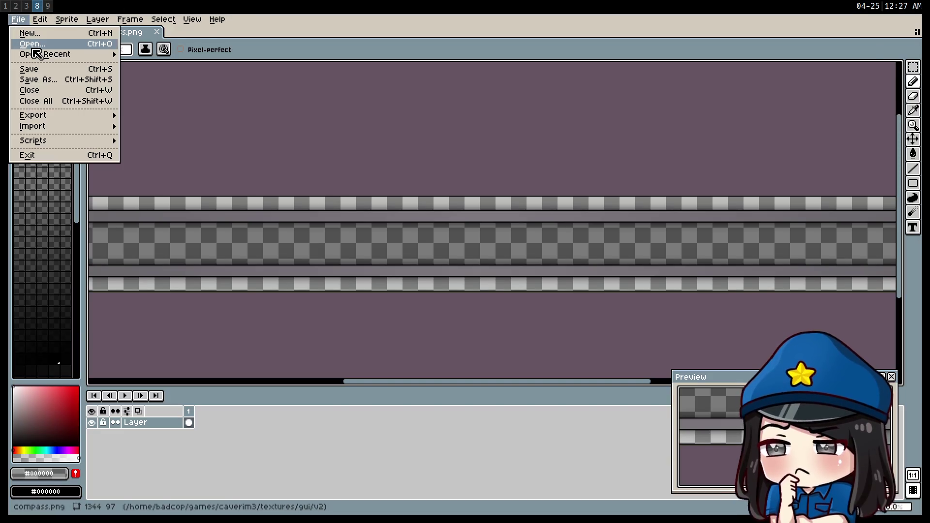
# Open enemy-healthbar.png from the v2 folder and trim it to its content.
pyautogui.click(34, 48)
pyautogui.click(110, 131)
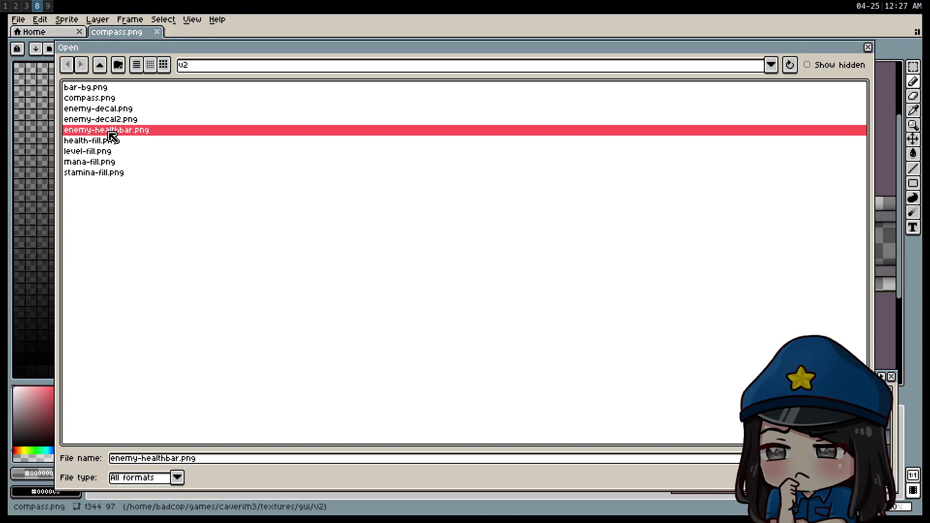
pyautogui.doubleClick(109, 131)
pyautogui.click(44, 20)
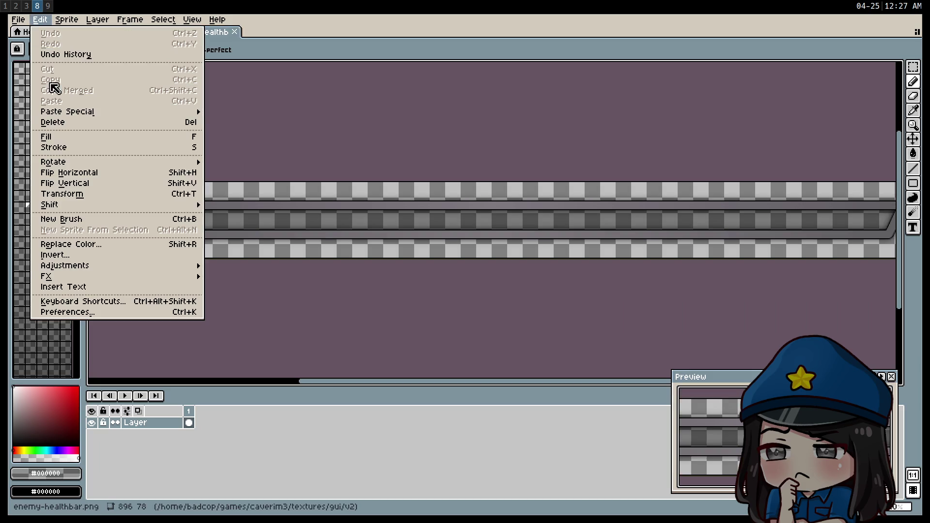
pyautogui.click(84, 123)
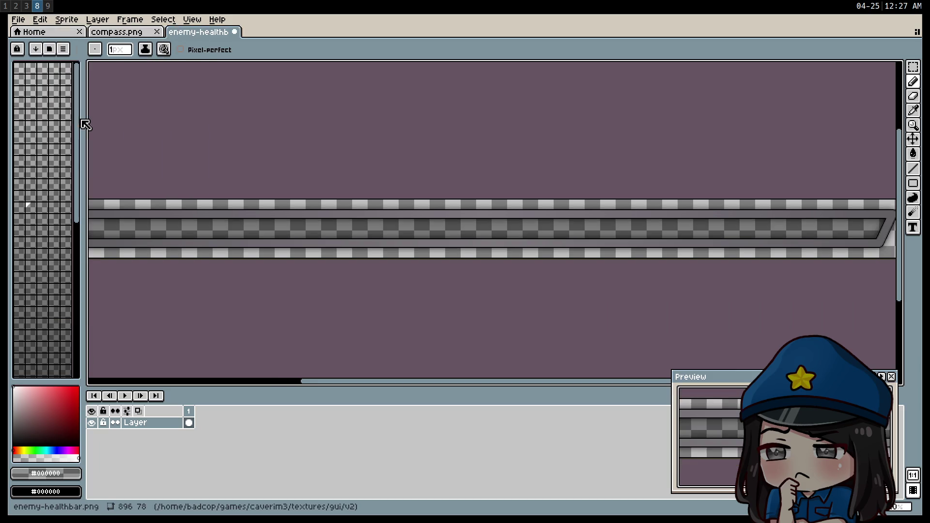
# Add a 1 px border on every side, growing the canvas from 876×60 to 878×62, and save.
pyautogui.click(67, 20)
pyautogui.click(73, 85)
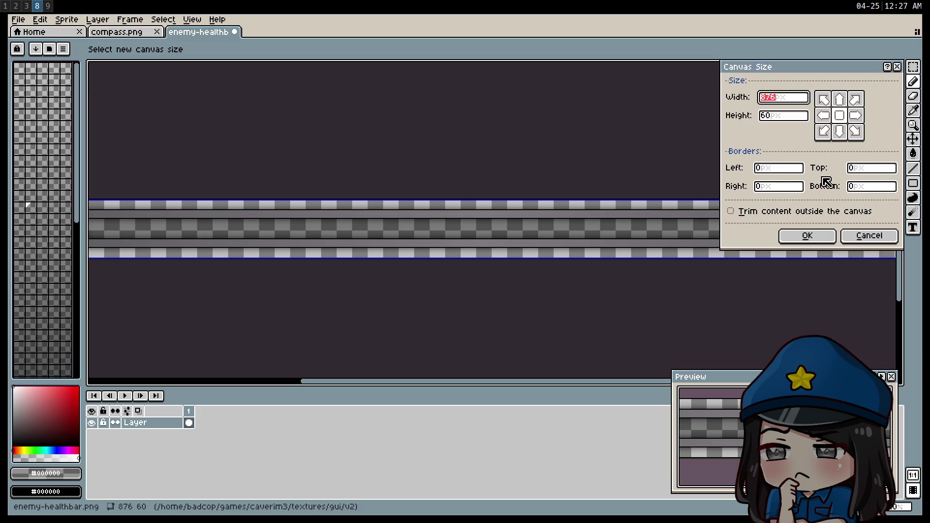
pyautogui.press('Tab')
pyautogui.write('1')
pyautogui.press('Tab')
pyautogui.write('1')
pyautogui.press('Tab')
pyautogui.write('1')
pyautogui.press('Return')
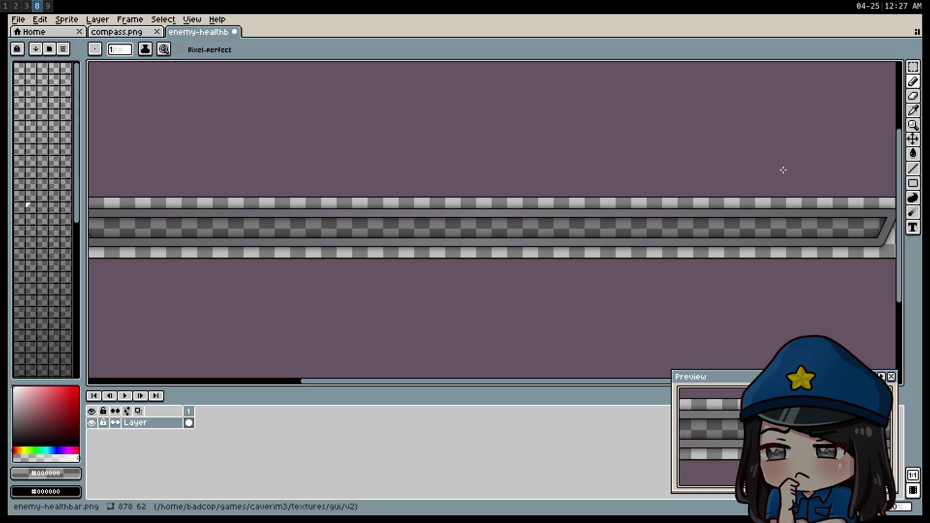
pyautogui.hotkey('ctrl', 's')
# Check the updated health bar in Godot's HUD, then return to Aseprite.
pyautogui.press('super+2')
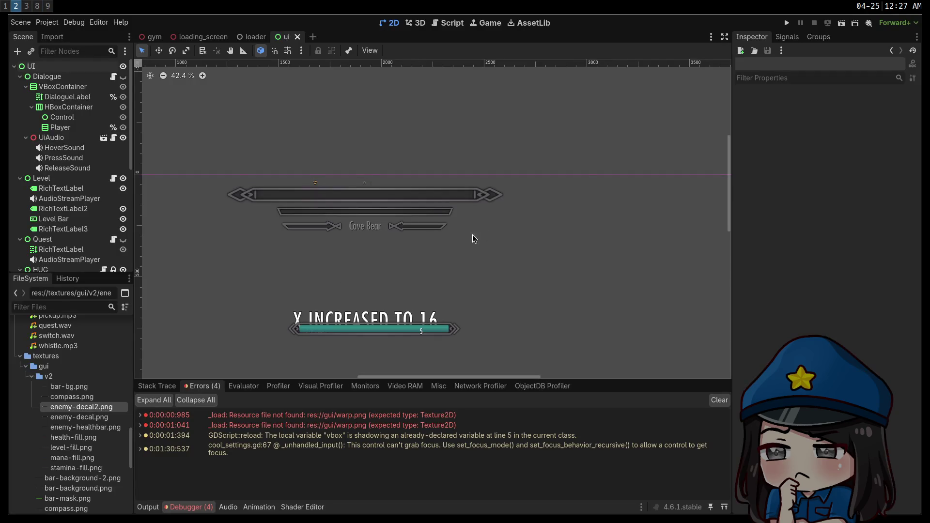
pyautogui.scroll(4, 361, 232)
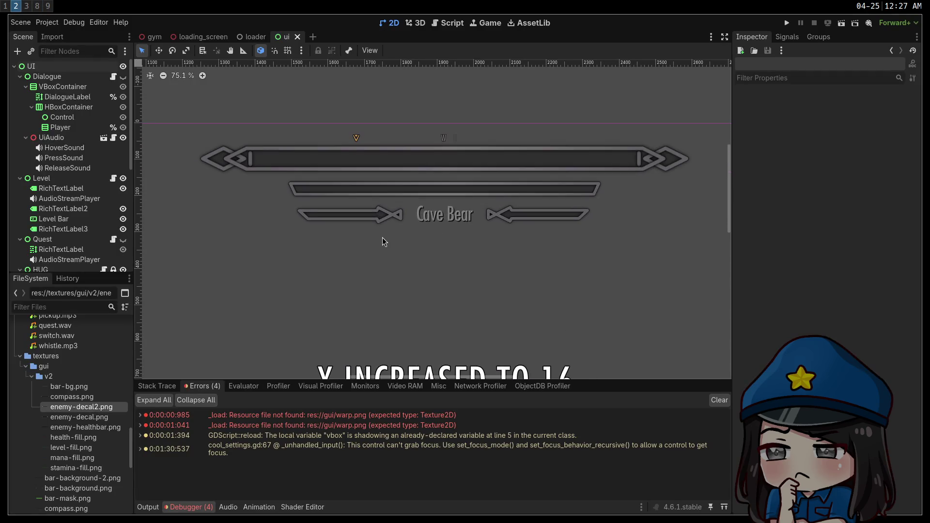
pyautogui.press('super+8')
pyautogui.click(18, 19)
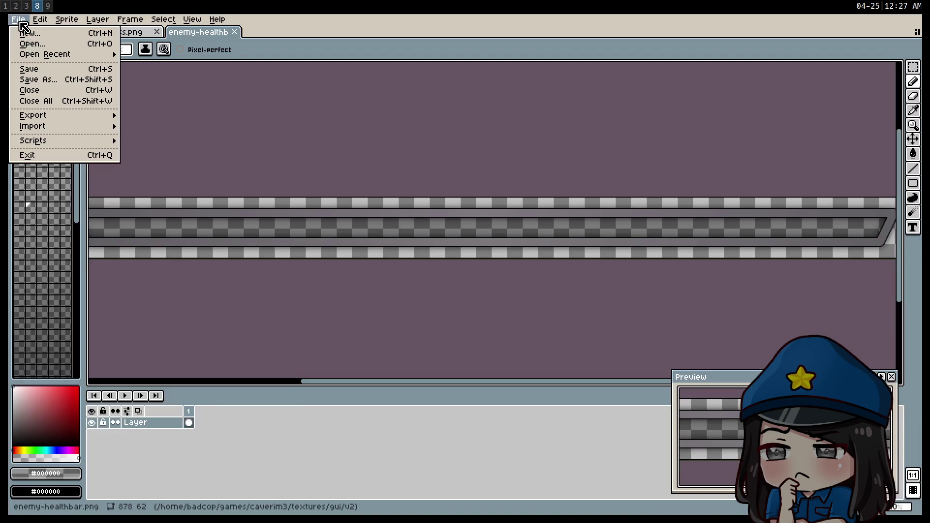
# Open the 328×78 enemy-decal.png arrow from the v2 folder in a new tab.
pyautogui.click(35, 45)
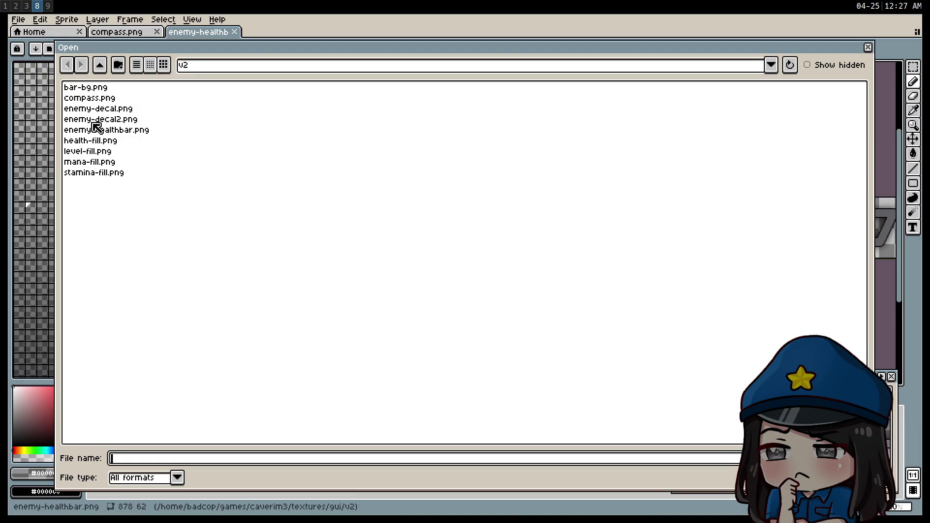
pyautogui.click(116, 109)
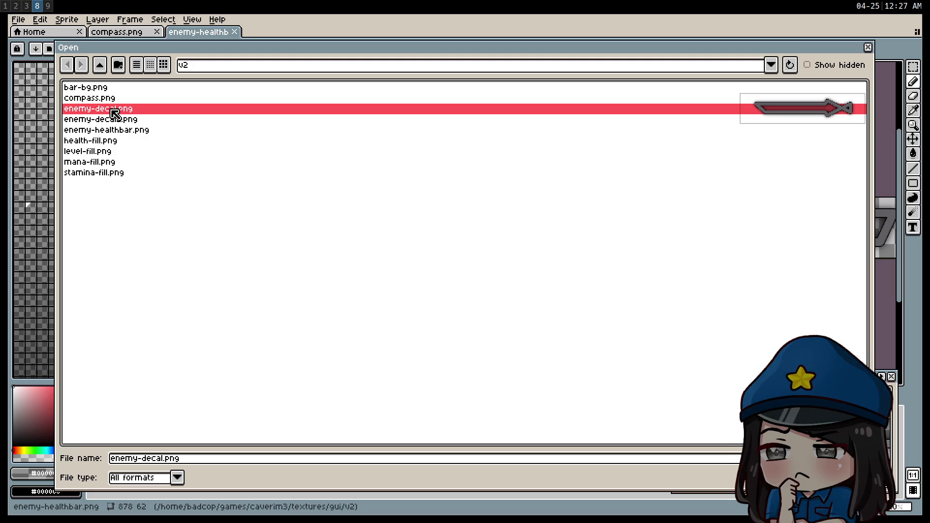
pyautogui.doubleClick(110, 109)
pyautogui.click(40, 19)
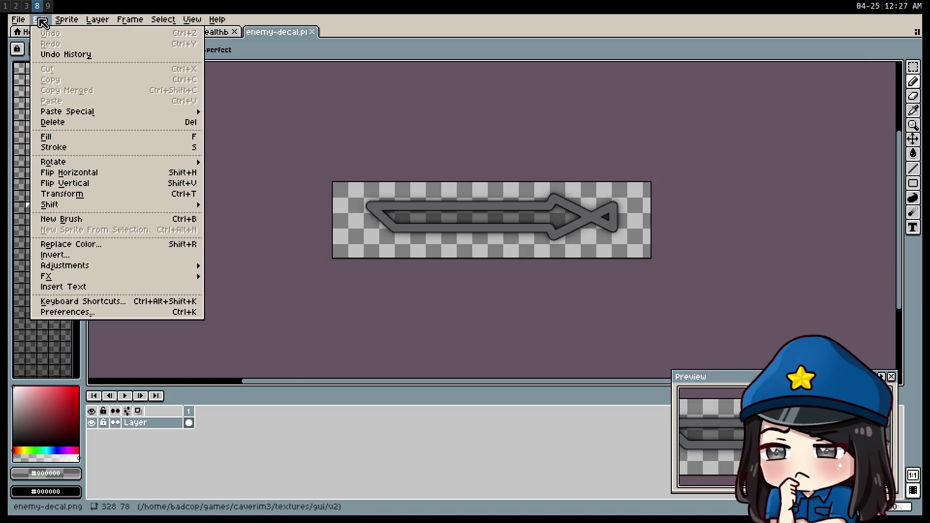
pyautogui.moveTo(79, 276)
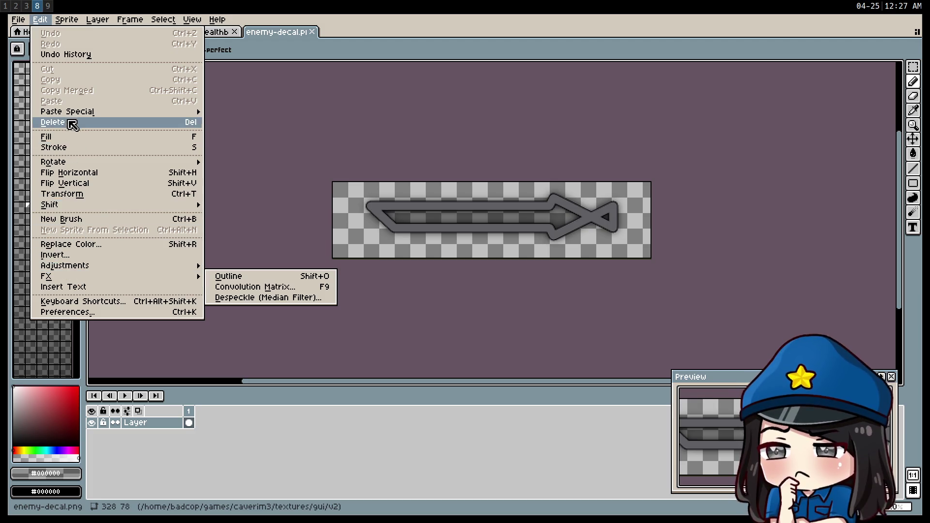
# Trim enemy-decal.png tight to the arrow and add a 1 px canvas border.
pyautogui.moveTo(66, 20)
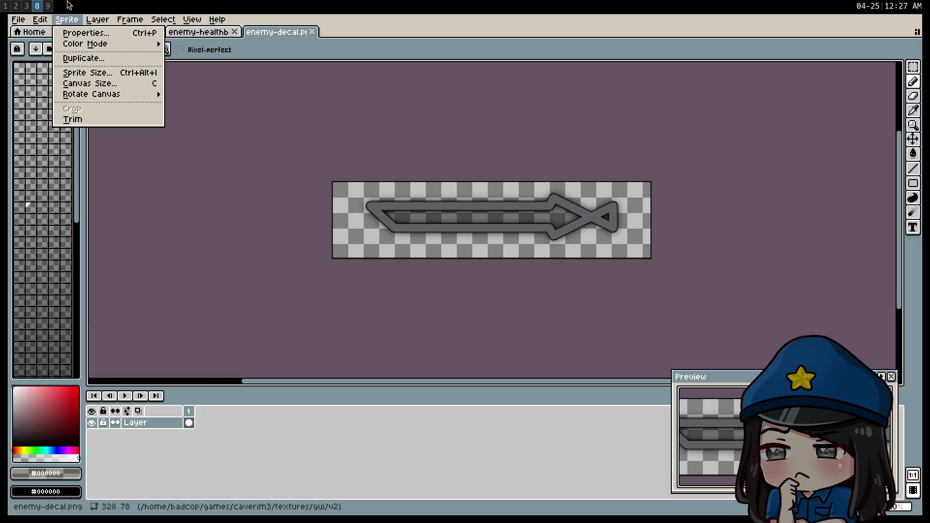
pyautogui.click(77, 120)
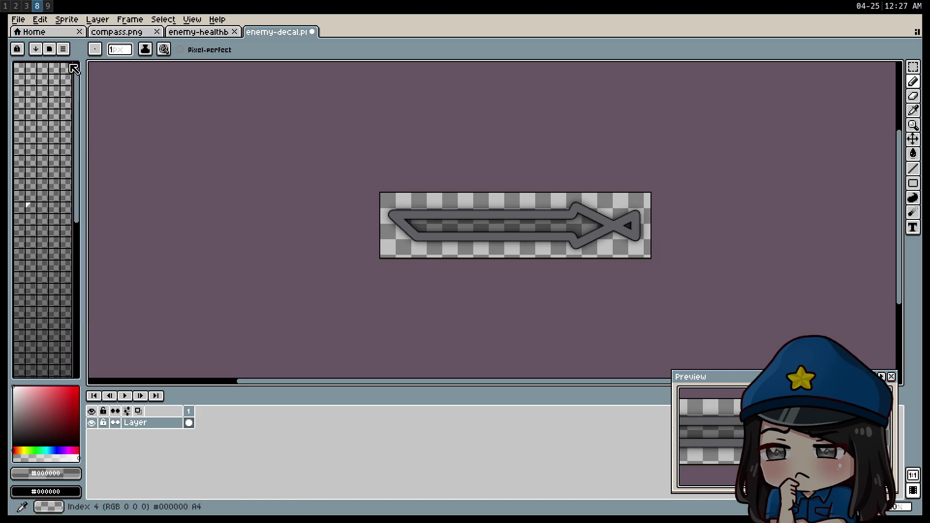
pyautogui.click(64, 20)
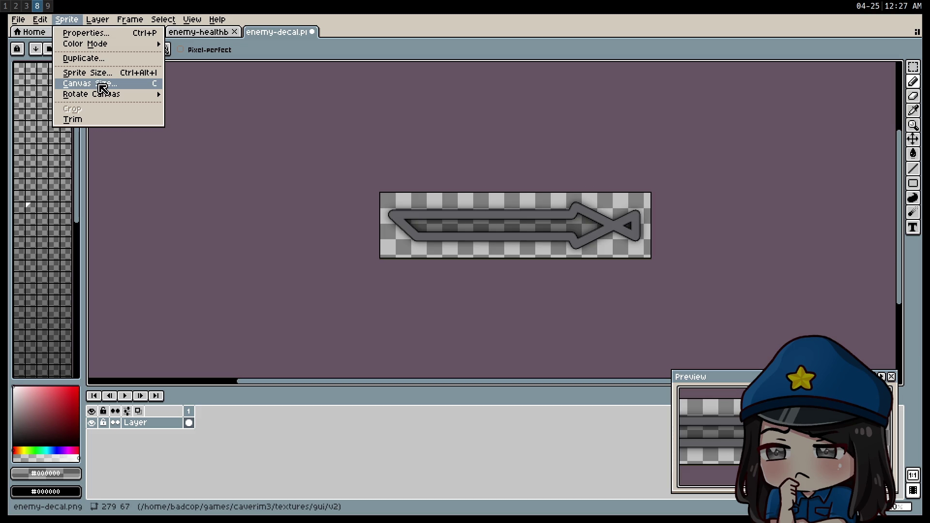
pyautogui.click(103, 84)
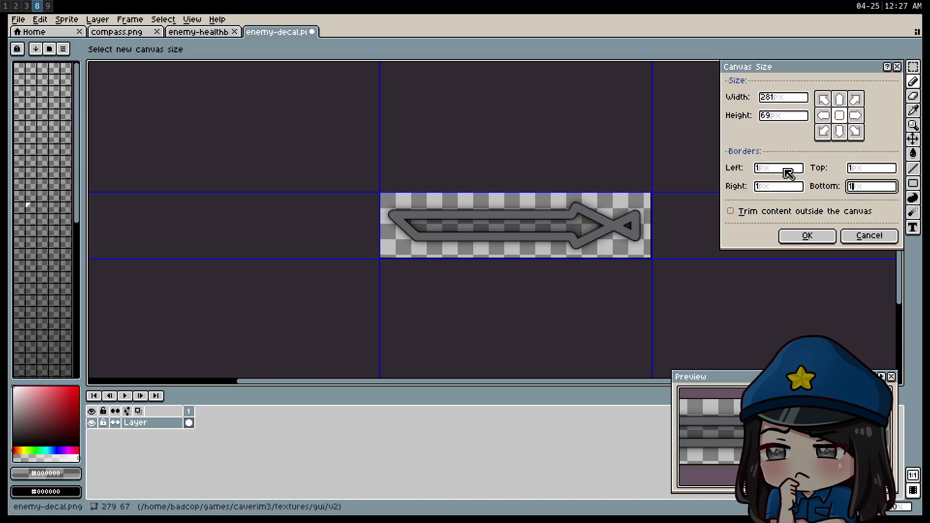
pyautogui.press('Return')
# Open enemy-decal2.png from the v2 folder and trim it to the mirrored arrow.
pyautogui.click(18, 19)
pyautogui.click(27, 46)
pyautogui.doubleClick(126, 120)
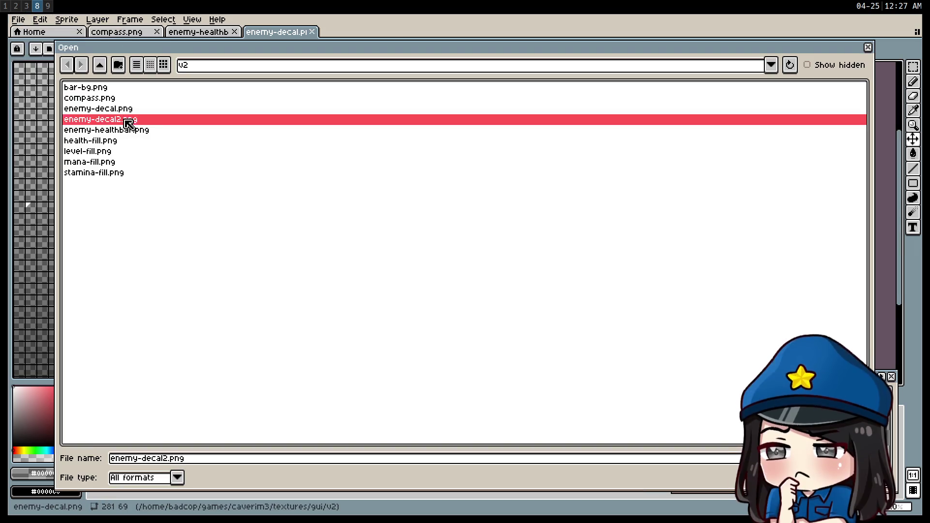
pyautogui.click(48, 19)
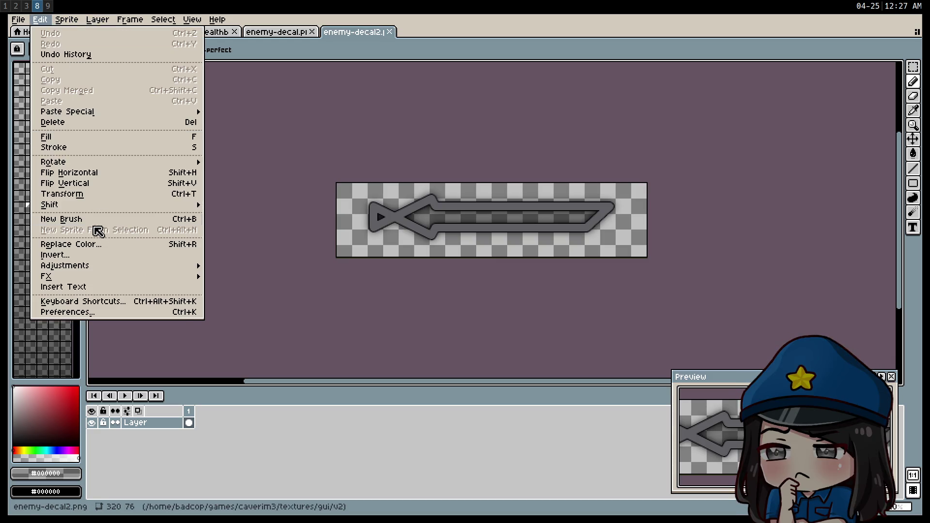
pyautogui.moveTo(66, 19)
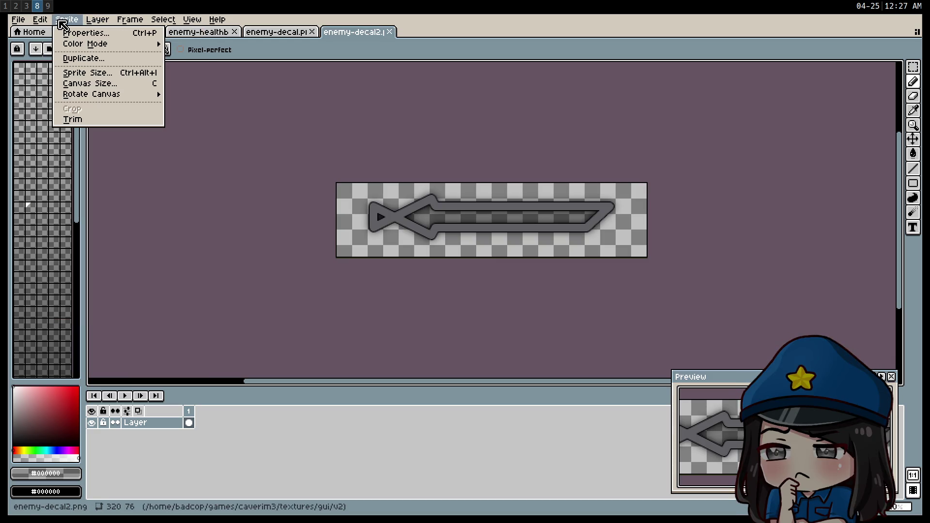
pyautogui.click(77, 121)
# Give enemy-decal2.png a 1 px border on each side and save it.
pyautogui.click(73, 21)
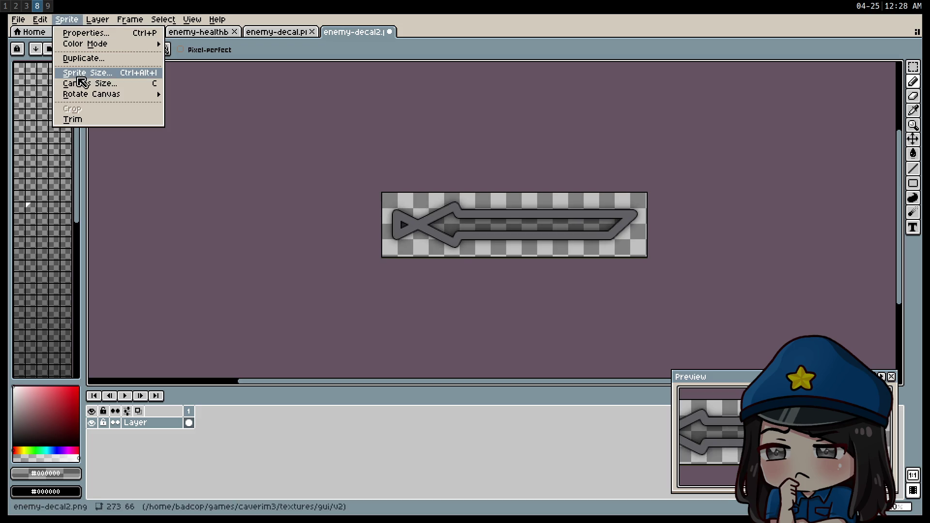
pyautogui.click(82, 83)
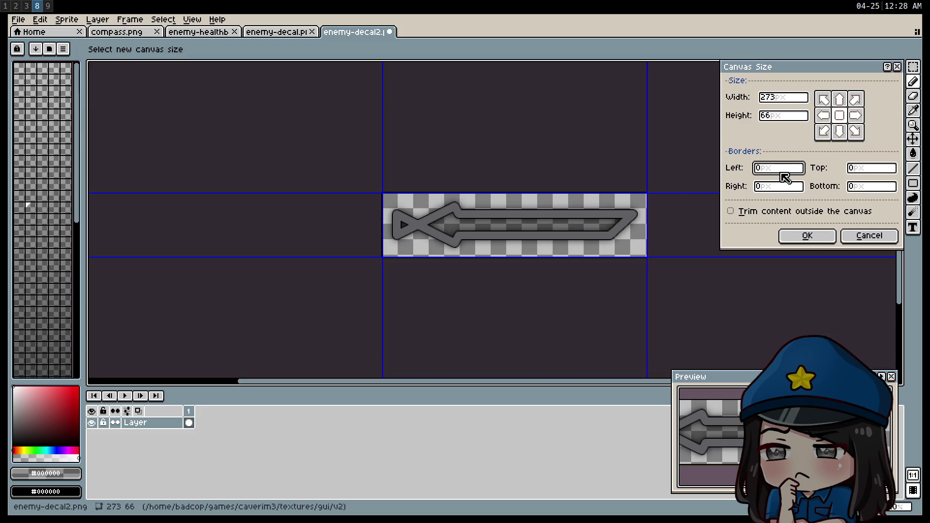
pyautogui.press('Tab')
pyautogui.write('1')
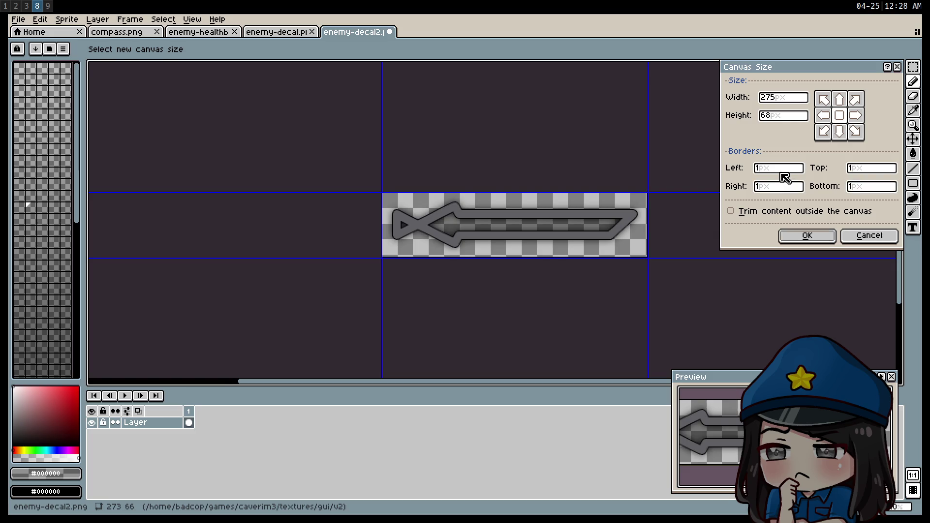
pyautogui.press('Return')
pyautogui.hotkey('ctrl', 's')
pyautogui.press('super+2')
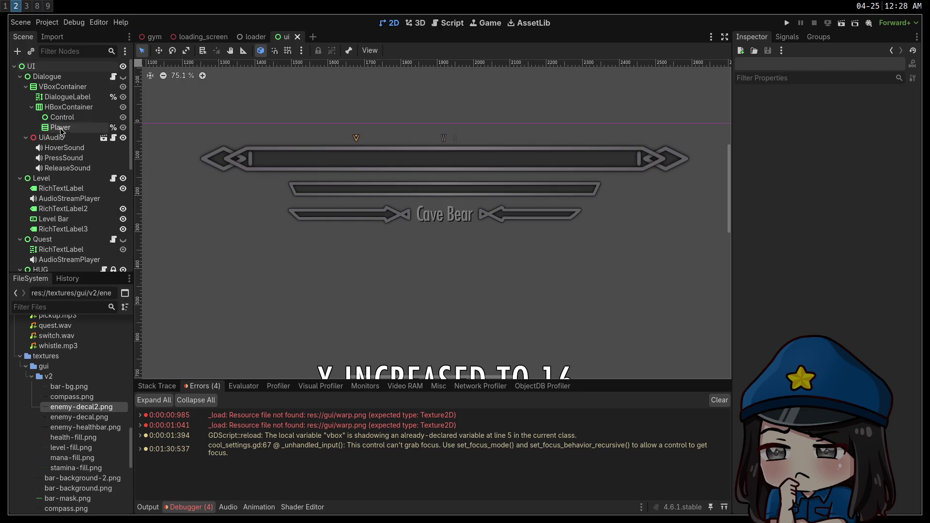
# Set the VBoxContainer holding the health bar and name row to Center alignment.
pyautogui.scroll(-5, 64, 192)
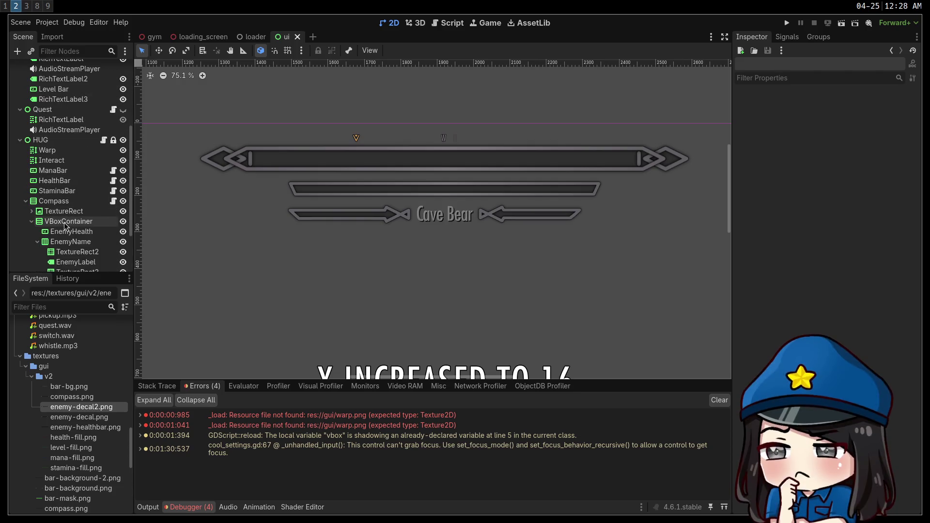
pyautogui.scroll(-1, 65, 225)
pyautogui.click(52, 197)
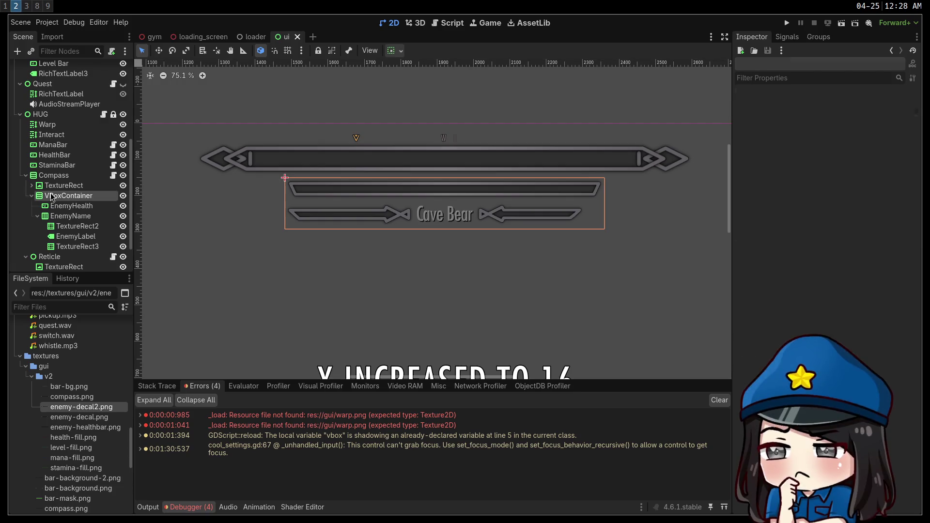
pyautogui.click(863, 107)
pyautogui.click(862, 130)
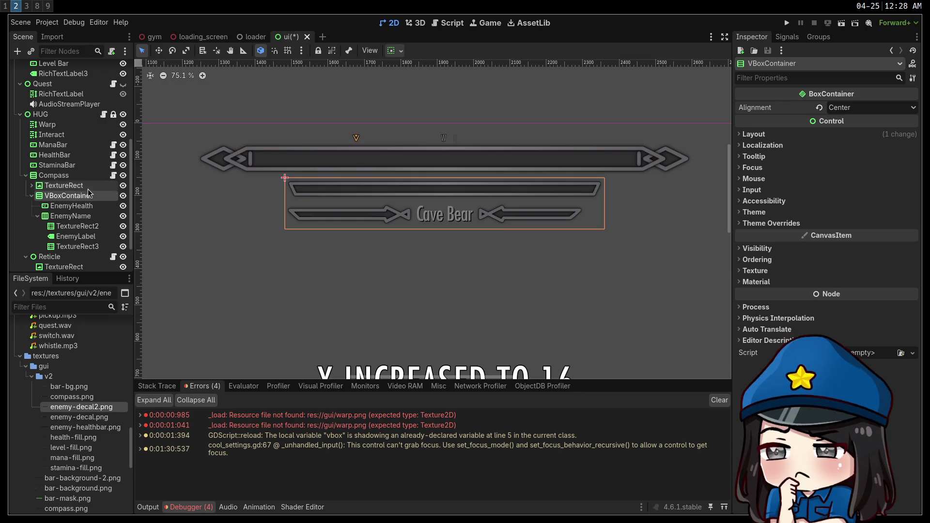
# Review the container sizing options for VBoxContainer and the EnemyName row.
pyautogui.click(392, 52)
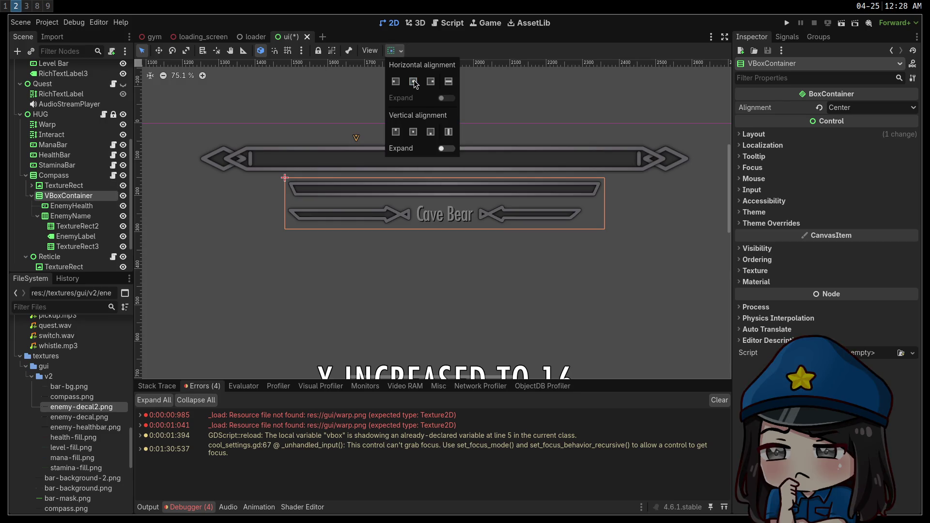
pyautogui.click(83, 218)
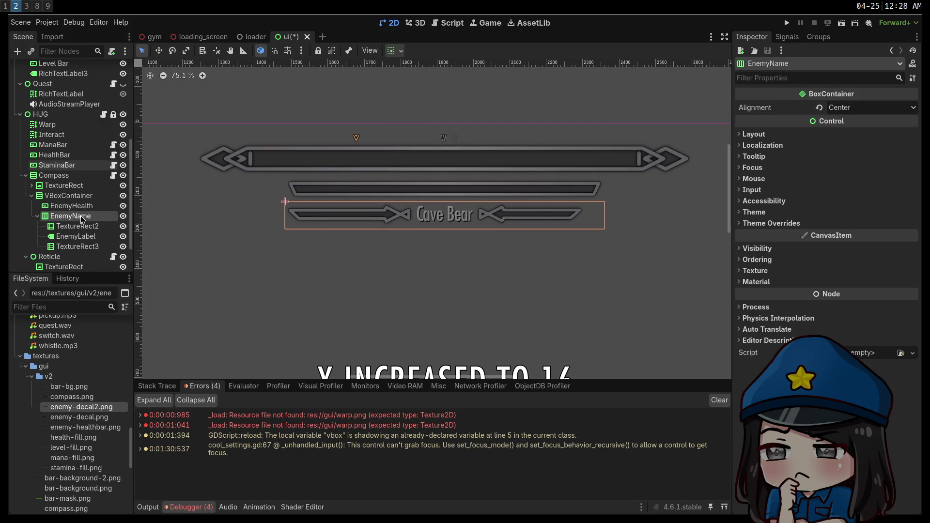
pyautogui.click(390, 51)
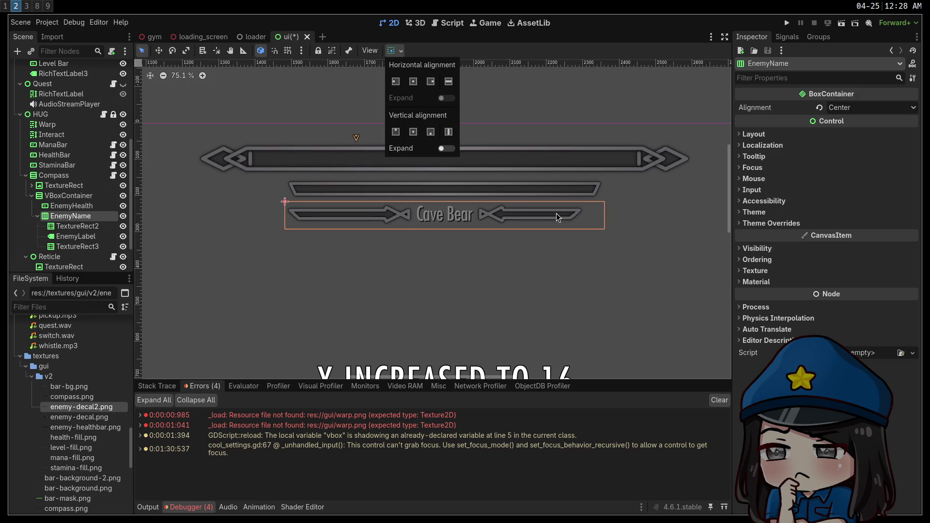
# On TextureRect3, reset the patch margins and restore Region Rect to the full image.
pyautogui.click(65, 227)
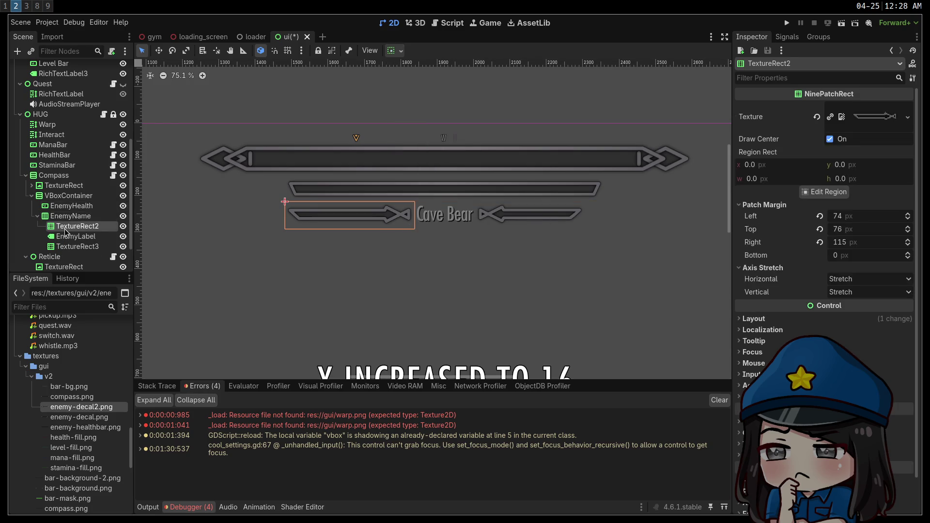
pyautogui.click(77, 249)
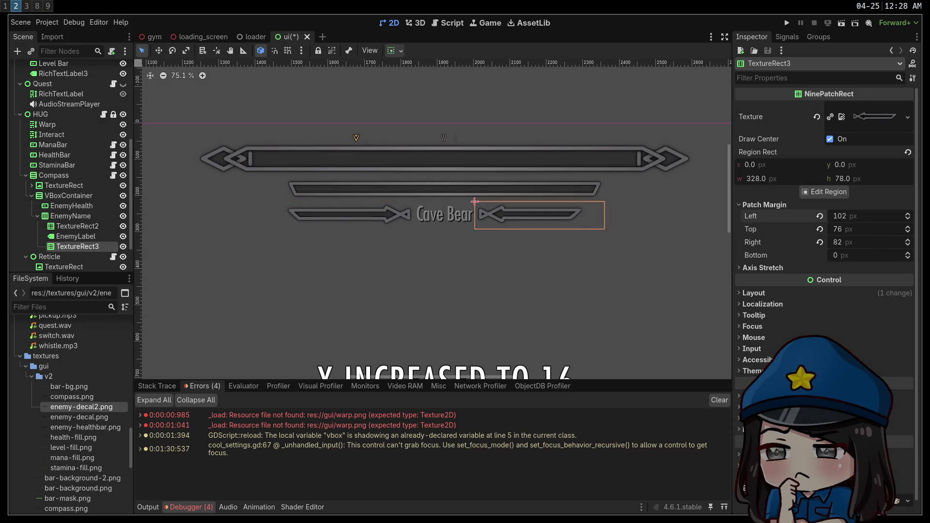
pyautogui.moveTo(853, 242)
pyautogui.mouseDown()
pyautogui.moveTo(926, 242)
pyautogui.moveTo(836, 247)
pyautogui.mouseUp()
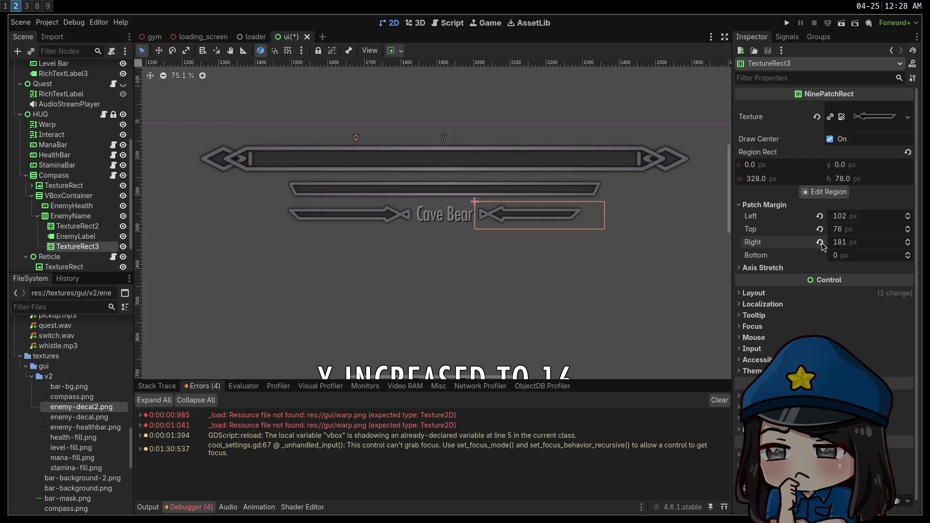
pyautogui.click(821, 217)
pyautogui.click(820, 242)
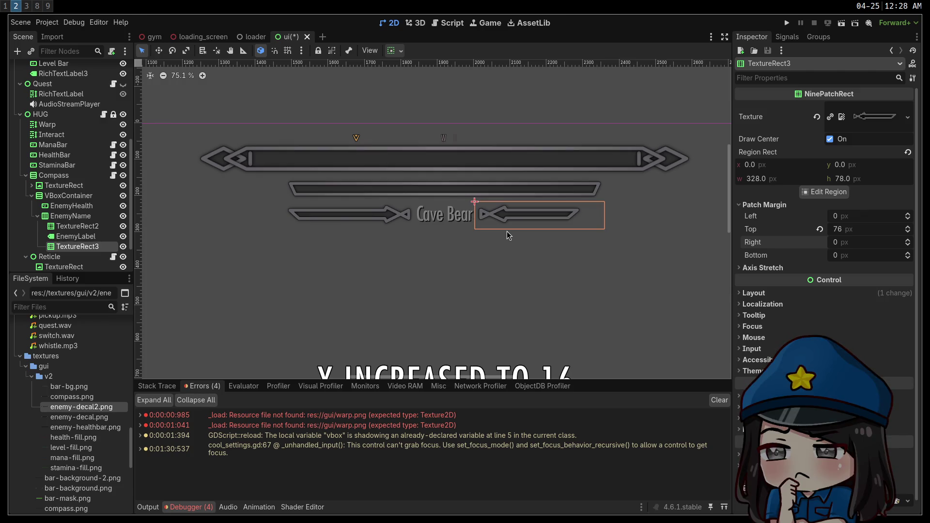
pyautogui.click(776, 183)
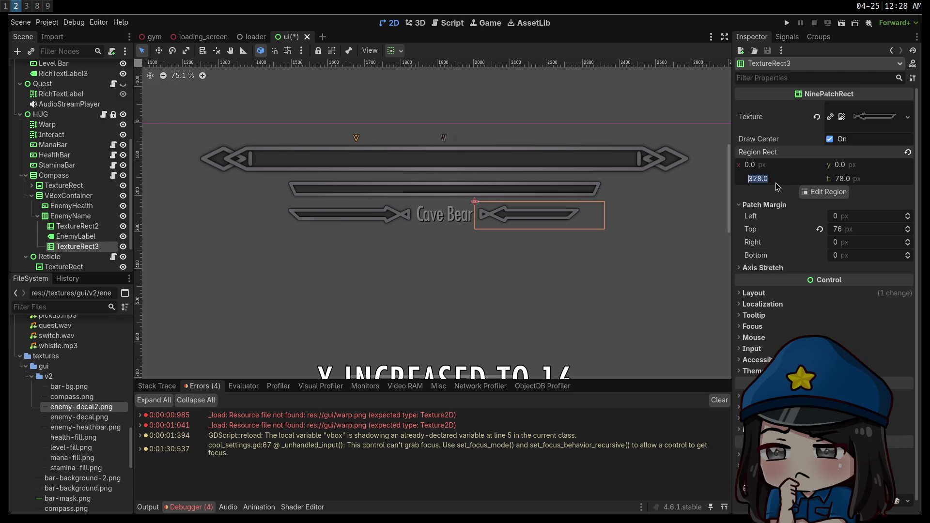
pyautogui.write('0')
pyautogui.click(907, 153)
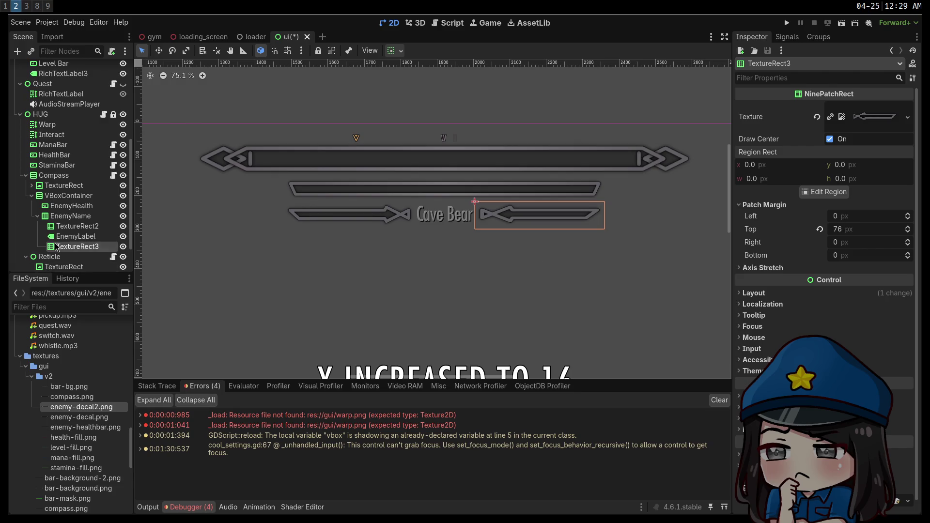
# Set TextureRect3's patch margins to left 127 and right 50, then save the scene.
pyautogui.click(866, 219)
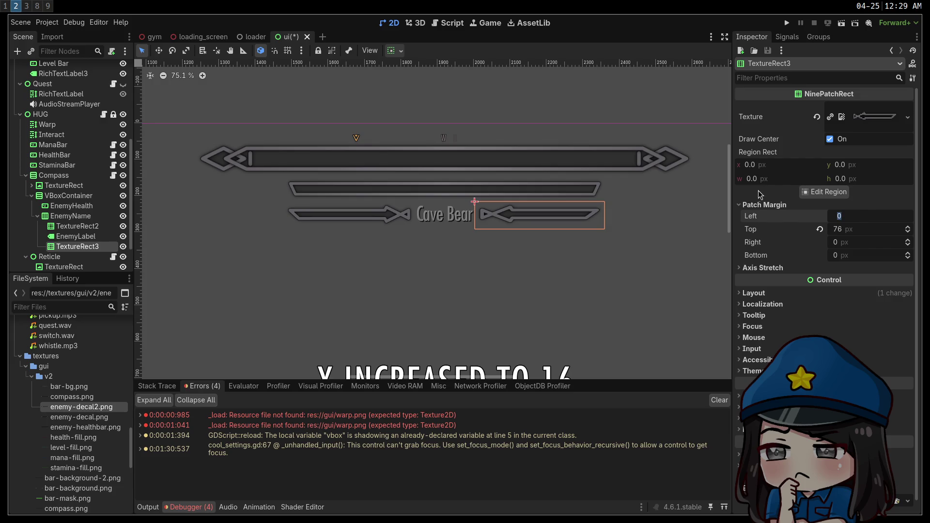
pyautogui.write('95')
pyautogui.press('Return')
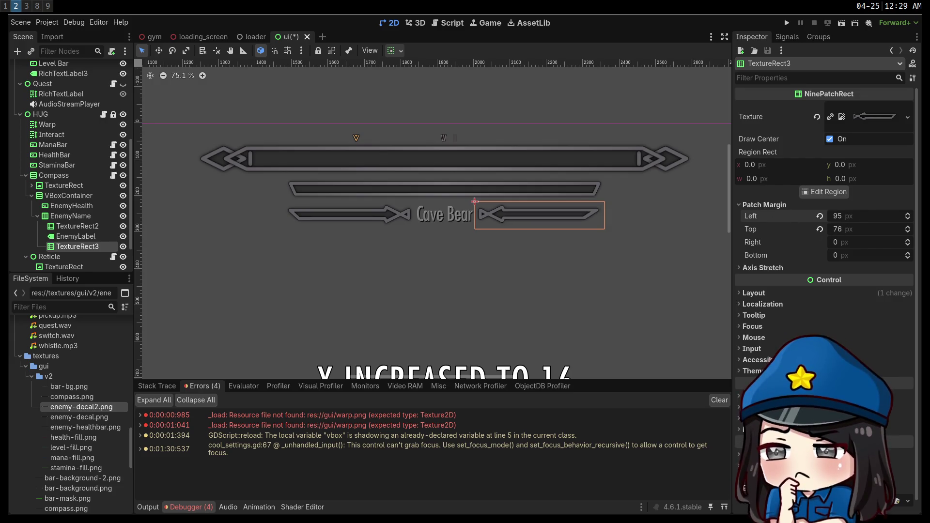
pyautogui.moveTo(866, 216); pyautogui.dragTo(881, 216)
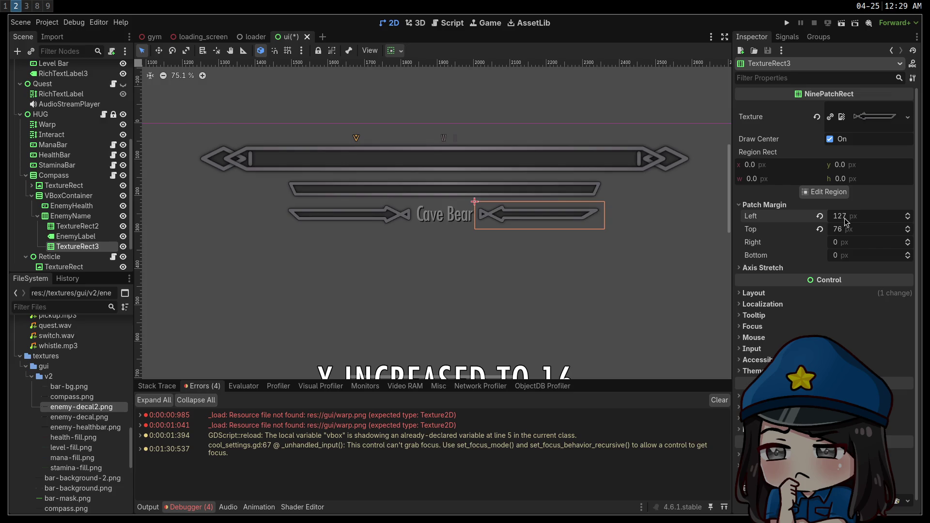
pyautogui.moveTo(838, 246); pyautogui.dragTo(849, 247)
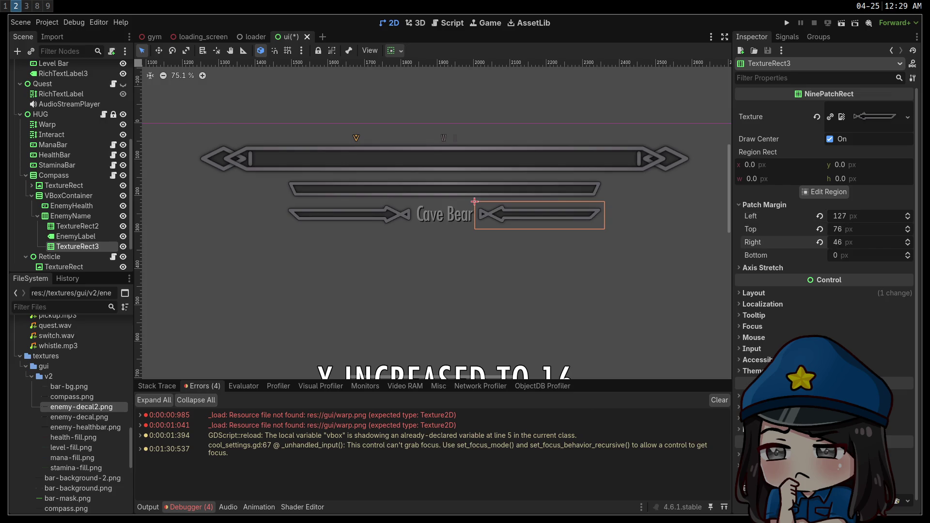
pyautogui.hotkey('ctrl', 's')
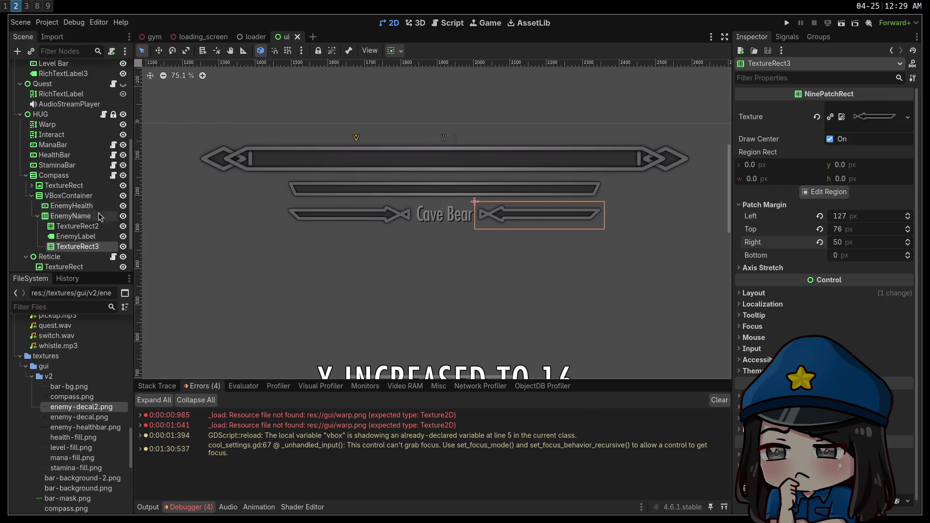
# Set TextureRect2's patch margins to left 50 and right 127, then save.
pyautogui.click(89, 226)
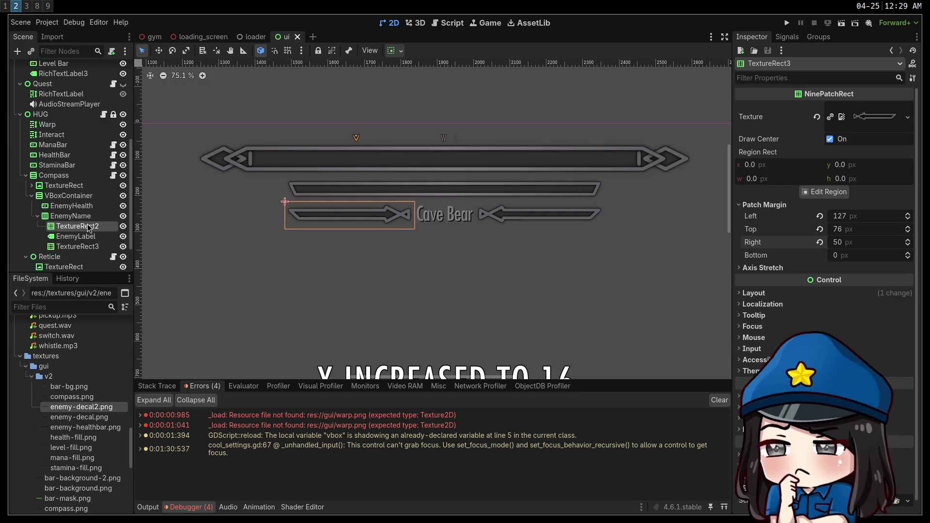
pyautogui.moveTo(866, 241); pyautogui.dragTo(871, 240)
pyautogui.click(854, 220)
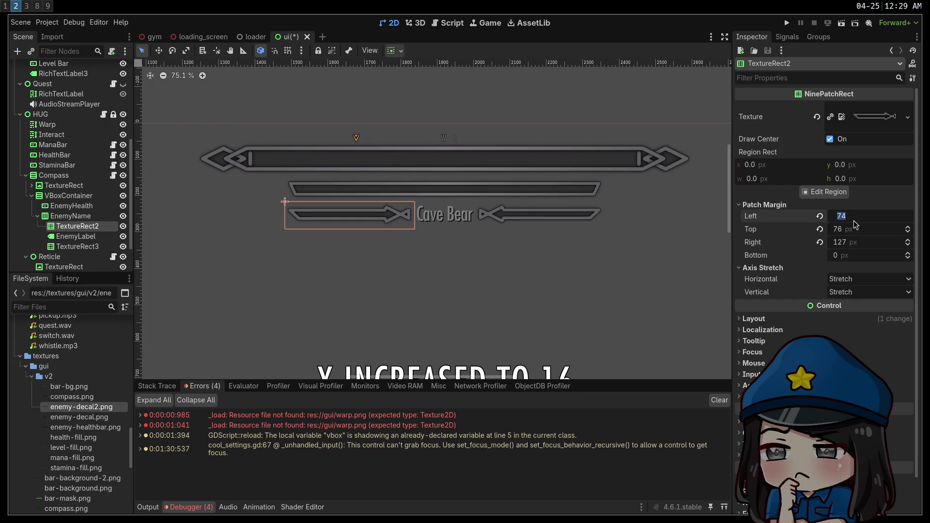
pyautogui.write('50')
pyautogui.press('Return')
pyautogui.hotkey('ctrl', 's')
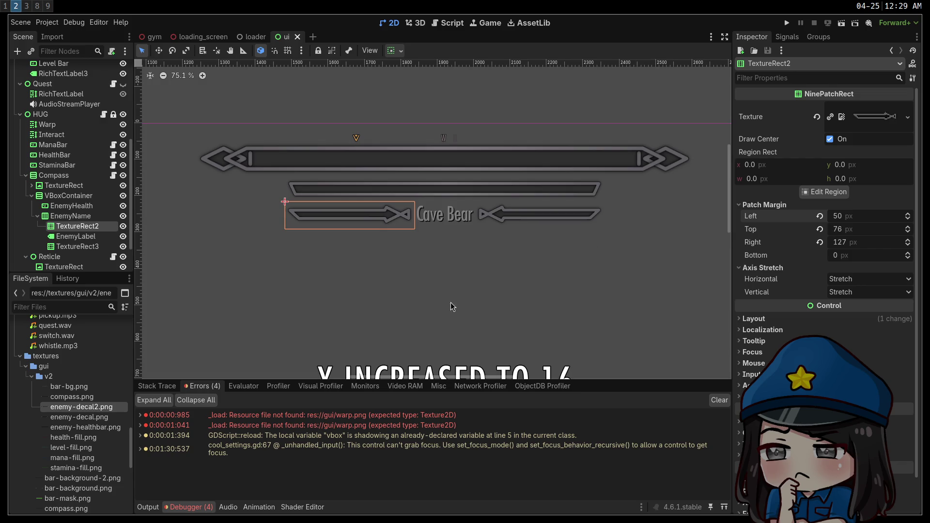
# Override EnemyName's Separation from 4 to 14 and save the scene.
pyautogui.click(85, 218)
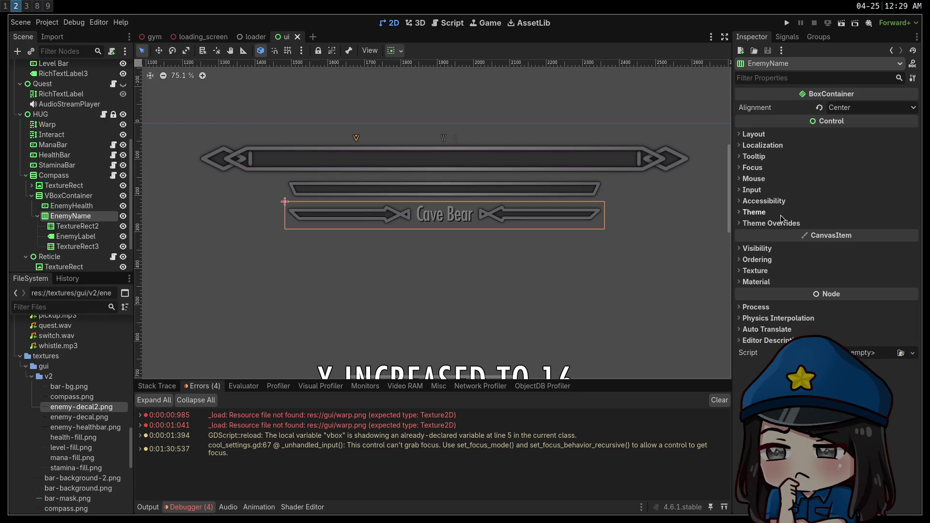
pyautogui.click(775, 223)
pyautogui.click(765, 234)
pyautogui.click(756, 246)
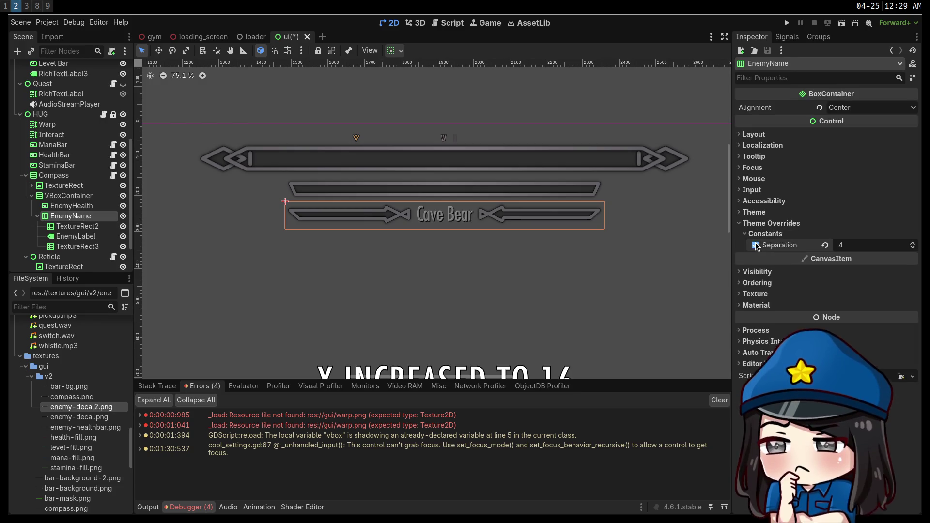
pyautogui.moveTo(843, 245); pyautogui.dragTo(857, 245)
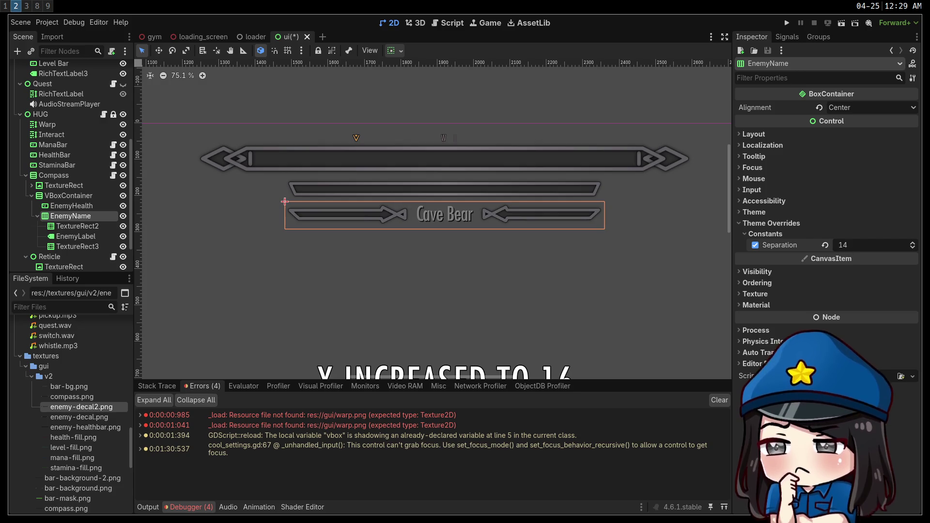
pyautogui.hotkey('ctrl', 's')
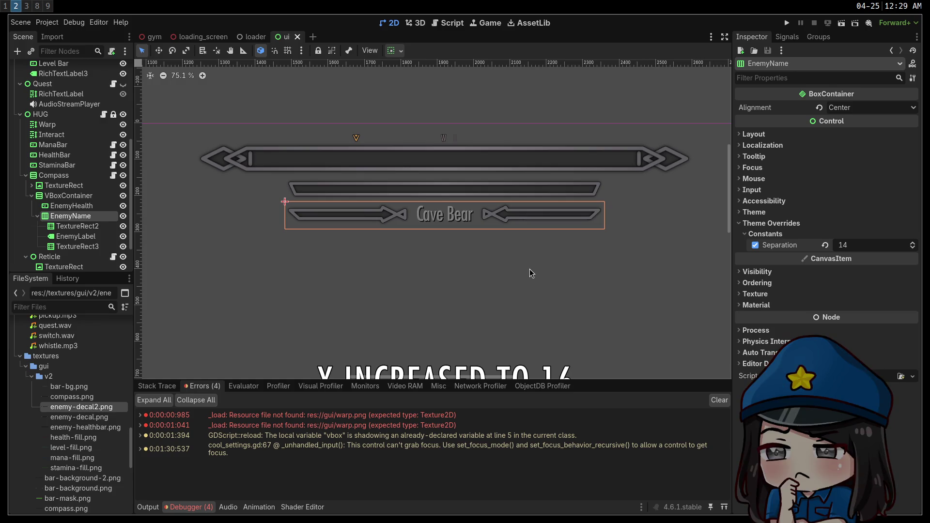
# Add a MarginContainer and reparent the EnemyName plate inside it.
pyautogui.click(18, 51)
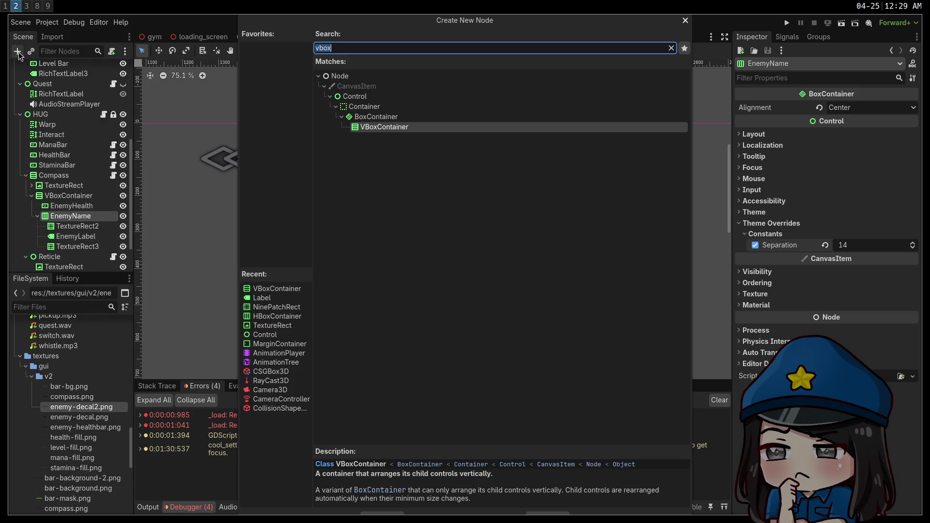
pyautogui.write('margin')
pyautogui.press('Return')
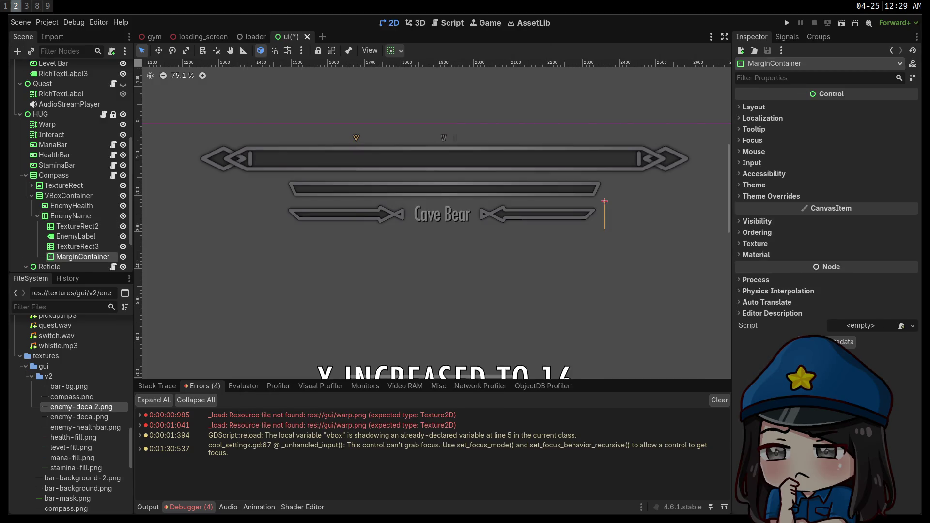
pyautogui.moveTo(83, 257); pyautogui.dragTo(63, 219)
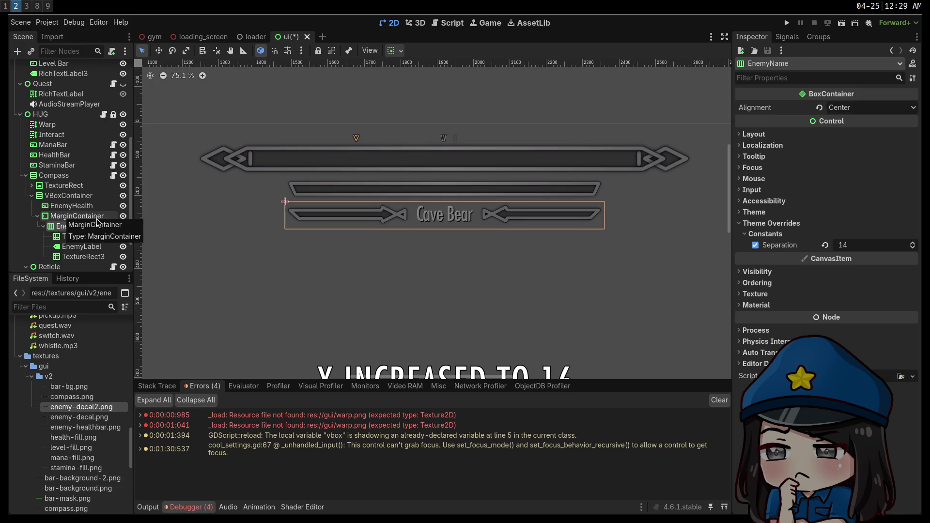
# Enable the MarginContainer's Left, Top, Right and Bottom margin overrides.
pyautogui.click(96, 217)
pyautogui.click(772, 196)
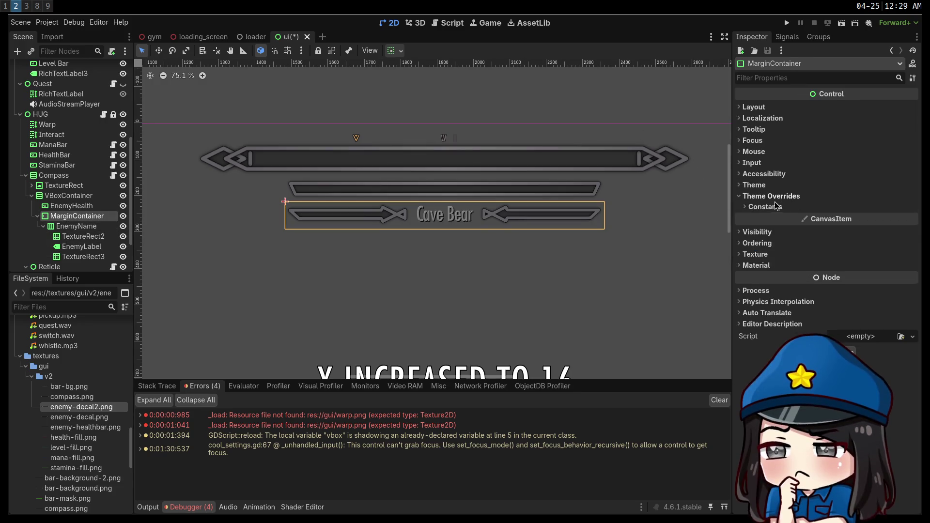
pyautogui.click(765, 206)
pyautogui.click(756, 219)
pyautogui.click(755, 232)
pyautogui.click(755, 244)
pyautogui.click(756, 257)
# Set the MarginContainer's left and right margins to 20, after first trying 12.
pyautogui.click(846, 218)
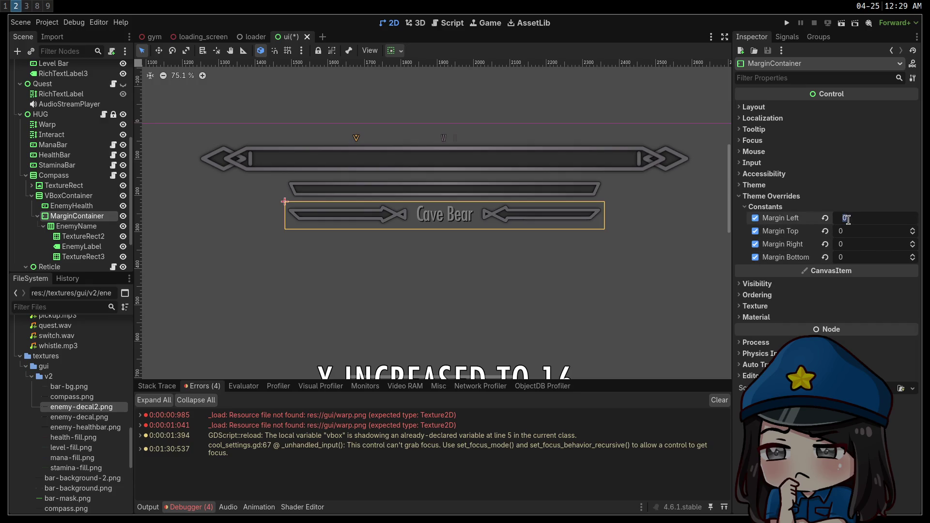
pyautogui.write('12')
pyautogui.press('Tab')
pyautogui.write('12')
pyautogui.press('Return')
pyautogui.click(853, 222)
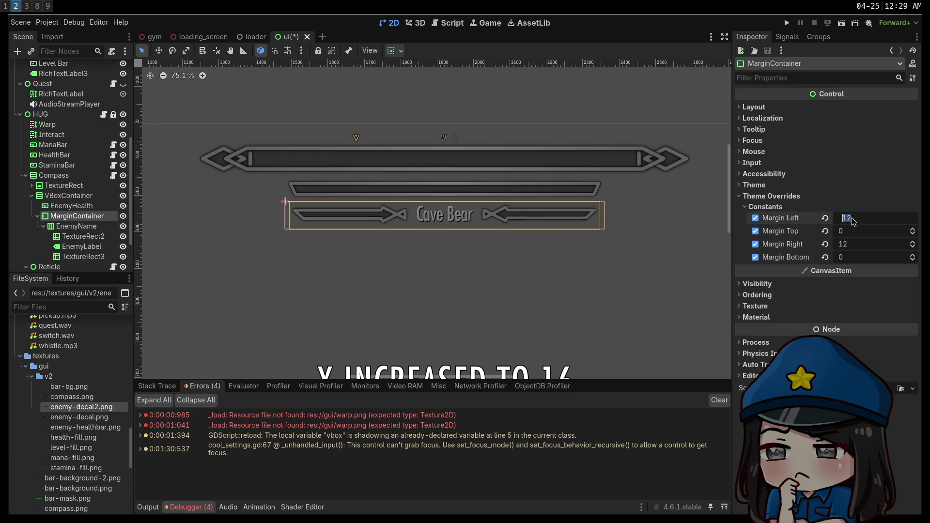
pyautogui.write('20')
pyautogui.press('Tab')
pyautogui.write('20')
pyautogui.press('Return')
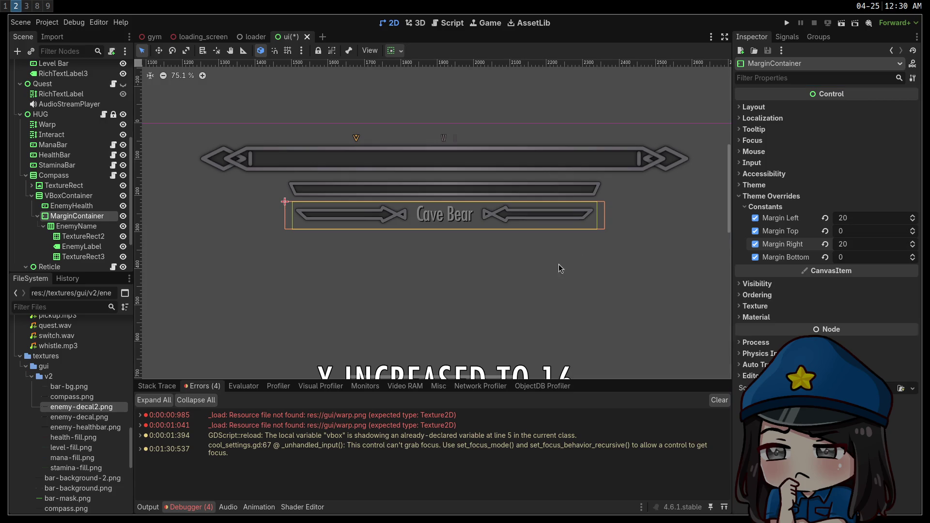
pyautogui.click(538, 304)
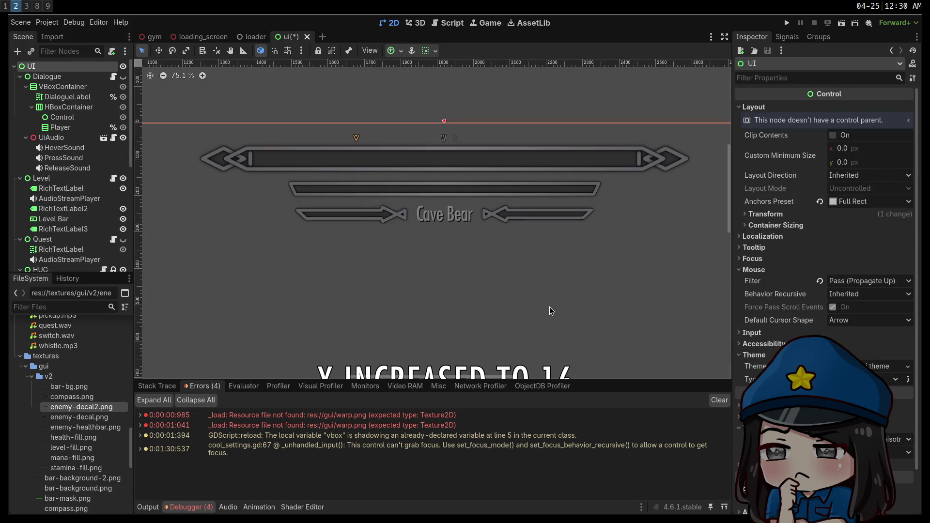
# Save the scene, reset the canvas to 100% zoom, and expand the compass TextureRect.
pyautogui.hotkey('ctrl', 's')
pyautogui.click(177, 76)
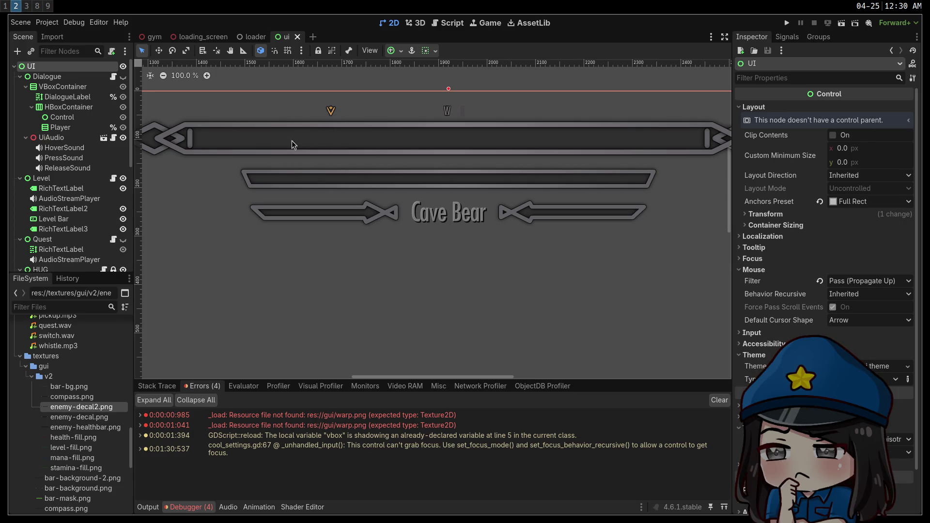
pyautogui.scroll(-5, 63, 236)
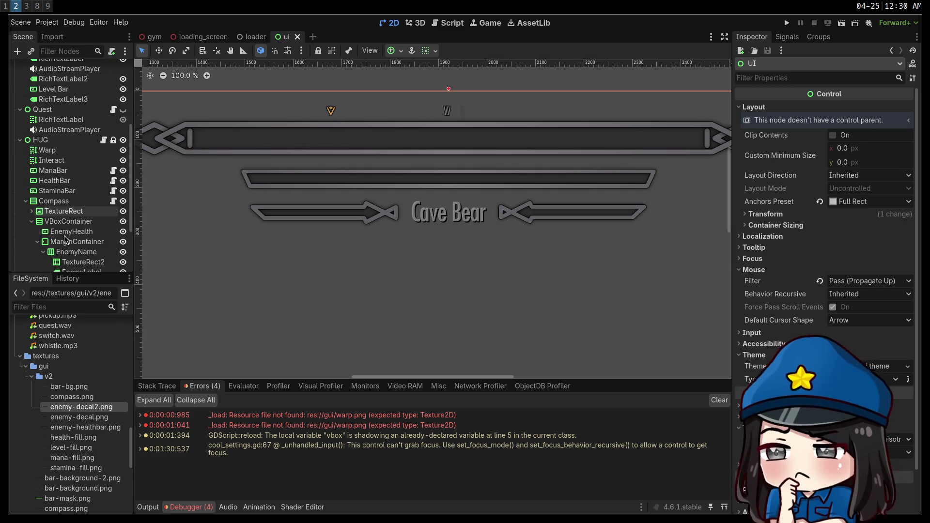
pyautogui.click(31, 212)
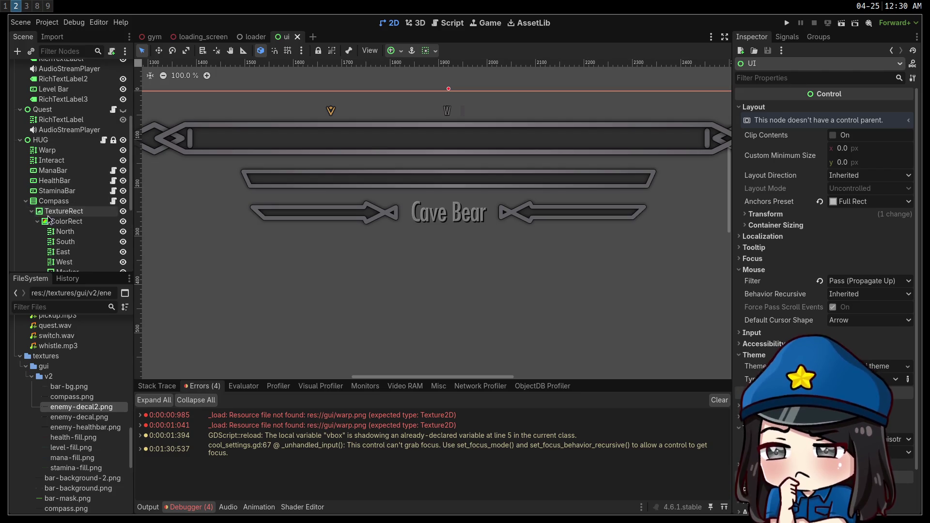
# Apply the Center anchor preset to the compass ColorRect strip.
pyautogui.click(50, 221)
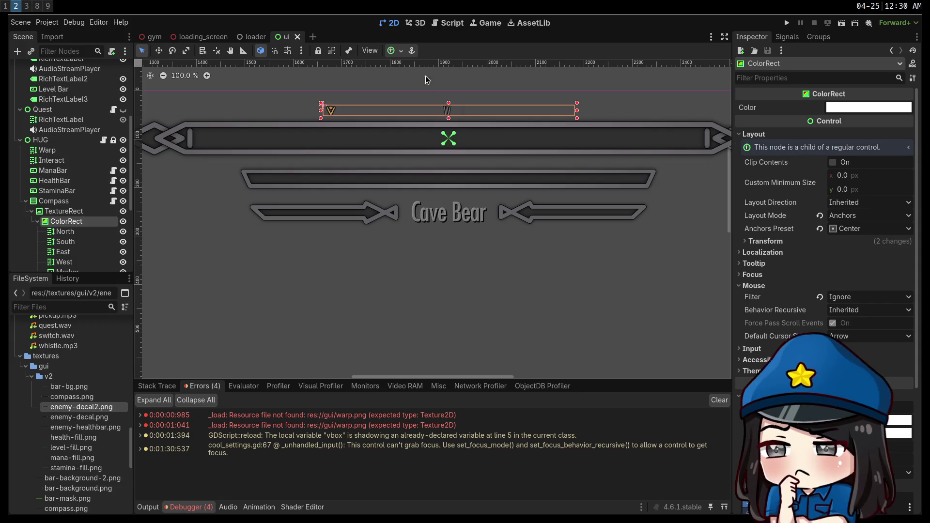
pyautogui.click(392, 51)
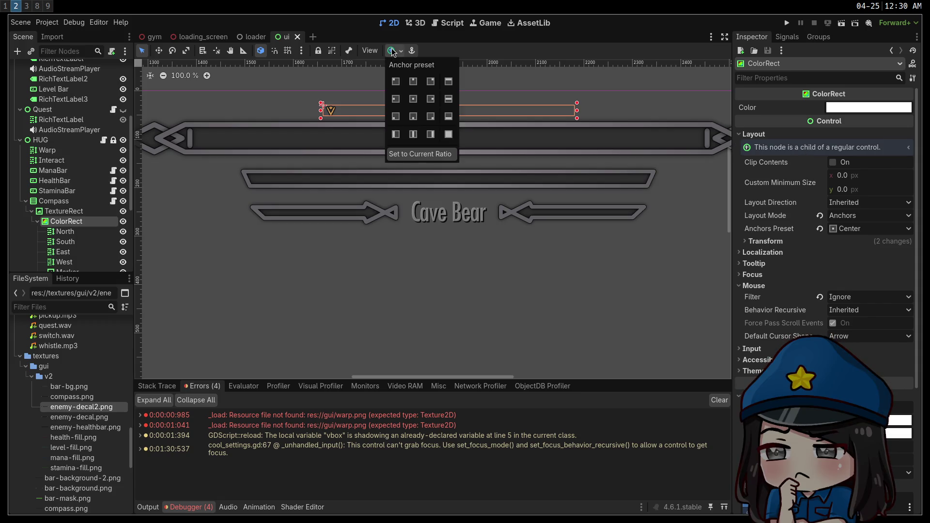
pyautogui.click(413, 98)
pyautogui.click(566, 310)
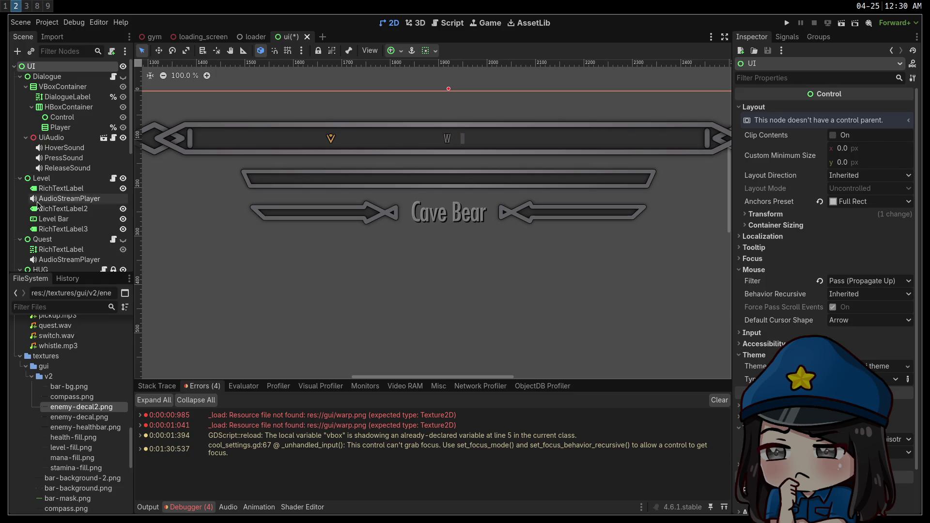
# Widen the ColorRect strip symmetrically to span nearly the whole compass bar.
pyautogui.scroll(-5, 58, 232)
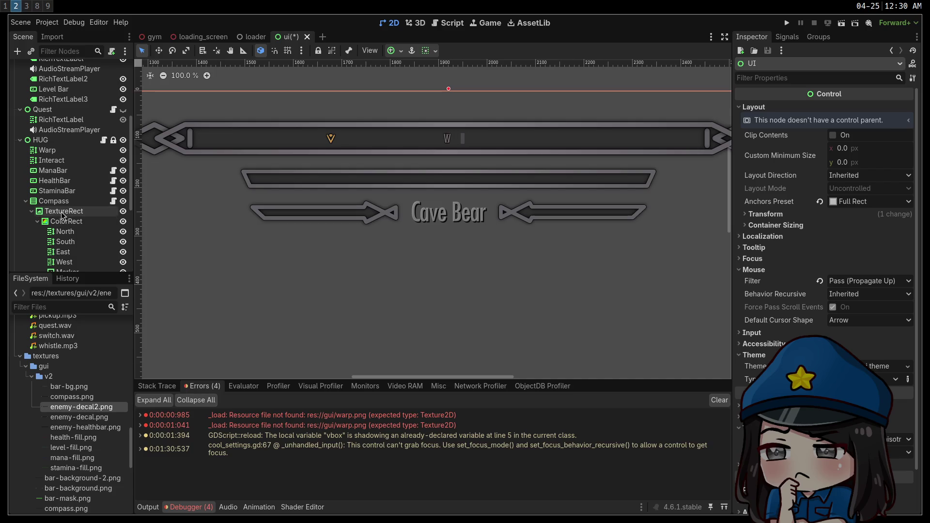
pyautogui.click(67, 222)
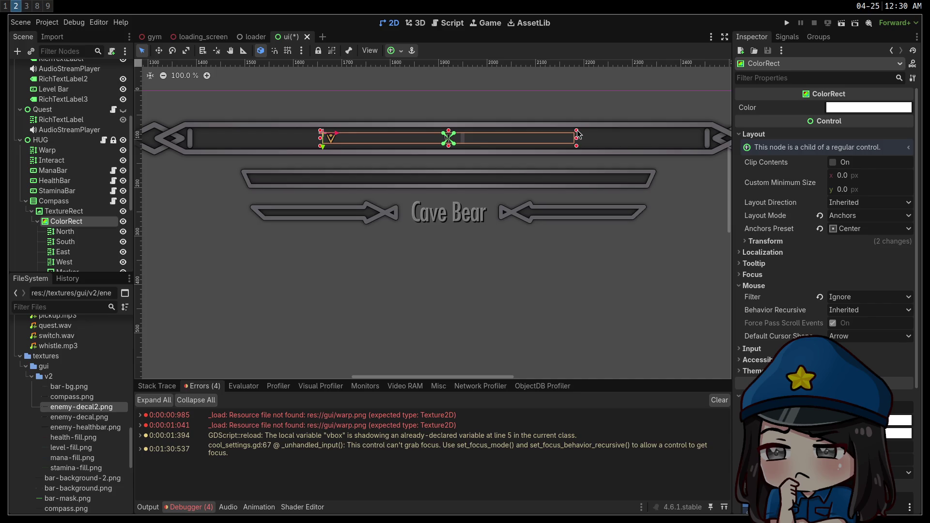
pyautogui.moveTo(576, 137); pyautogui.dragTo(701, 127)
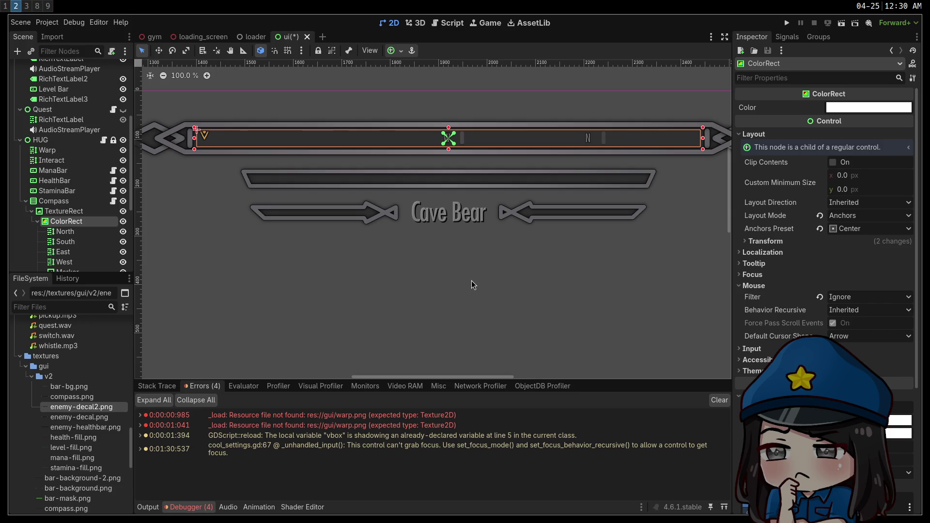
pyautogui.click(86, 233)
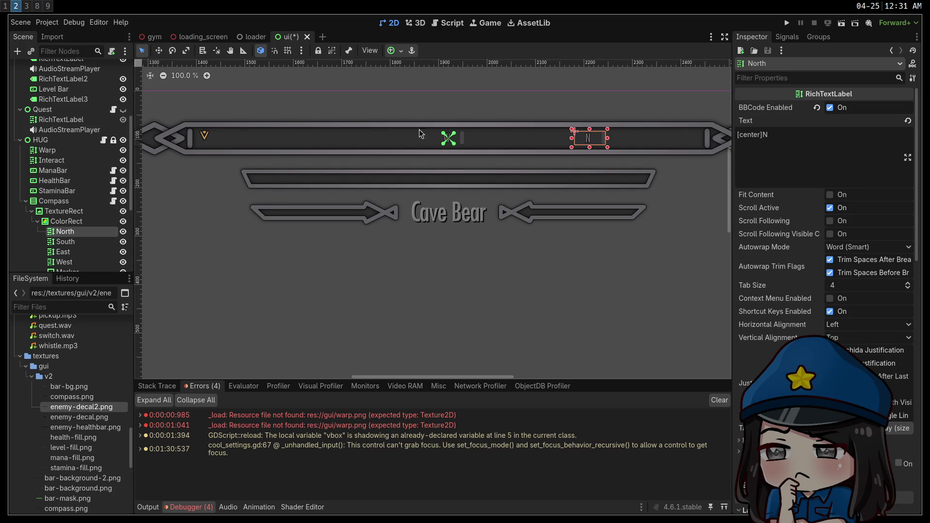
pyautogui.click(123, 232)
pyautogui.doubleClick(123, 233)
pyautogui.click(124, 233)
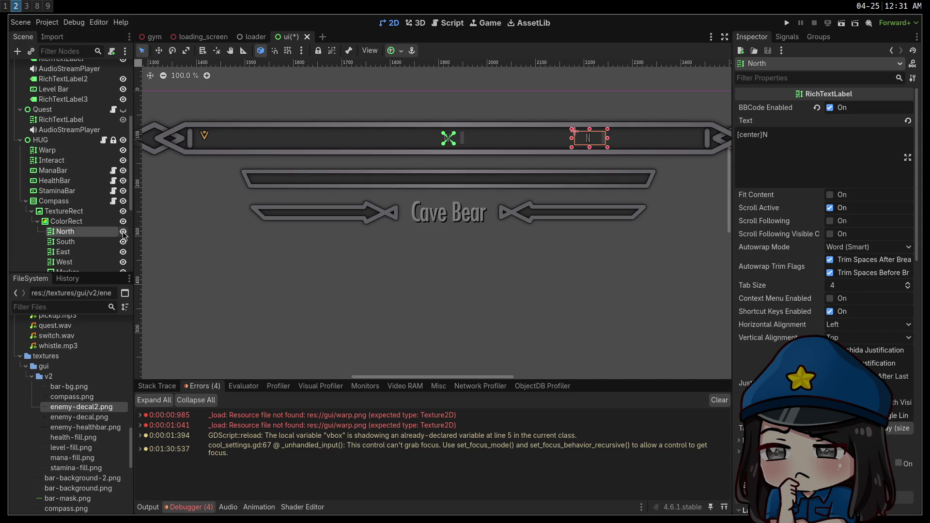
pyautogui.click(123, 233)
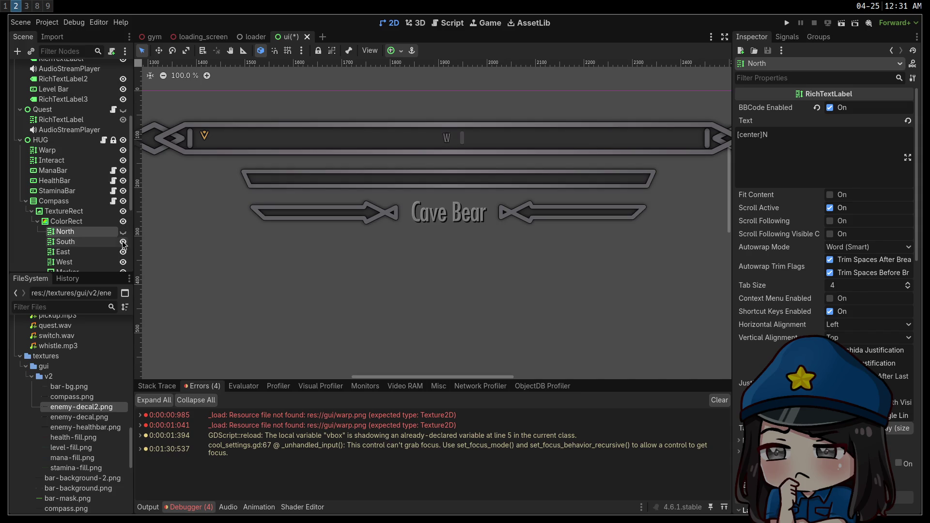
pyautogui.click(123, 233)
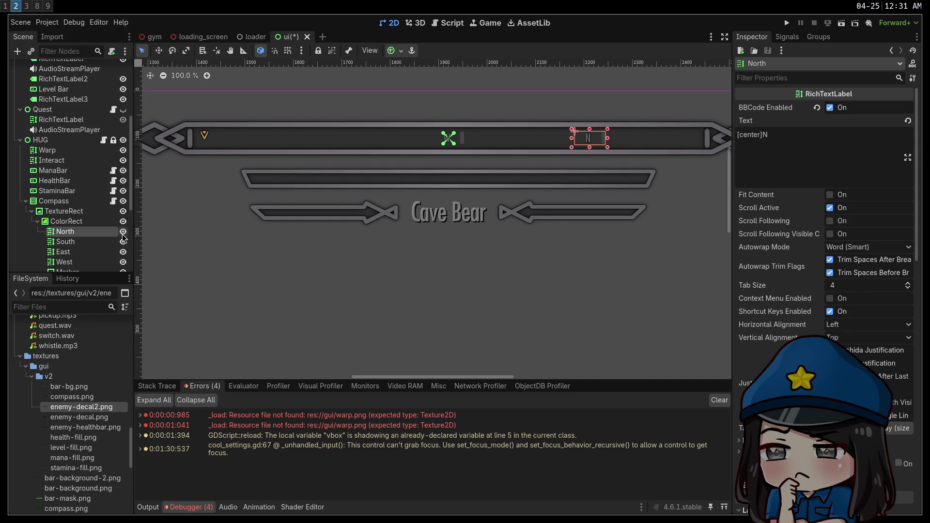
pyautogui.click(99, 252)
pyautogui.click(99, 263)
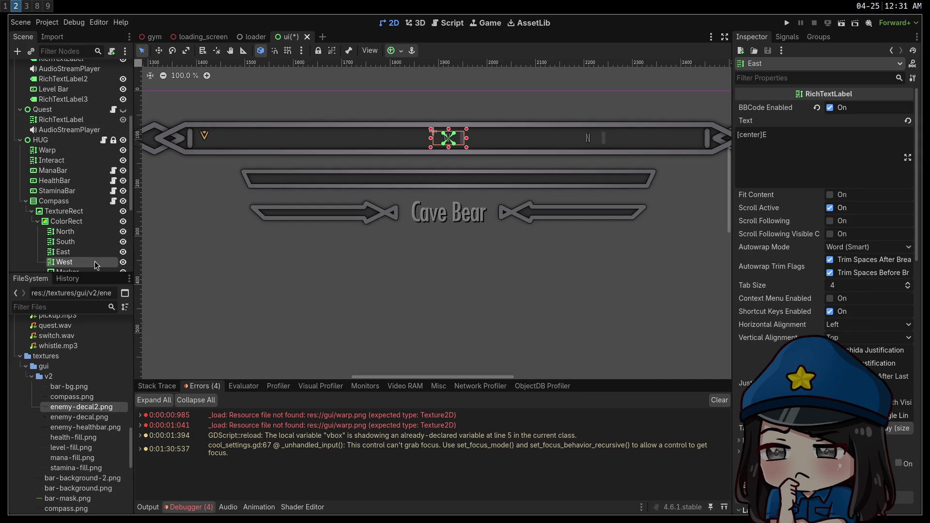
pyautogui.click(87, 252)
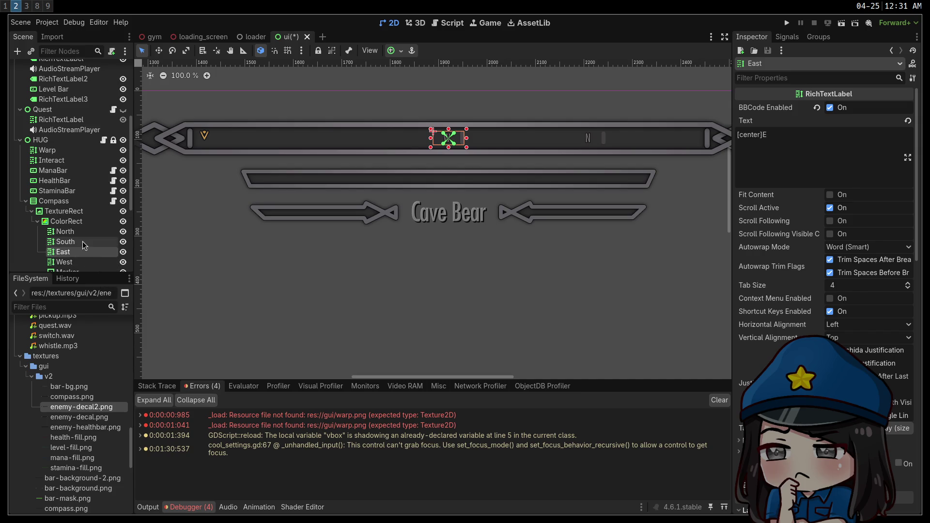
pyautogui.click(84, 243)
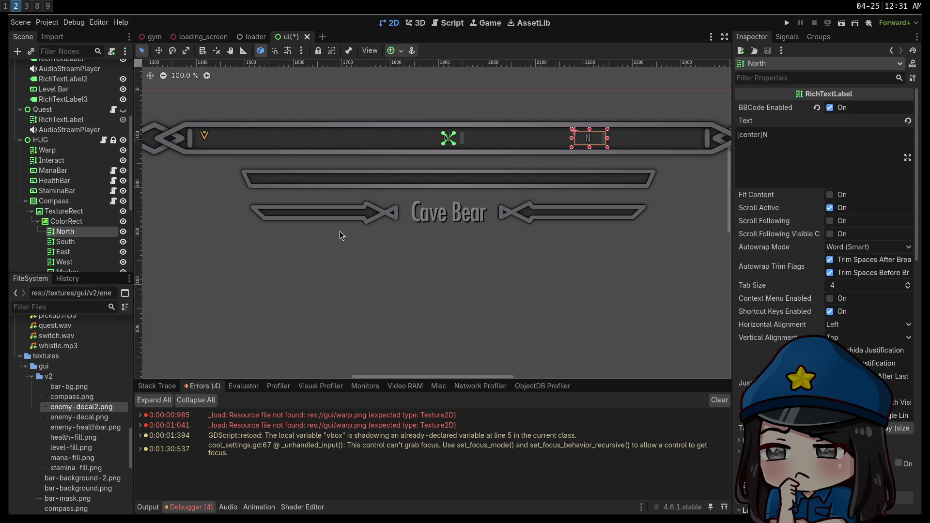
pyautogui.click(795, 142)
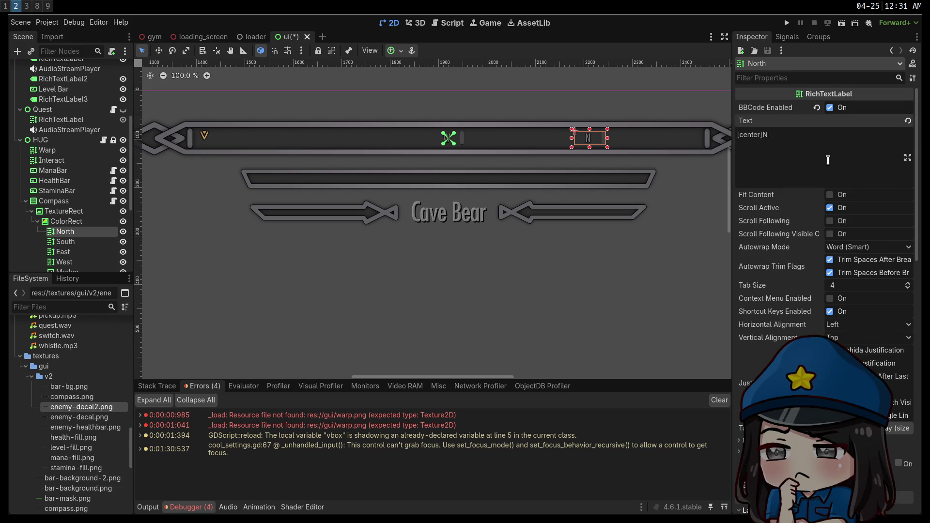
pyautogui.scroll(15, 567, 148)
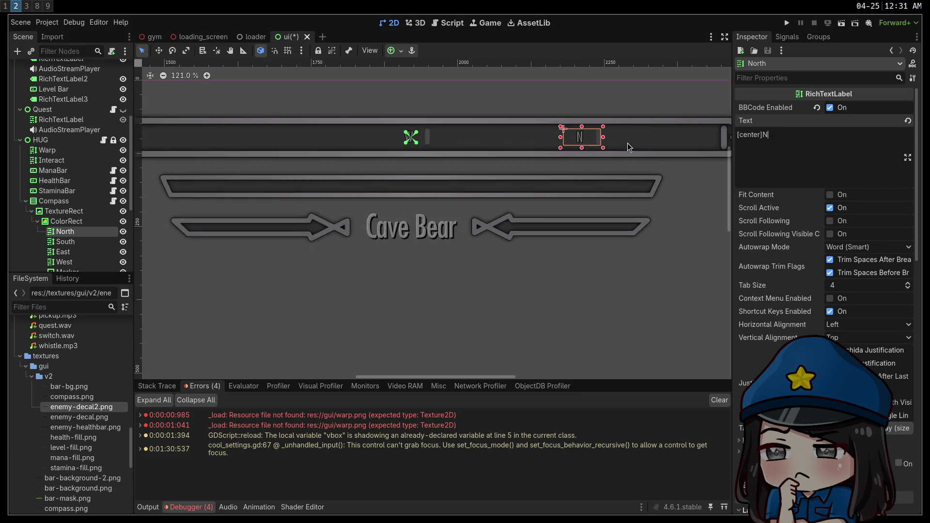
# Bring the N label into view and toggle the North label's Scroll Active off and on.
pyautogui.moveTo(596, 141); pyautogui.dragTo(573, 208)
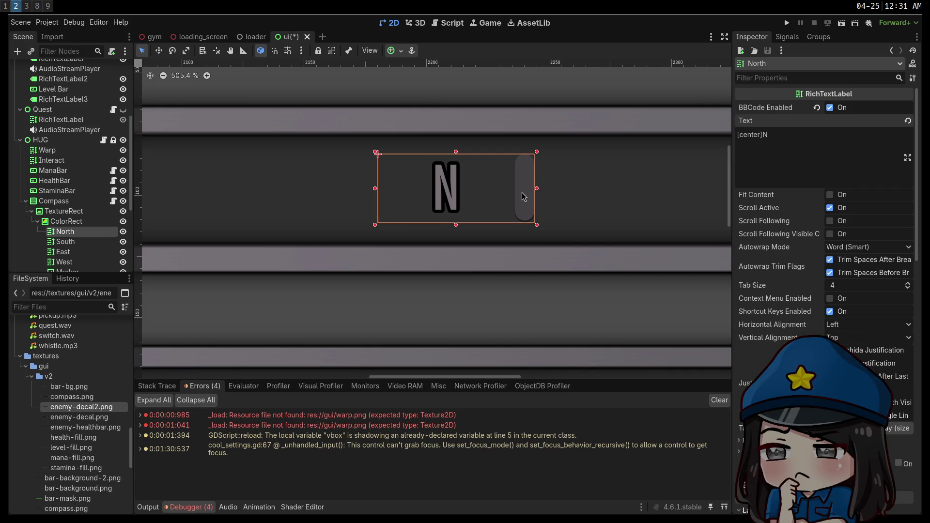
pyautogui.scroll(10, 530, 189)
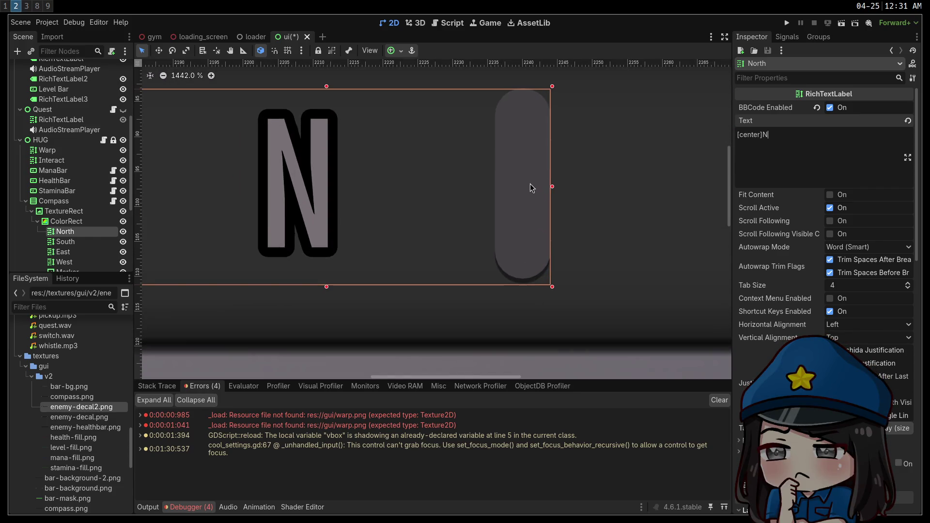
pyautogui.scroll(-6, 530, 189)
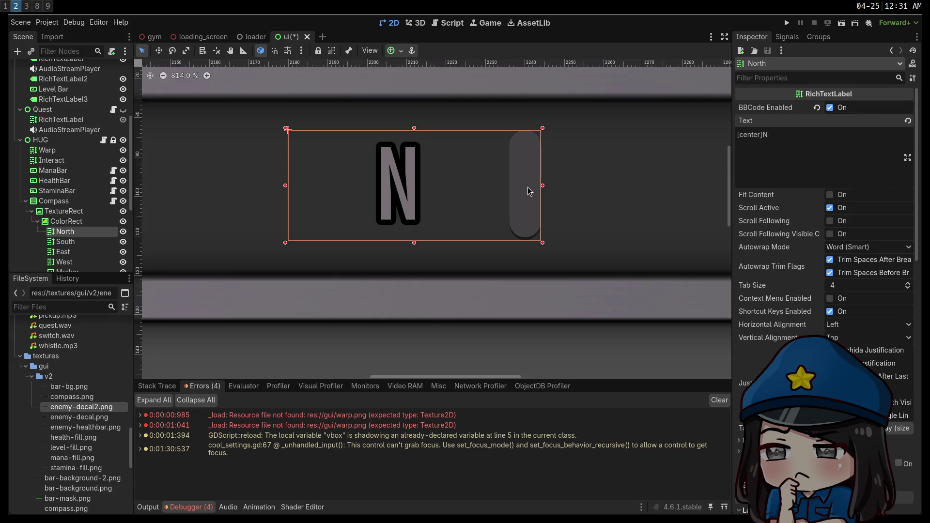
pyautogui.scroll(-8, 529, 190)
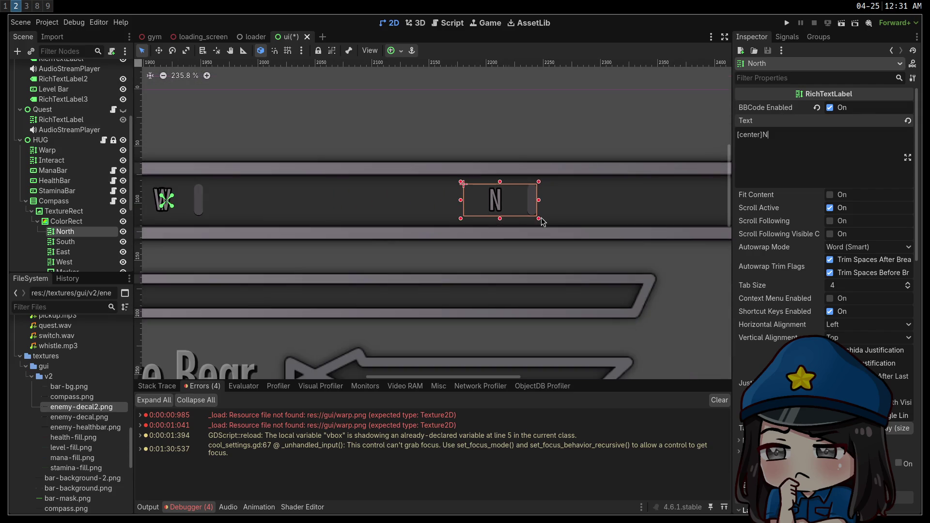
pyautogui.scroll(5, 494, 204)
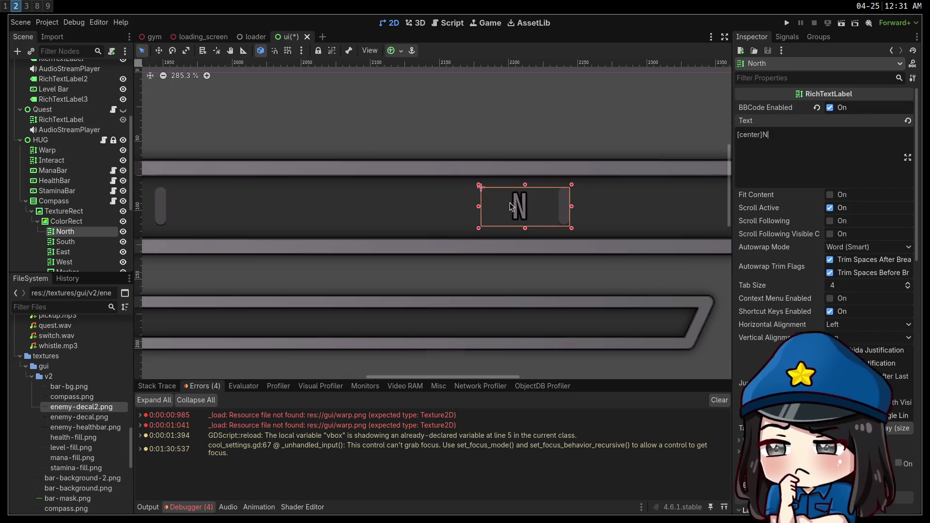
pyautogui.click(830, 208)
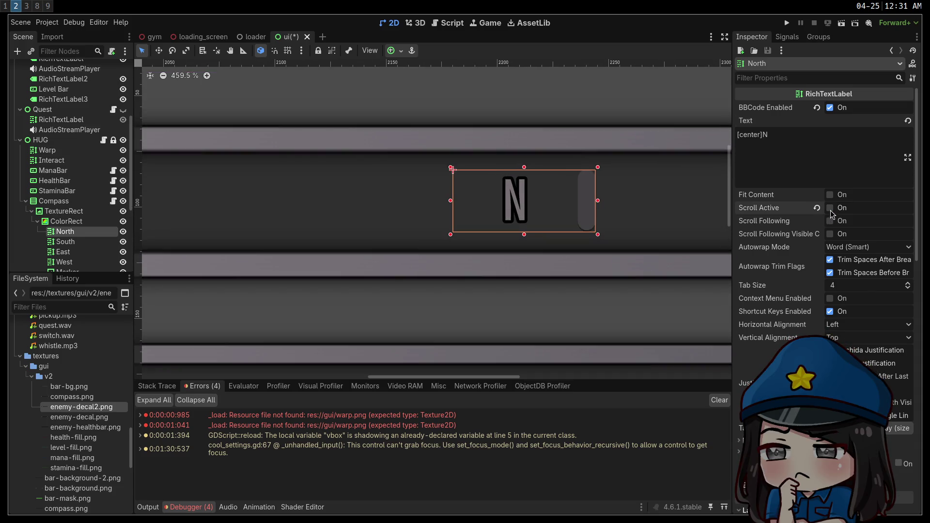
pyautogui.click(830, 208)
# Tick Fit Content on the North label while keeping Scroll Active enabled.
pyautogui.click(830, 195)
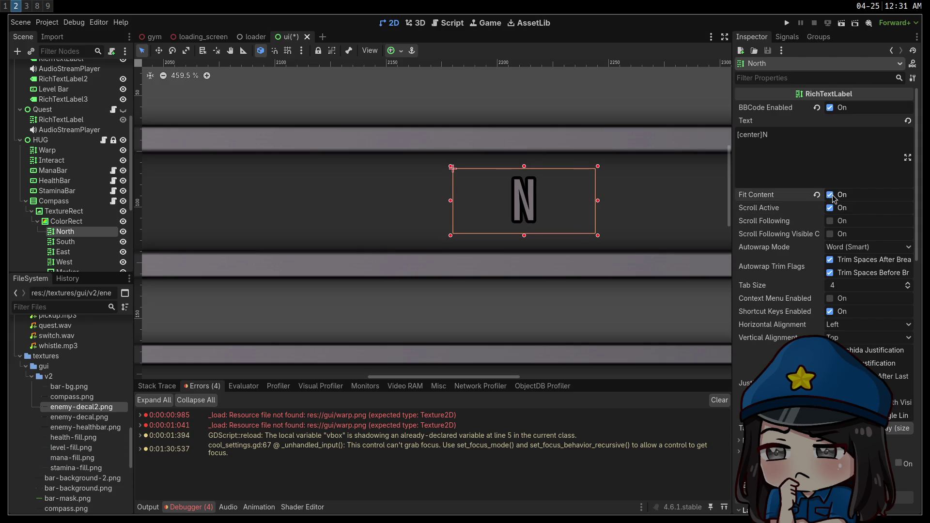
pyautogui.click(831, 208)
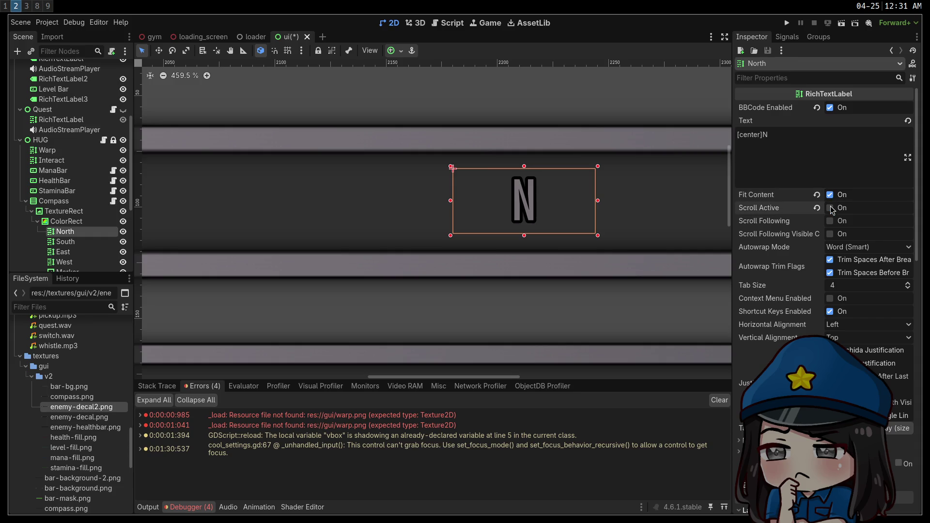
pyautogui.click(832, 209)
pyautogui.scroll(-8, 596, 255)
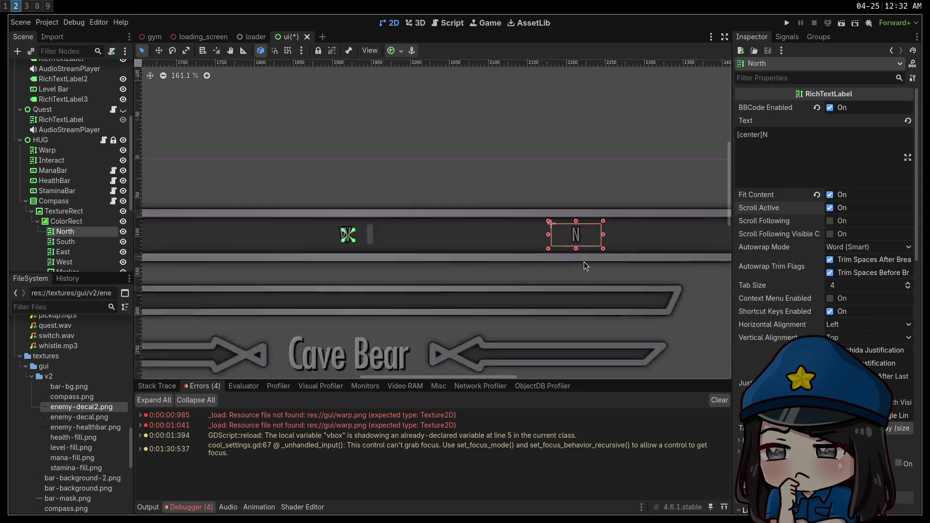
pyautogui.scroll(-1, 560, 261)
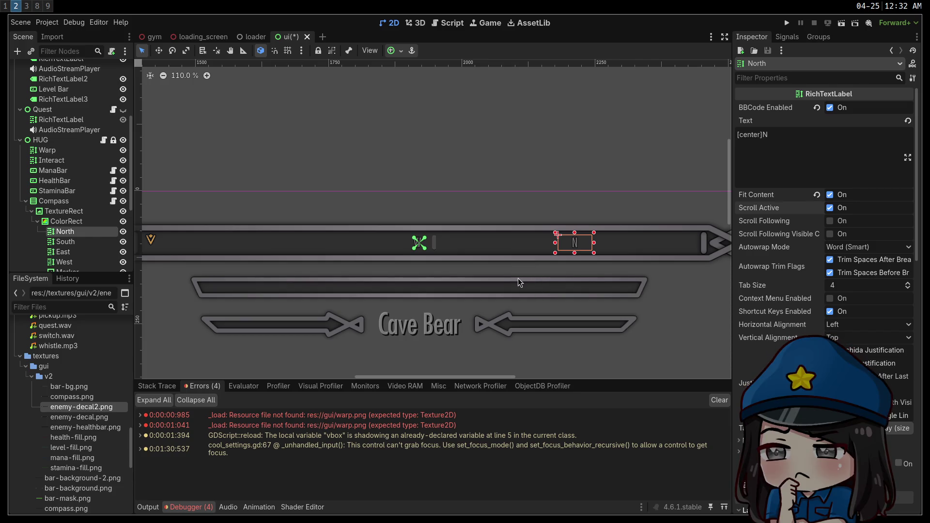
pyautogui.scroll(8, 604, 240)
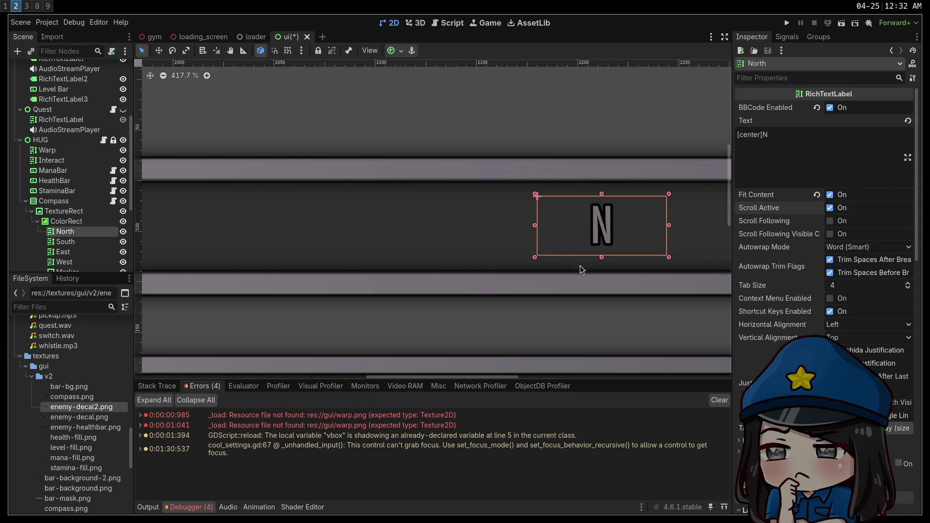
pyautogui.scroll(-6, 583, 265)
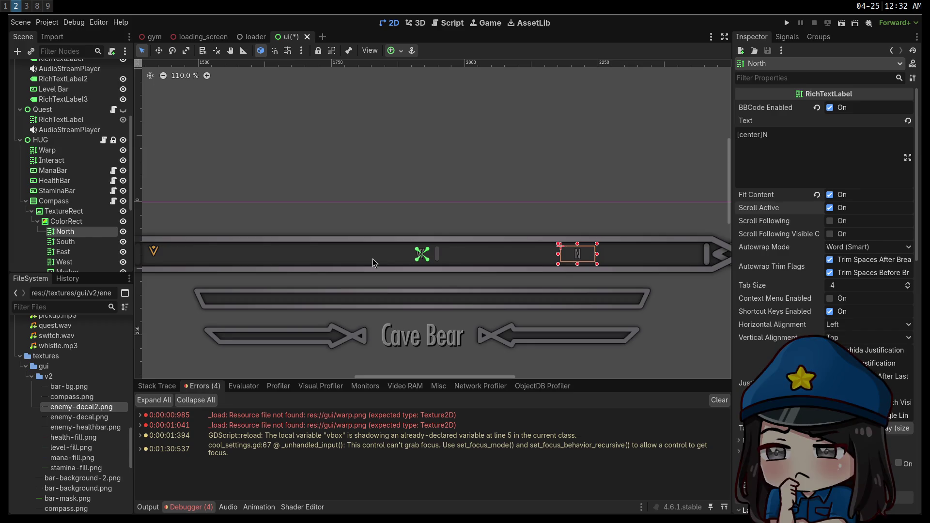
pyautogui.click(86, 222)
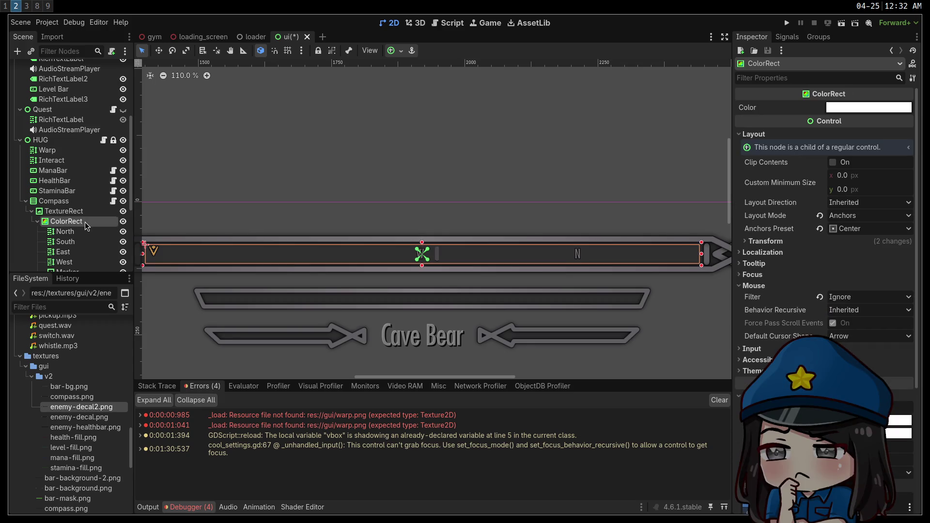
# Select the compass Marker, then open compass.gd from the Compass node's script icon.
pyautogui.moveTo(306, 264); pyautogui.dragTo(436, 266)
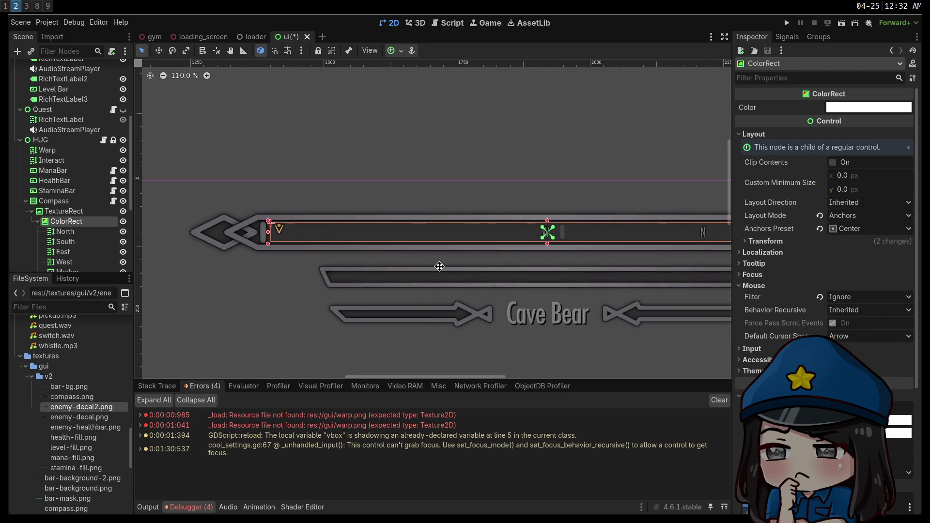
pyautogui.scroll(-3, 94, 231)
pyautogui.click(72, 221)
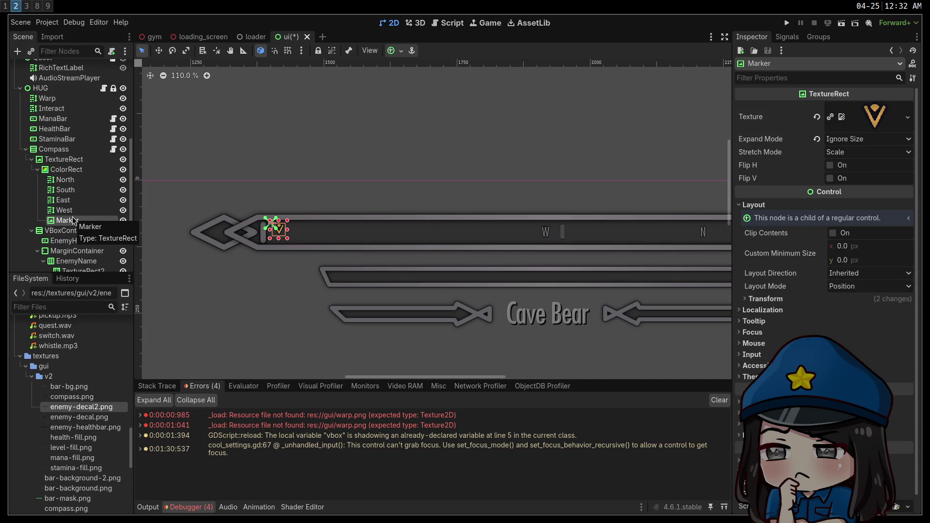
pyautogui.click(113, 149)
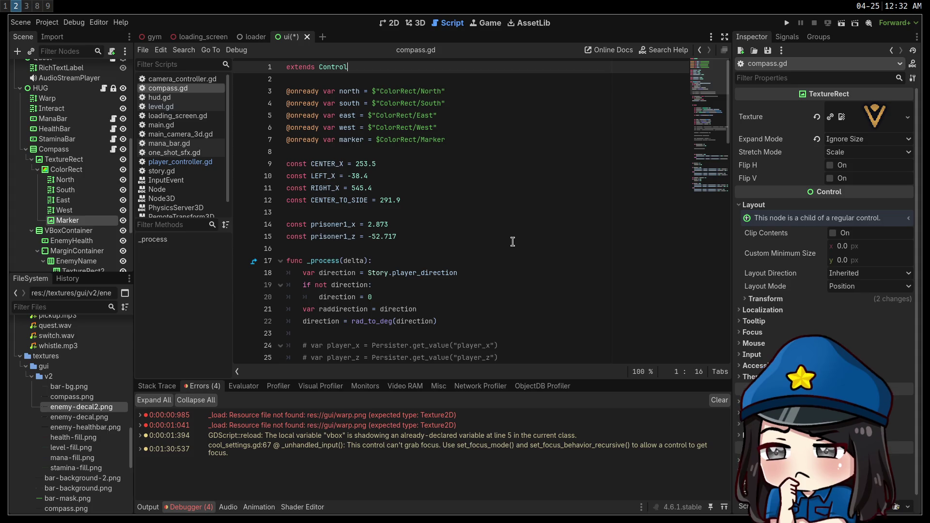
# Review compass.gd down to the north-position formula on line 77, then return to the 3D view.
pyautogui.scroll(-5, 412, 196)
pyautogui.scroll(-8, 409, 191)
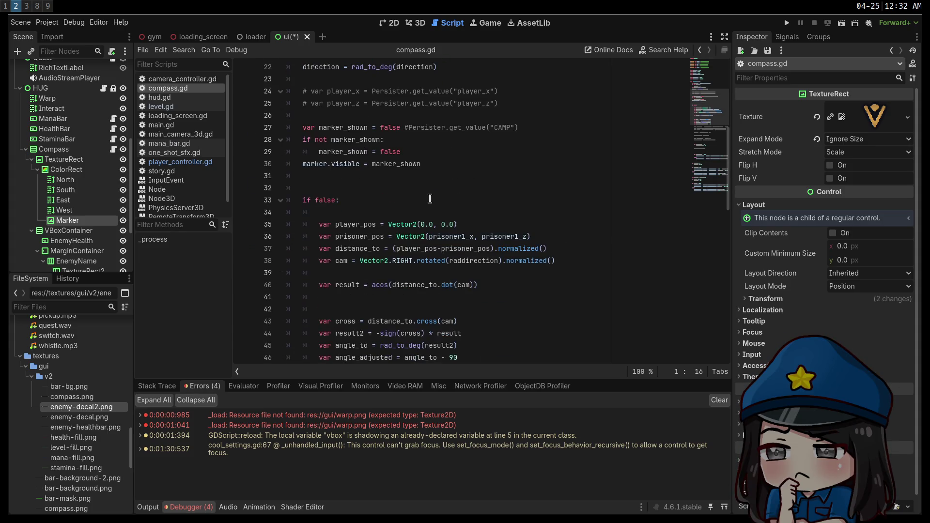
pyautogui.scroll(-5, 438, 198)
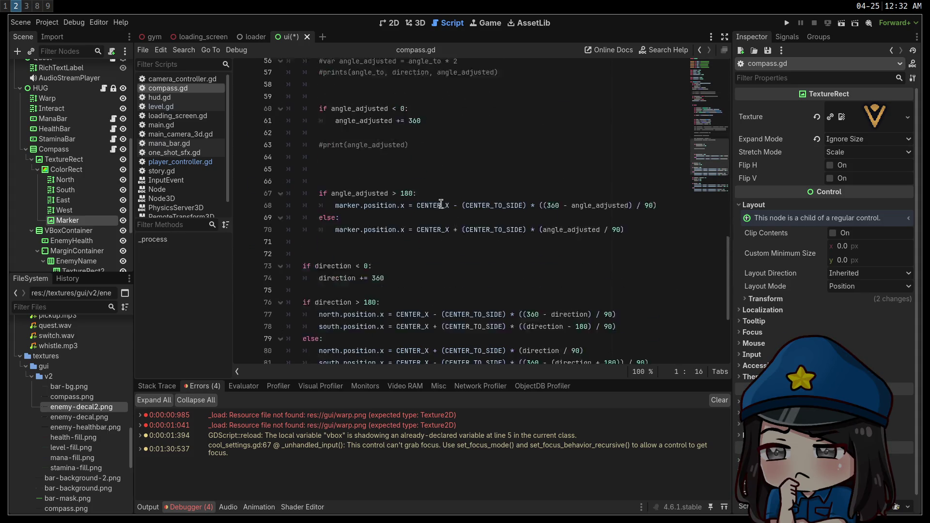
pyautogui.scroll(-4, 442, 203)
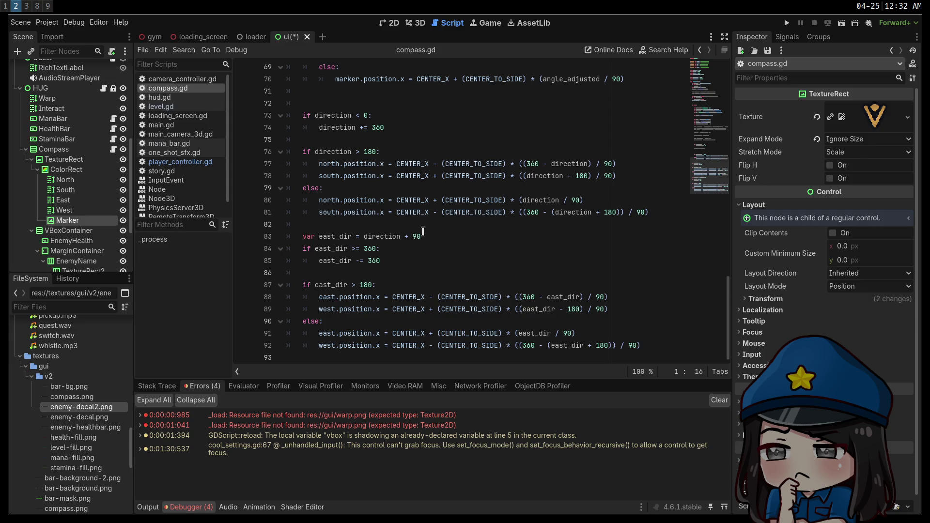
pyautogui.click(476, 163)
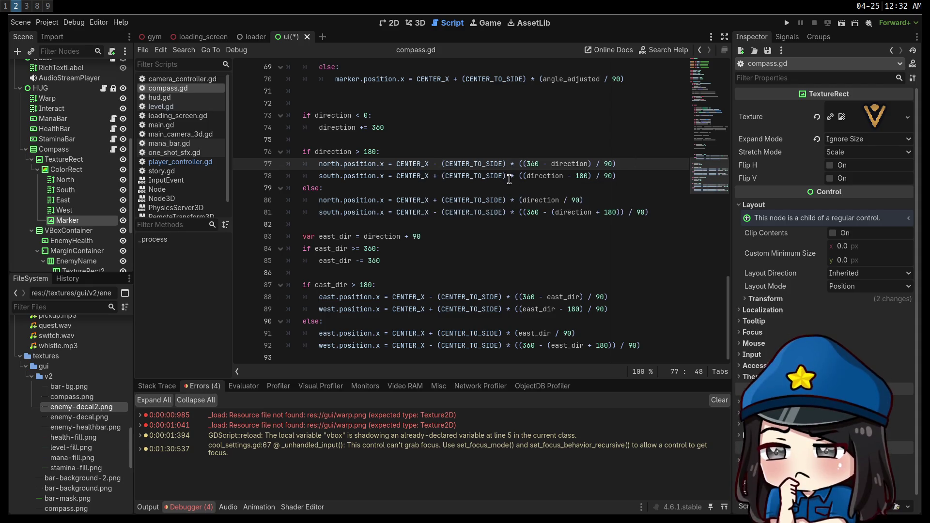
pyautogui.hotkey('alt', 'Left')
pyautogui.hotkey('alt', 'Left')
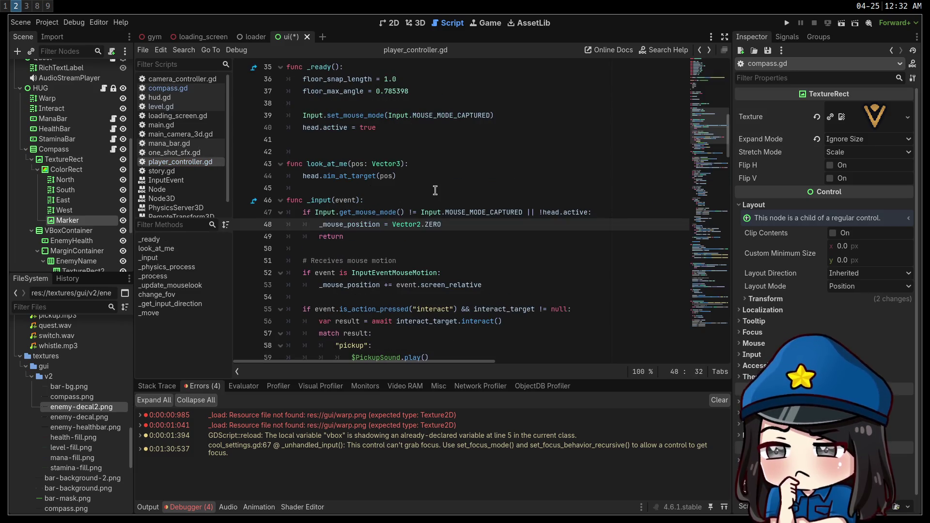
pyautogui.click(420, 23)
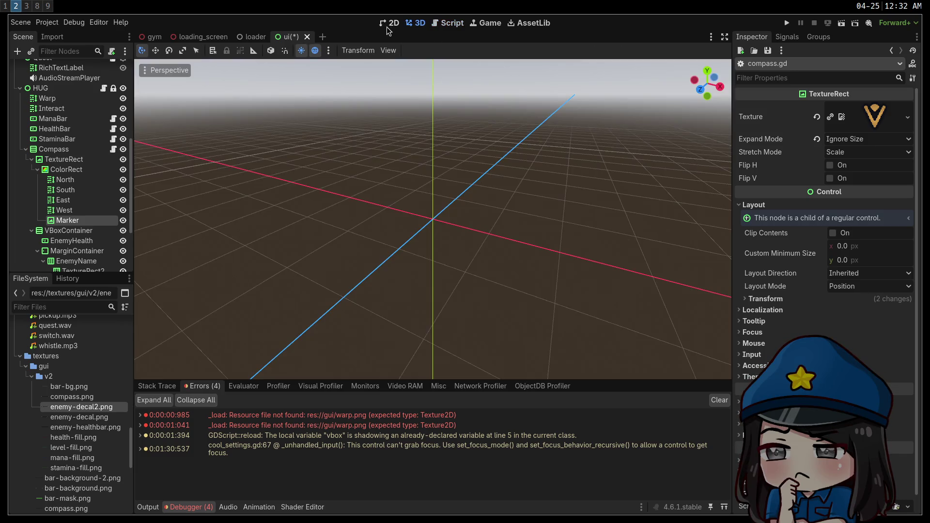
# In the 2D view, pan along the compass bar, its left-end Marker and the Cave Bear banner.
pyautogui.click(390, 22)
pyautogui.moveTo(473, 243); pyautogui.dragTo(270, 201)
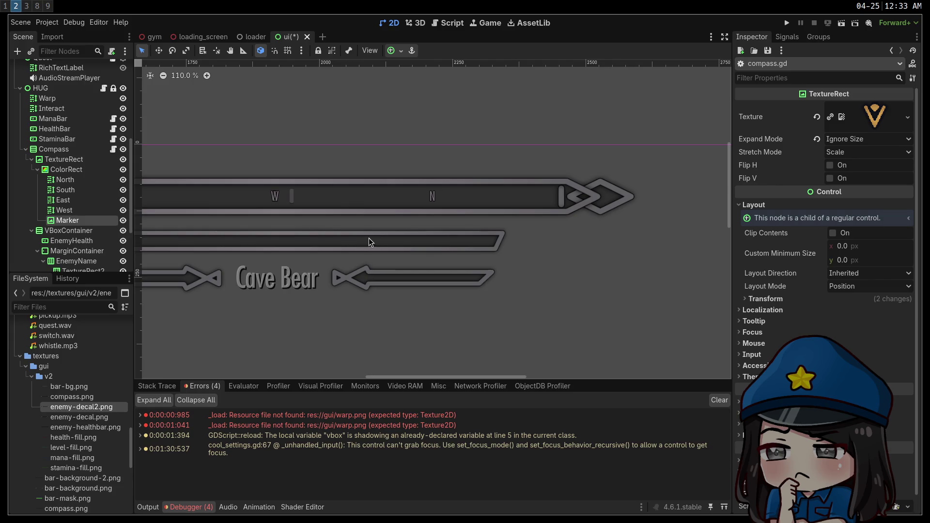
pyautogui.moveTo(525, 303)
pyautogui.mouseDown()
pyautogui.moveTo(604, 292)
pyautogui.moveTo(639, 303)
pyautogui.mouseUp()
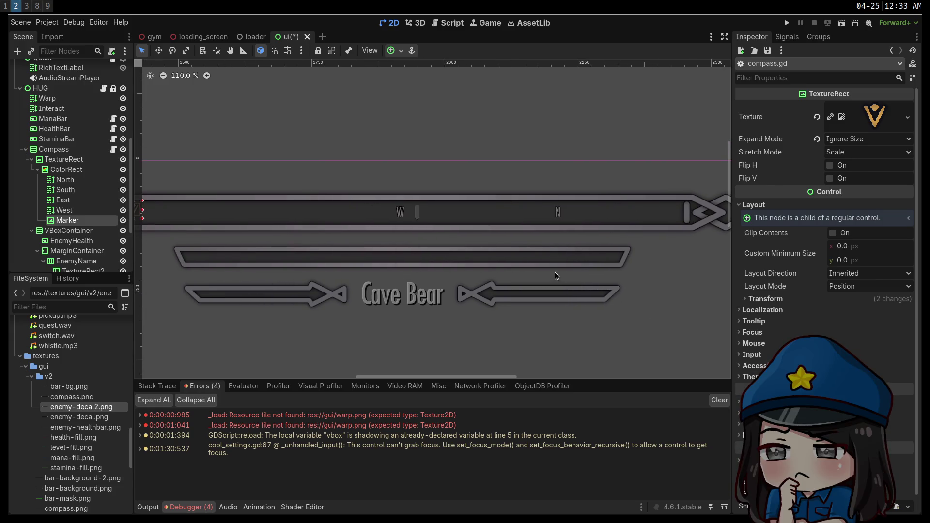
pyautogui.moveTo(262, 266)
pyautogui.mouseDown()
pyautogui.moveTo(386, 289)
pyautogui.moveTo(268, 241)
pyautogui.moveTo(411, 224)
pyautogui.moveTo(325, 230)
pyautogui.moveTo(320, 238)
pyautogui.mouseUp()
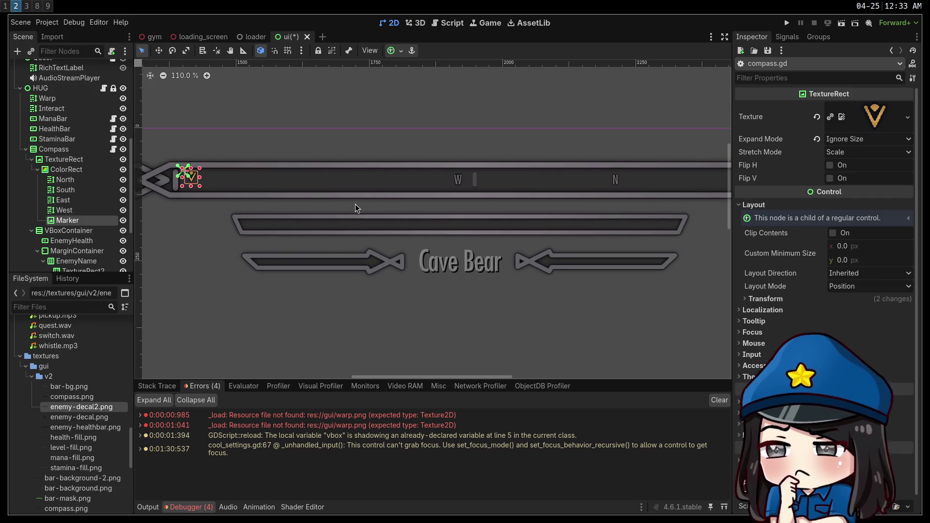
pyautogui.moveTo(342, 227)
pyautogui.mouseDown()
pyautogui.moveTo(505, 235)
pyautogui.moveTo(339, 235)
pyautogui.moveTo(266, 254)
pyautogui.mouseUp()
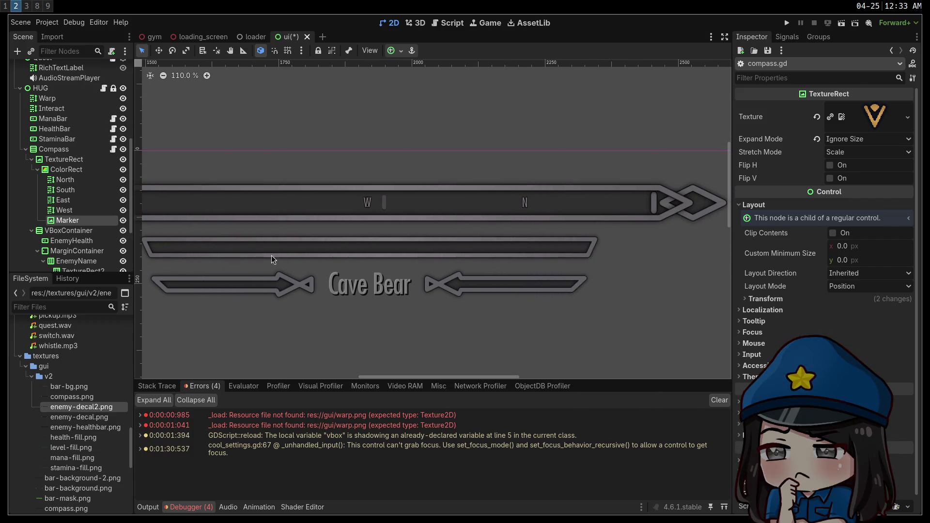
pyautogui.press('super+1')
pyautogui.press('super+3')
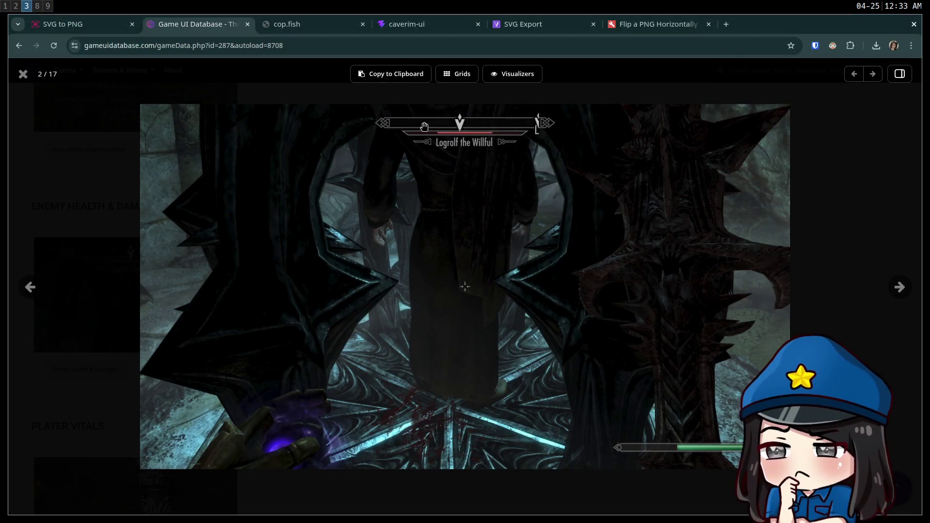
pyautogui.press('Escape')
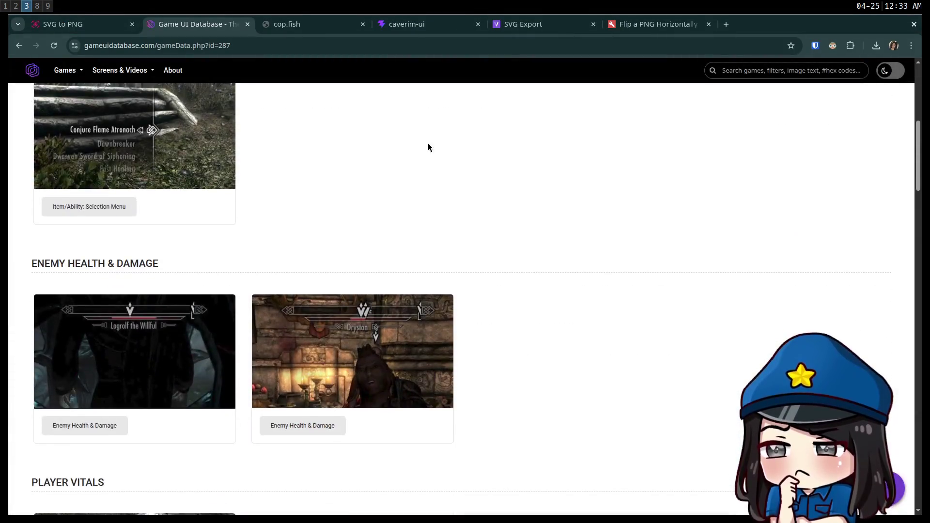
pyautogui.hotkey('alt', 'Left')
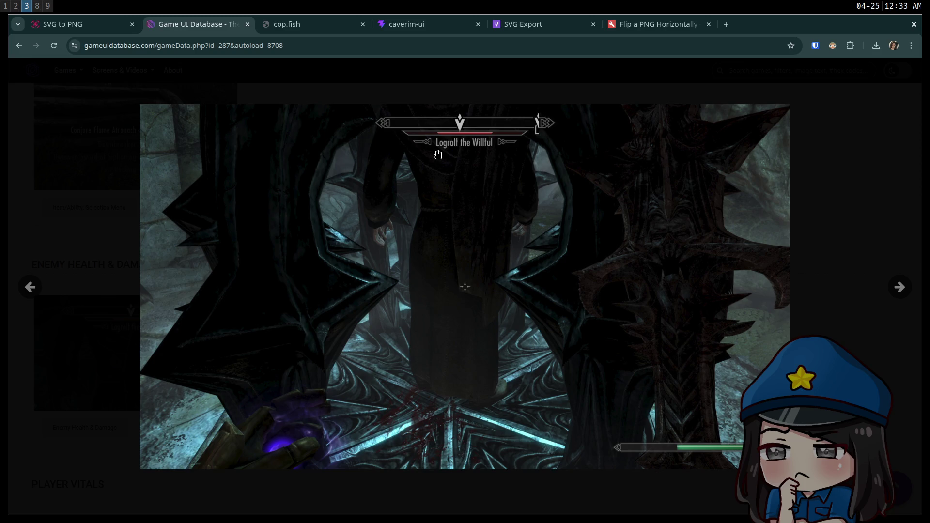
pyautogui.press('super+2')
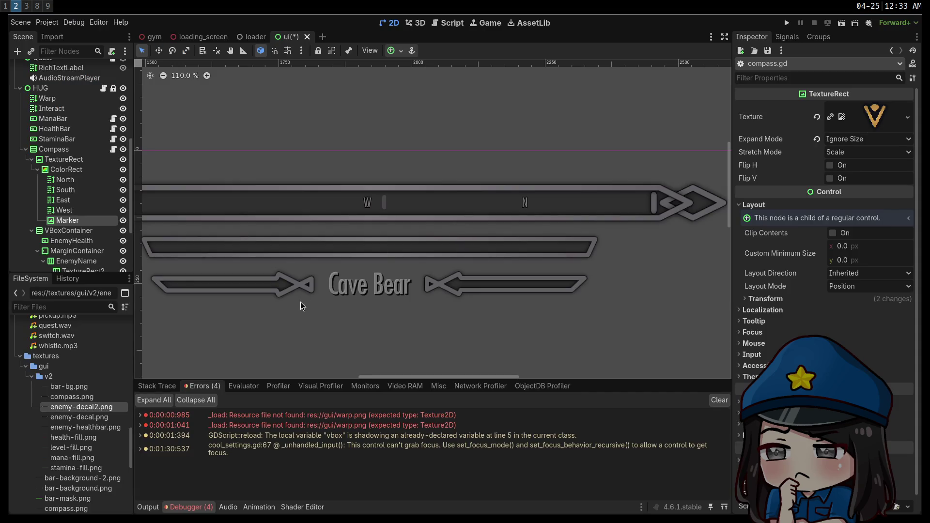
pyautogui.moveTo(330, 314)
pyautogui.mouseDown()
pyautogui.moveTo(391, 296)
pyautogui.moveTo(482, 294)
pyautogui.moveTo(457, 296)
pyautogui.mouseUp()
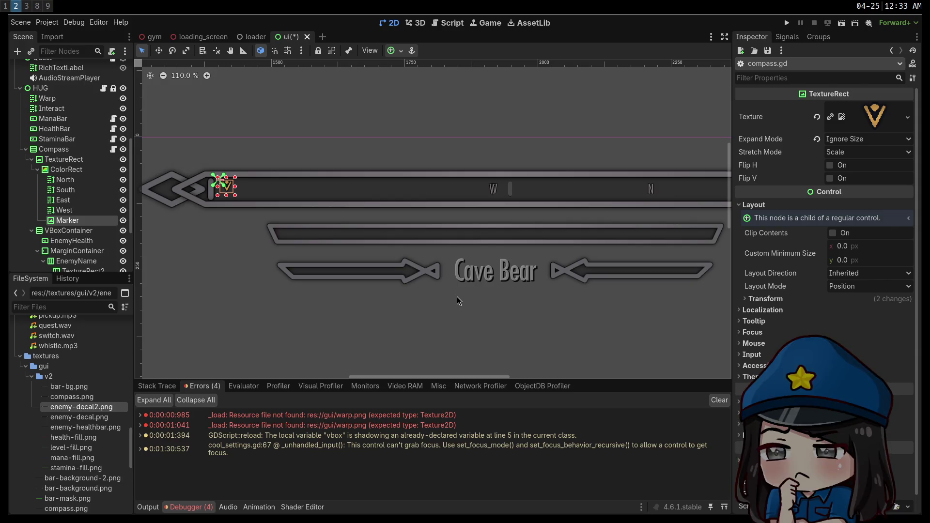
# Drag bar-background-2.png from the FileSystem dock onto the canvas as a BarBackground2 sprite.
pyautogui.scroll(-5, 458, 296)
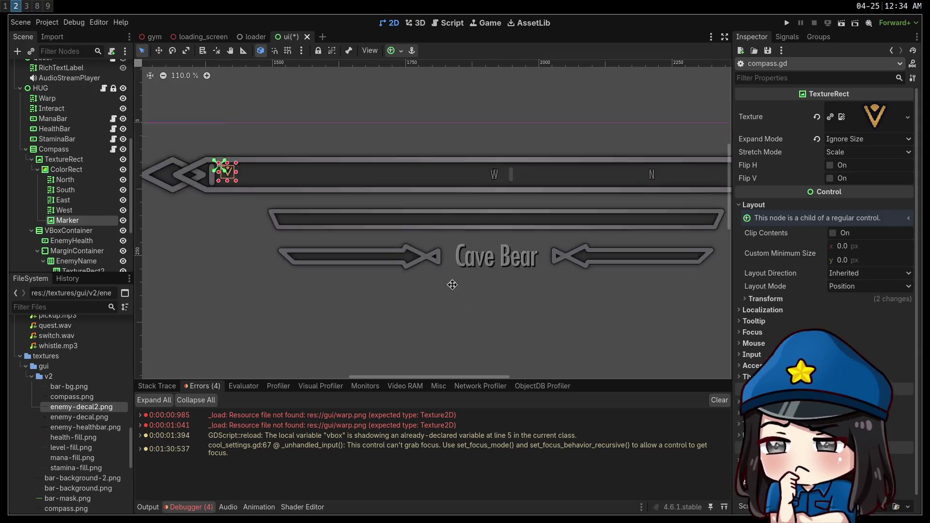
pyautogui.moveTo(67, 478)
pyautogui.mouseDown()
pyautogui.moveTo(97, 465)
pyautogui.moveTo(360, 176)
pyautogui.moveTo(412, 163)
pyautogui.mouseUp()
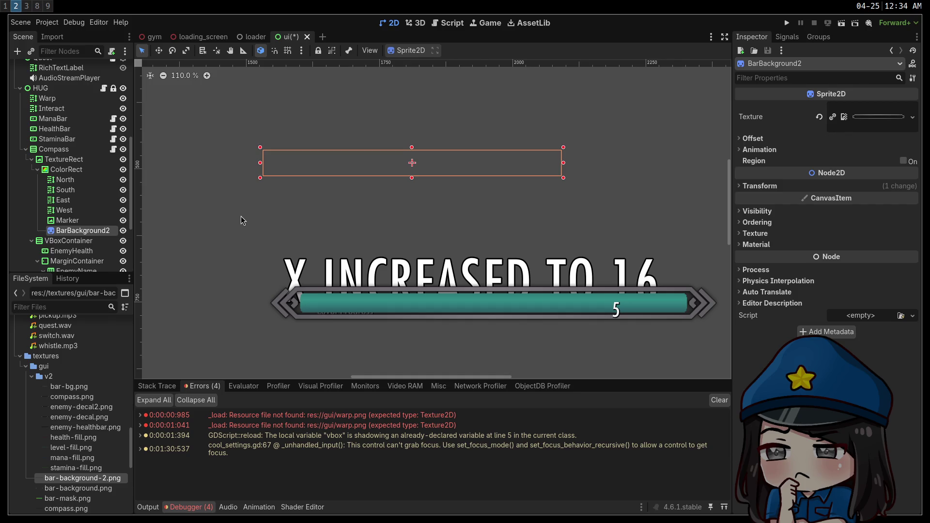
# Undo the first placement, then place bar-background-2.png again and enlarge it.
pyautogui.hotkey('ctrl', 'z')
pyautogui.moveTo(71, 479)
pyautogui.mouseDown()
pyautogui.moveTo(310, 168)
pyautogui.moveTo(332, 166)
pyautogui.mouseUp()
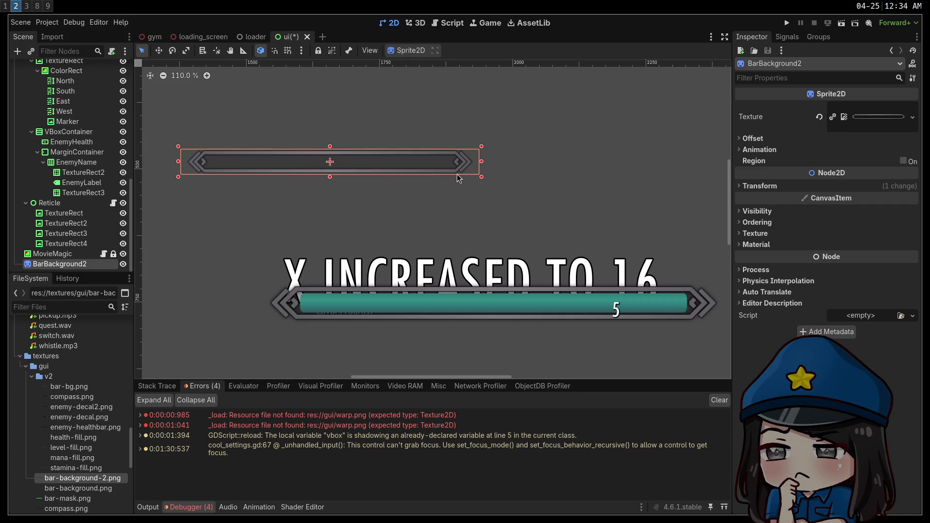
pyautogui.moveTo(483, 177)
pyautogui.mouseDown()
pyautogui.moveTo(630, 298)
pyautogui.moveTo(729, 254)
pyautogui.moveTo(687, 234)
pyautogui.moveTo(708, 236)
pyautogui.moveTo(588, 202)
pyautogui.mouseUp()
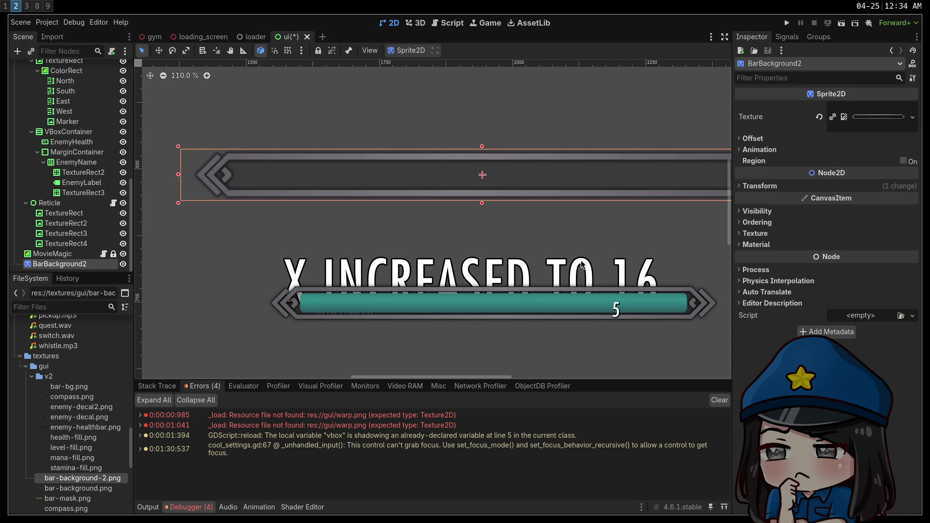
# Delete the BarBackground2 sprite and pan around the remaining HUD pieces and name plate.
pyautogui.press('Delete')
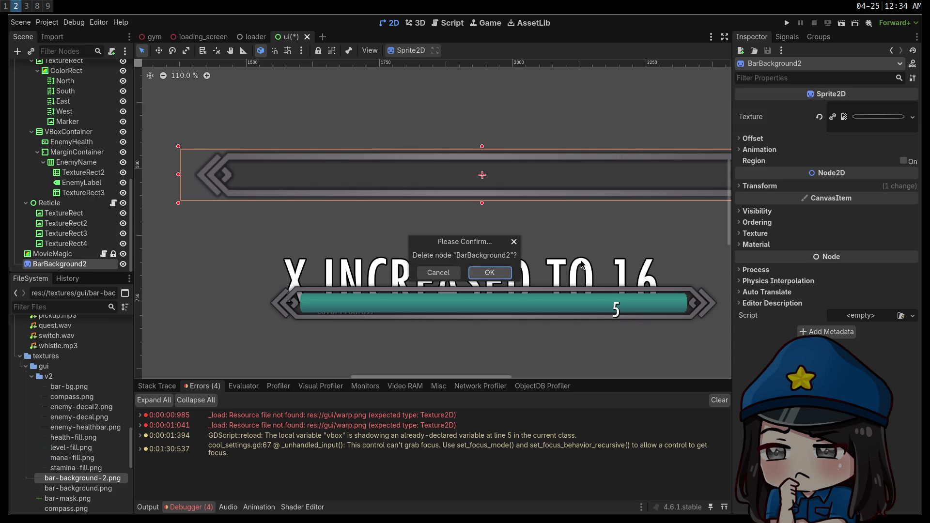
pyautogui.press('Return')
pyautogui.moveTo(543, 388); pyautogui.dragTo(532, 390)
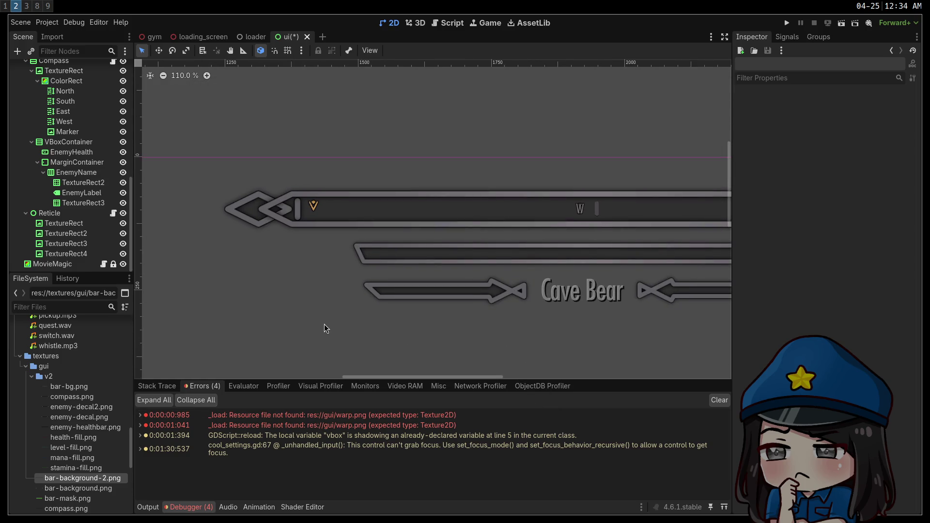
pyautogui.moveTo(483, 320)
pyautogui.mouseDown()
pyautogui.moveTo(285, 293)
pyautogui.moveTo(282, 284)
pyautogui.mouseUp()
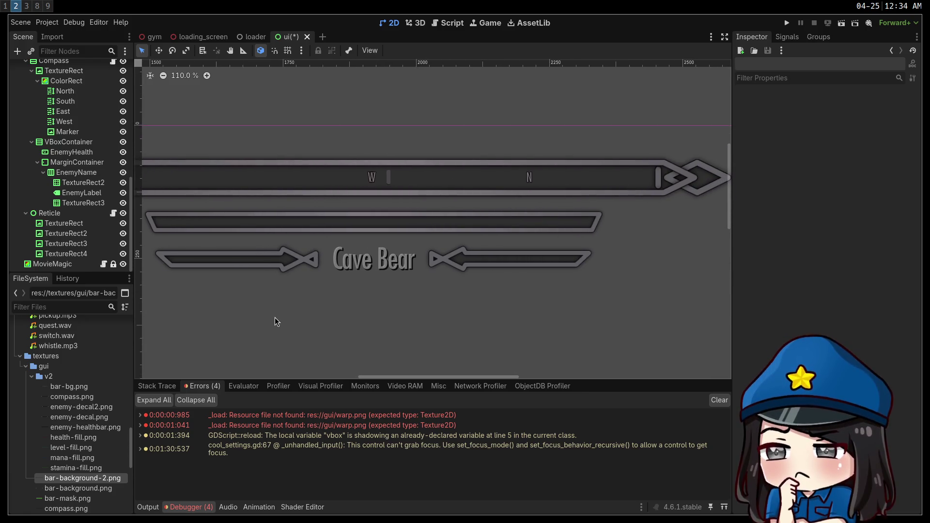
pyautogui.moveTo(379, 240); pyautogui.dragTo(449, 249)
pyautogui.press('super+1')
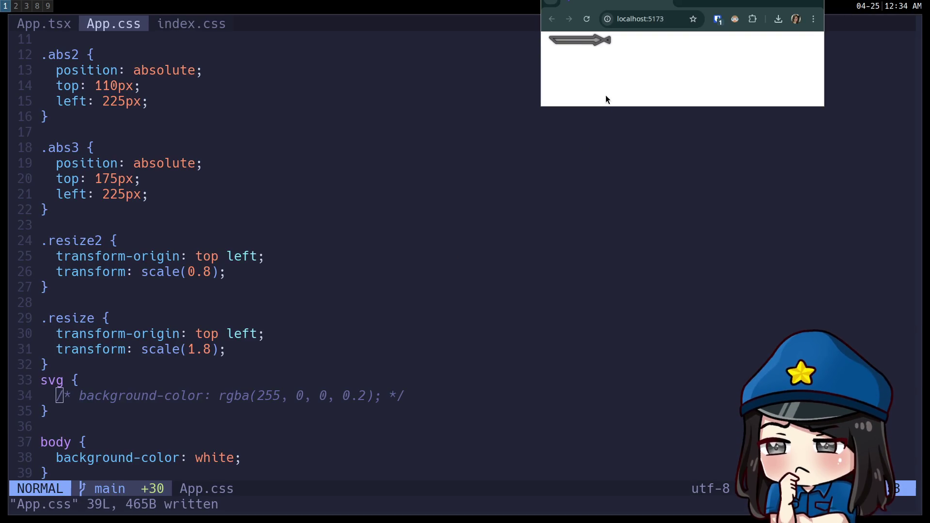
# In App.tsx, undo and redo to restore the enemy-decal img line, then save with :w.
pyautogui.click(258, 165)
pyautogui.hotkey('shift', 'h')
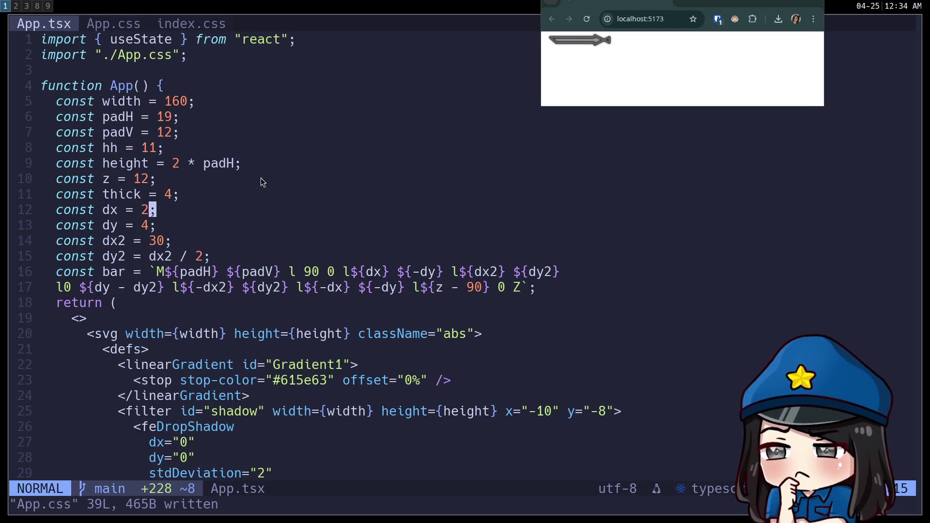
pyautogui.click(312, 301)
pyautogui.press('u')
pyautogui.press('u')
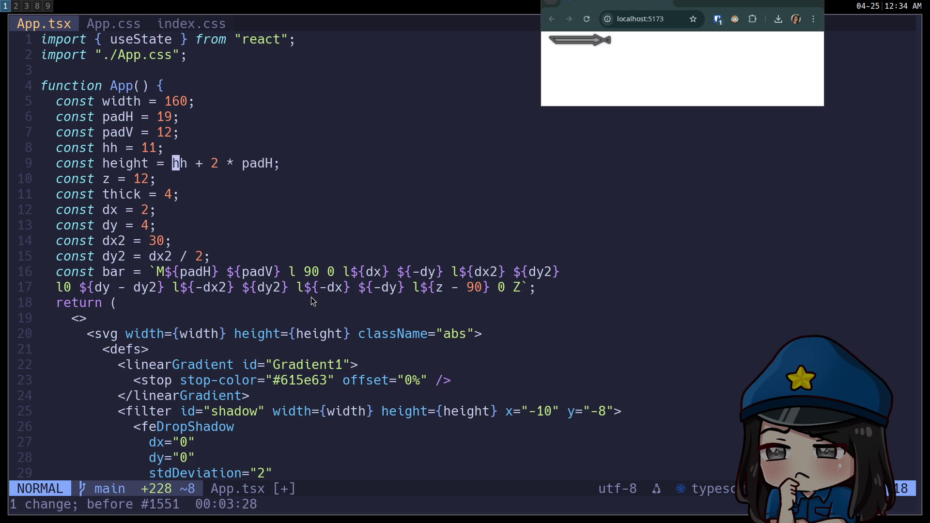
pyautogui.hotkey('ctrl', 'r')
pyautogui.hotkey('ctrl', 'r')
pyautogui.press('u')
pyautogui.press('u')
pyautogui.write(':w')
pyautogui.press('Return')
# Remove 'hh + ' from line 9 so height is 2 * padH, and inspect the zoomed preview.
pyautogui.press('k')
pyautogui.press('k')
pyautogui.press('k')
pyautogui.press('w')
pyautogui.press('w')
pyautogui.press('d')
pyautogui.press('w')
pyautogui.press('d')
pyautogui.press('w')
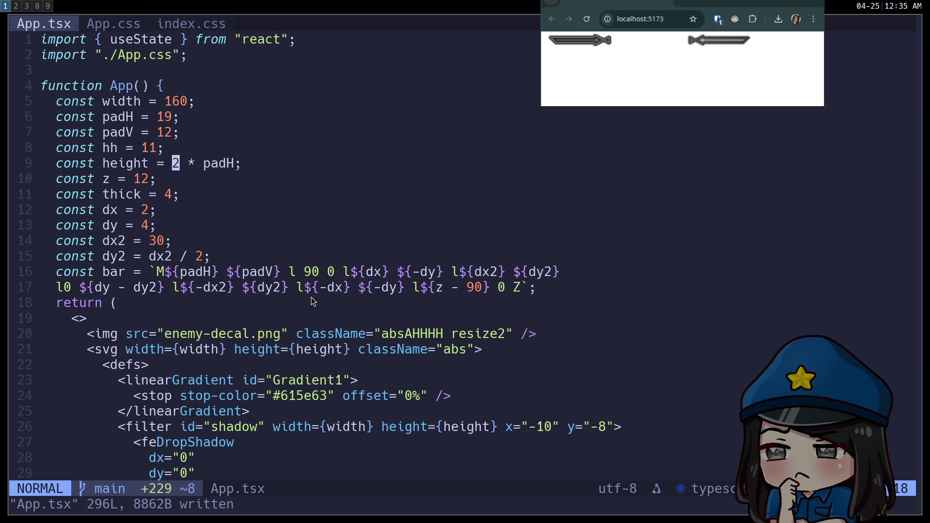
pyautogui.hotkey('ctrl', '=')
pyautogui.hotkey('ctrl', '=')
pyautogui.hotkey('ctrl', '=')
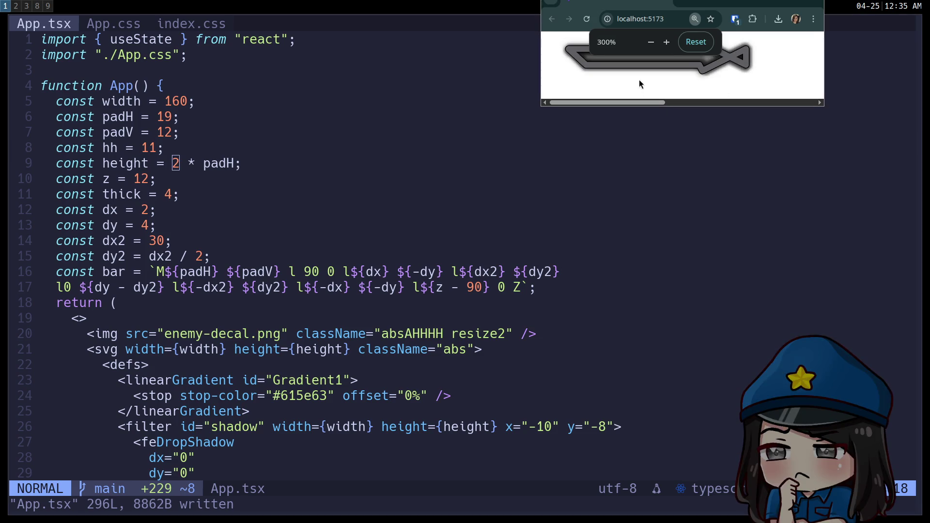
pyautogui.click(573, 230)
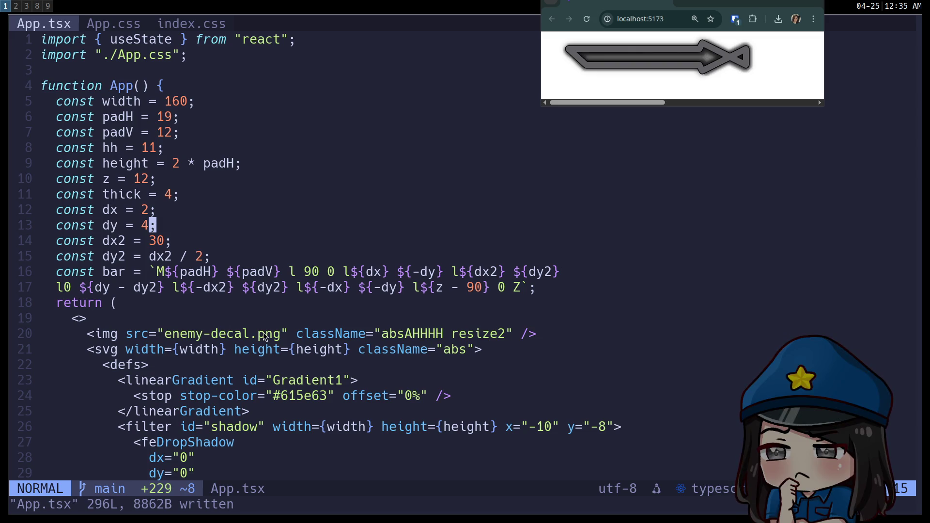
pyautogui.press('super+2')
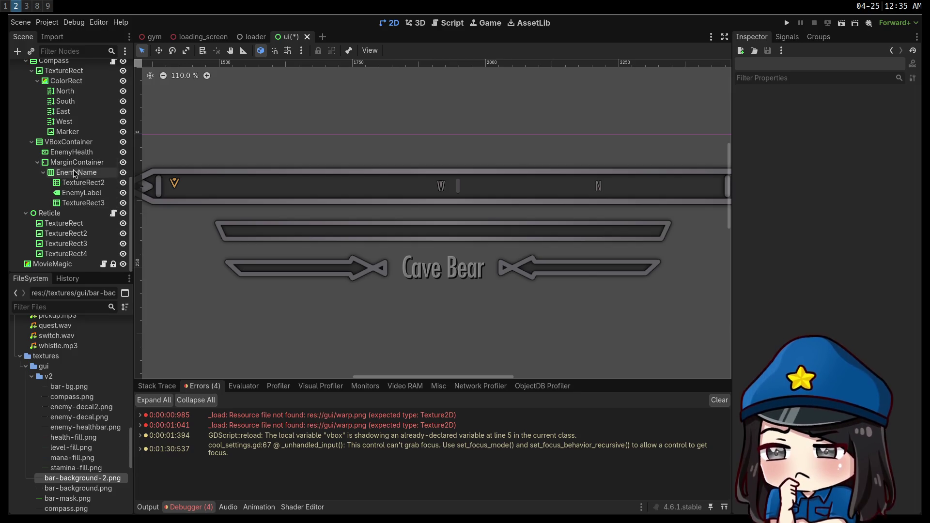
# Set the EnemyHealth progress bar's Max Value to 100 in the Inspector.
pyautogui.click(73, 153)
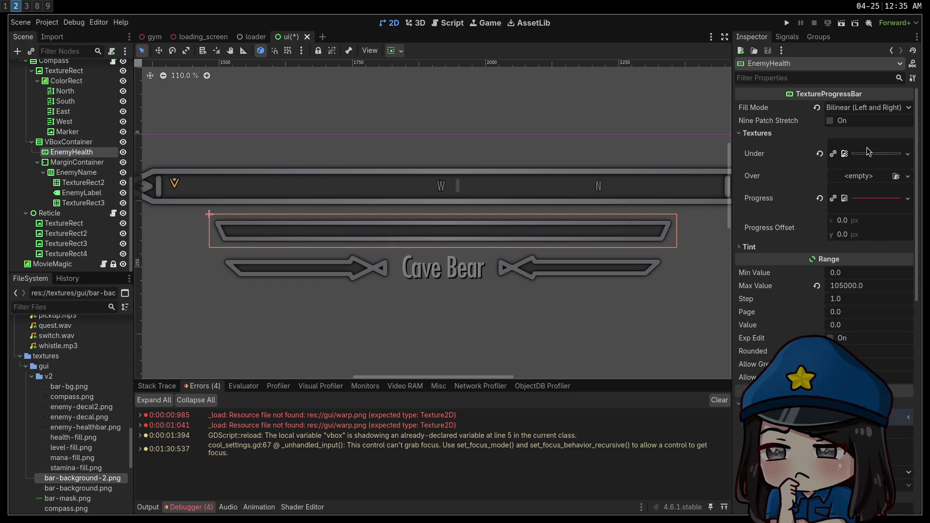
pyautogui.click(848, 287)
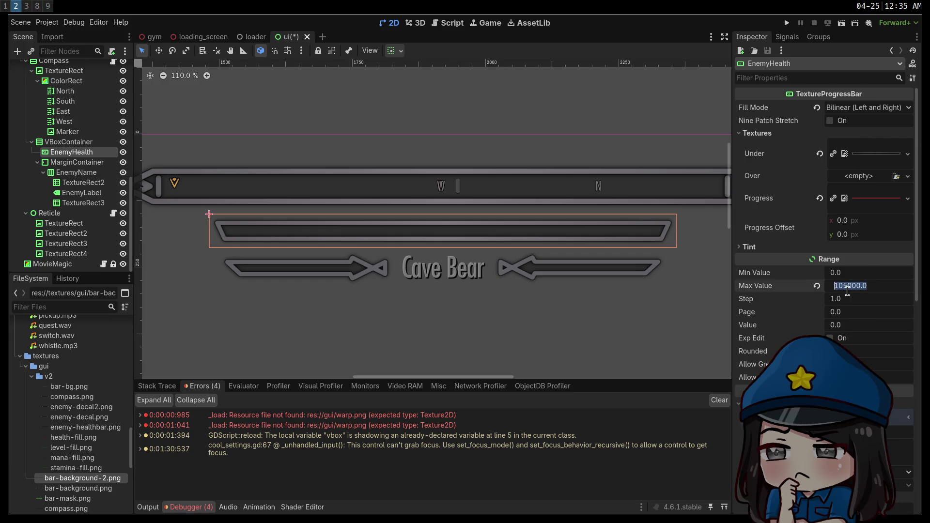
pyautogui.write('100')
pyautogui.press('Return')
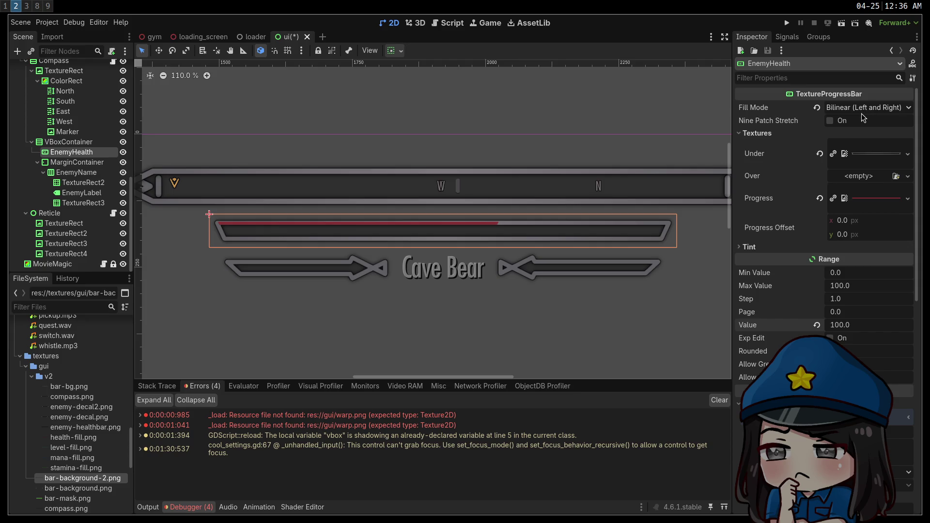
pyautogui.moveTo(869, 203)
# Open enemy-healthbar.png from the v2 folder in Aseprite.
pyautogui.click(38, 6)
pyautogui.click(18, 20)
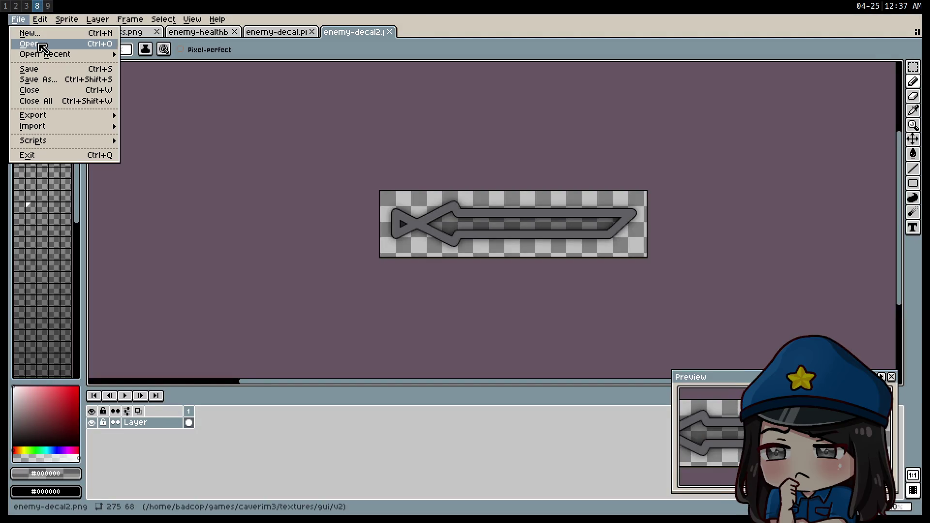
pyautogui.click(43, 44)
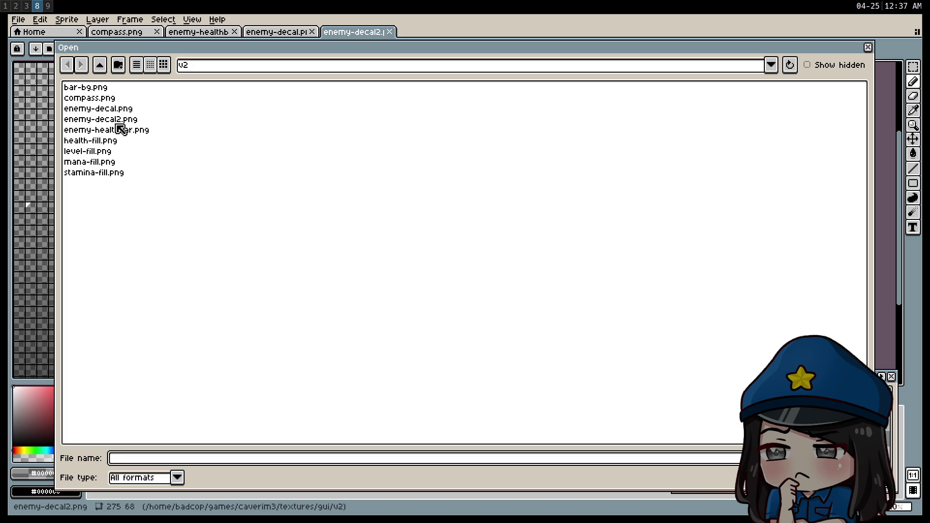
pyautogui.doubleClick(100, 130)
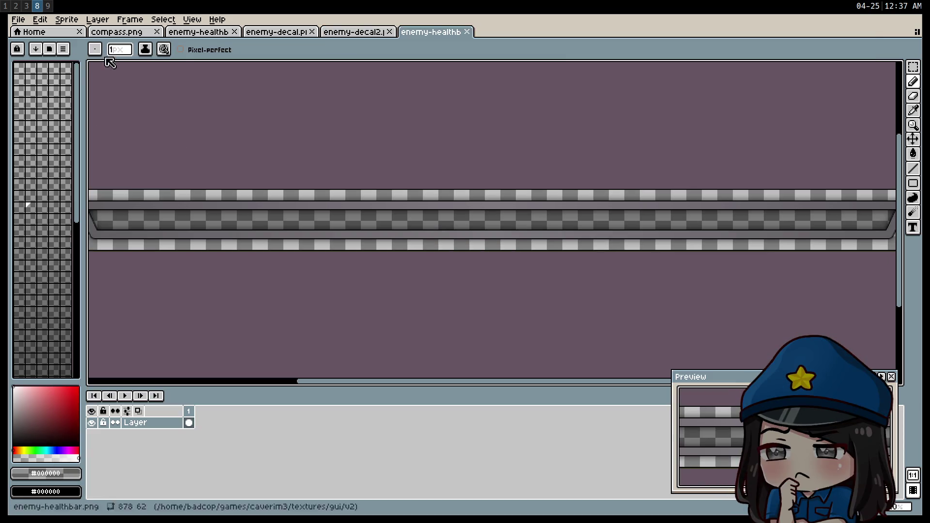
# Open enemy-fill.png from the gui folder, select all of it, and return to enemy-healthbar.
pyautogui.click(19, 19)
pyautogui.click(38, 42)
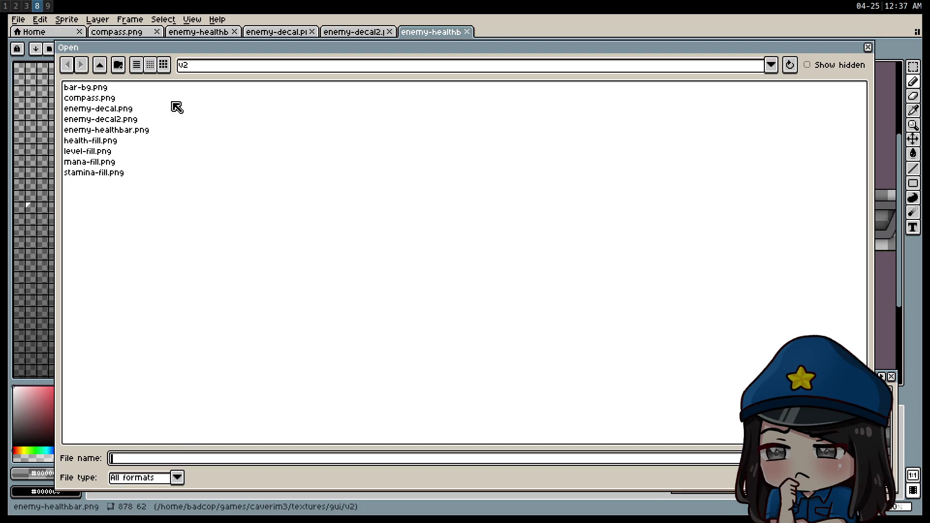
pyautogui.click(107, 67)
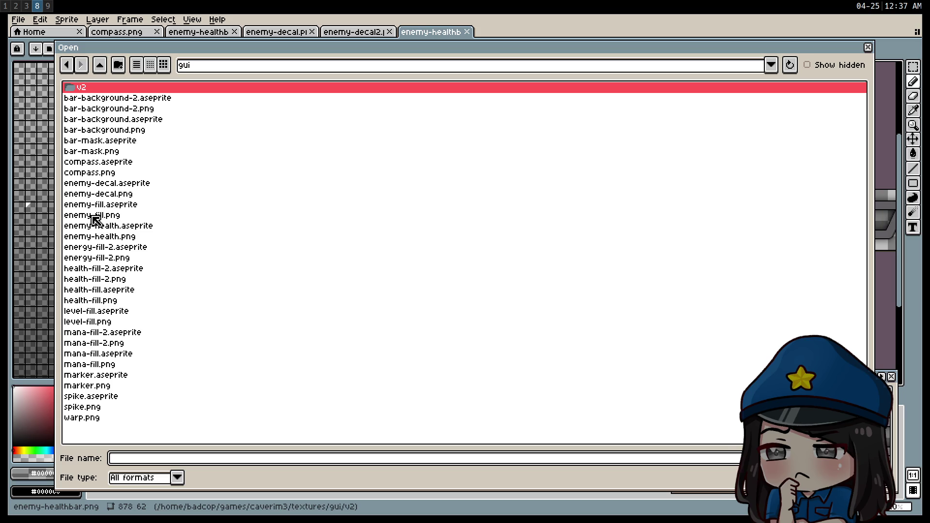
pyautogui.doubleClick(108, 215)
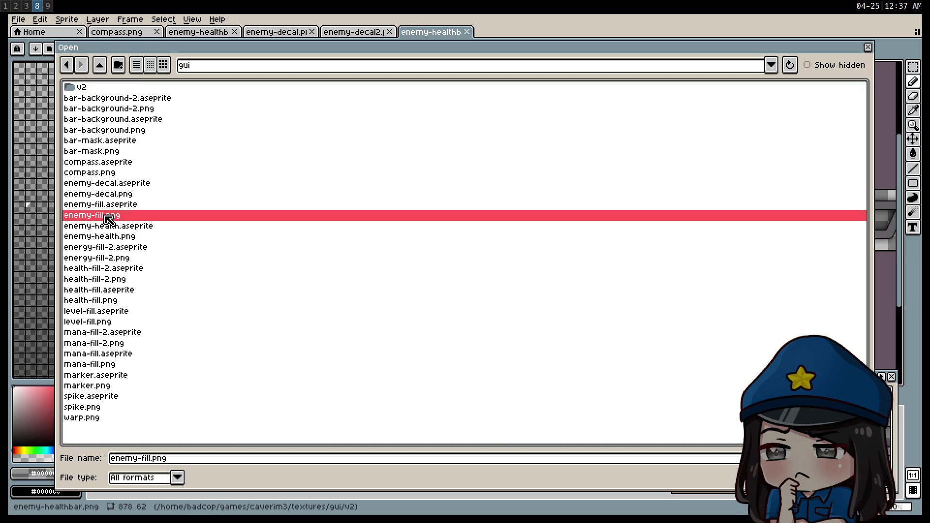
pyautogui.hotkey('ctrl', 'a')
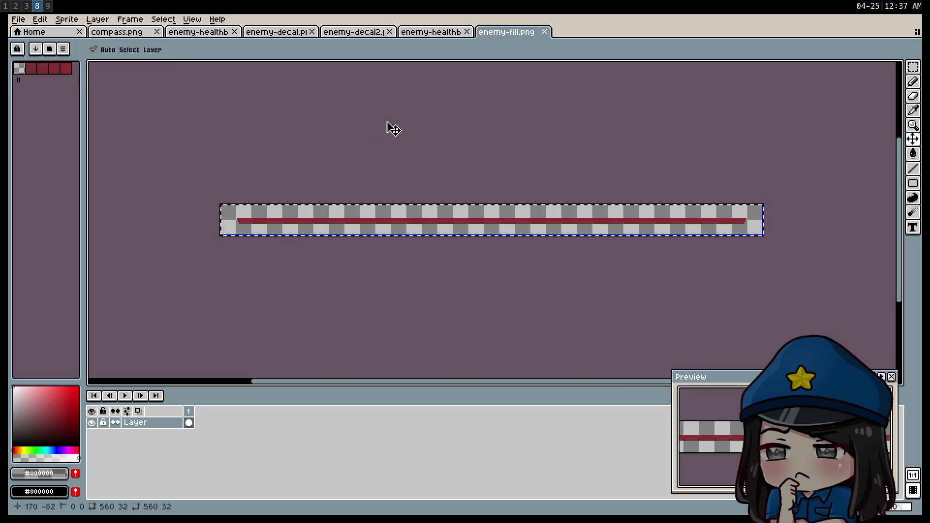
pyautogui.click(441, 33)
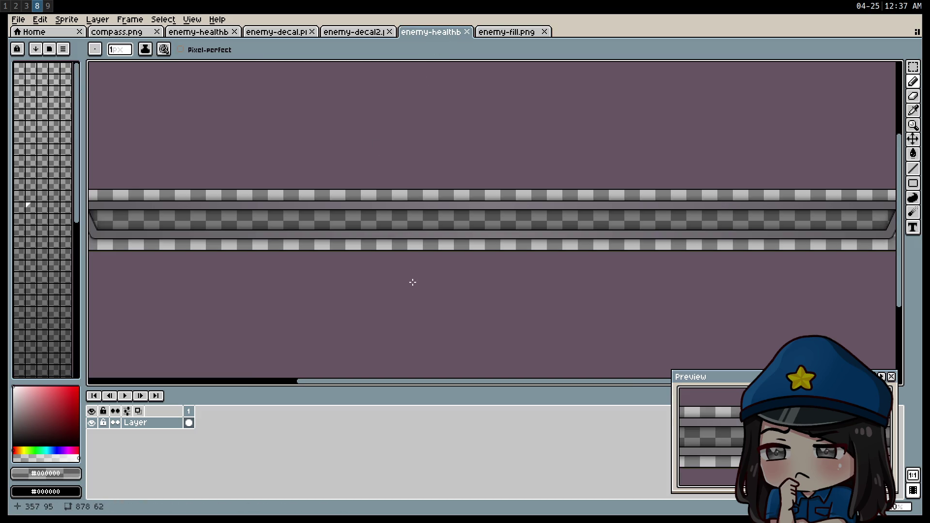
# Add a new layer to enemy-healthbar and paste the red fill, moving and stretching it.
pyautogui.rightClick(169, 422)
pyautogui.moveTo(194, 441)
pyautogui.click(291, 438)
pyautogui.hotkey('ctrl', 'v')
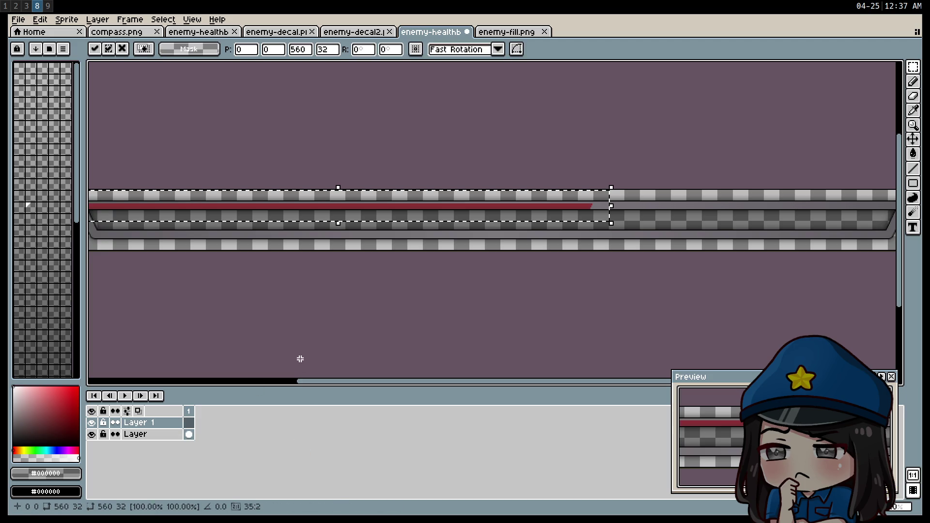
pyautogui.moveTo(331, 298)
pyautogui.mouseDown()
pyautogui.moveTo(492, 318)
pyautogui.moveTo(357, 311)
pyautogui.mouseUp()
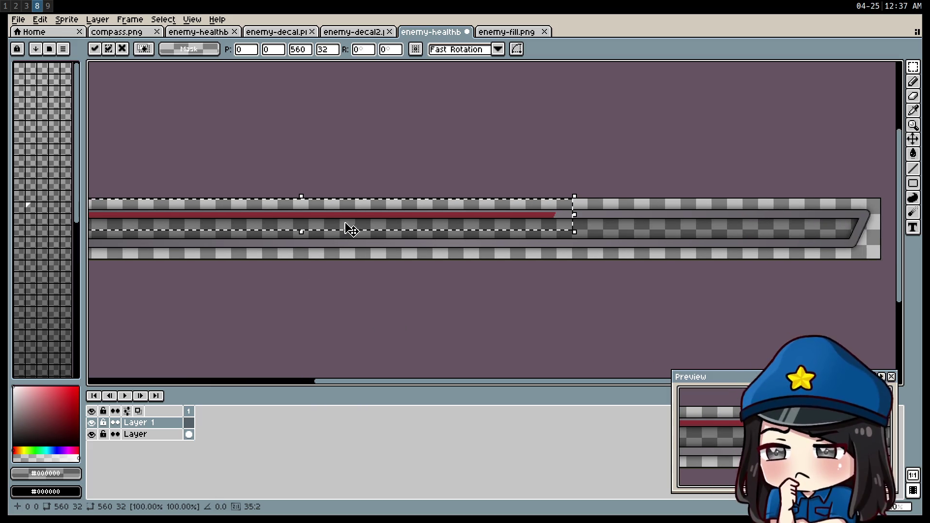
pyautogui.moveTo(360, 221); pyautogui.dragTo(478, 228)
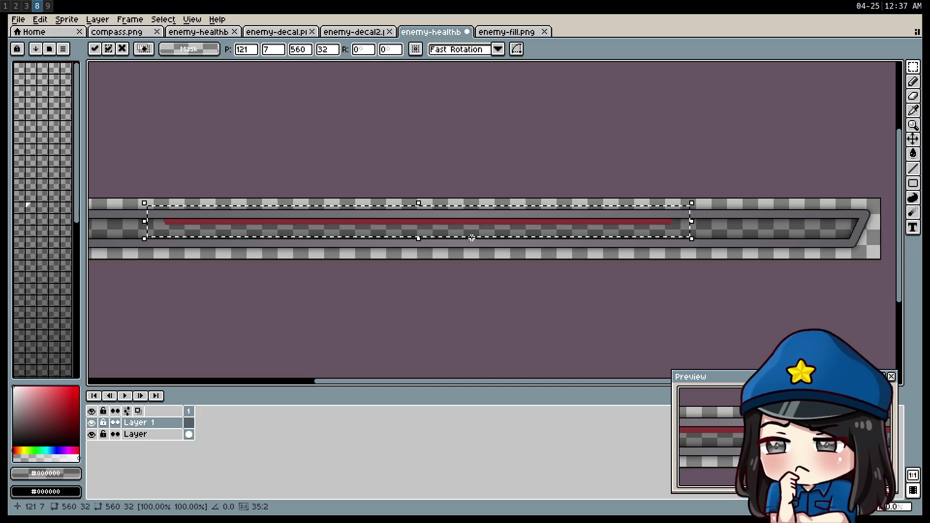
pyautogui.moveTo(420, 238); pyautogui.dragTo(421, 324)
pyautogui.moveTo(424, 271); pyautogui.dragTo(429, 244)
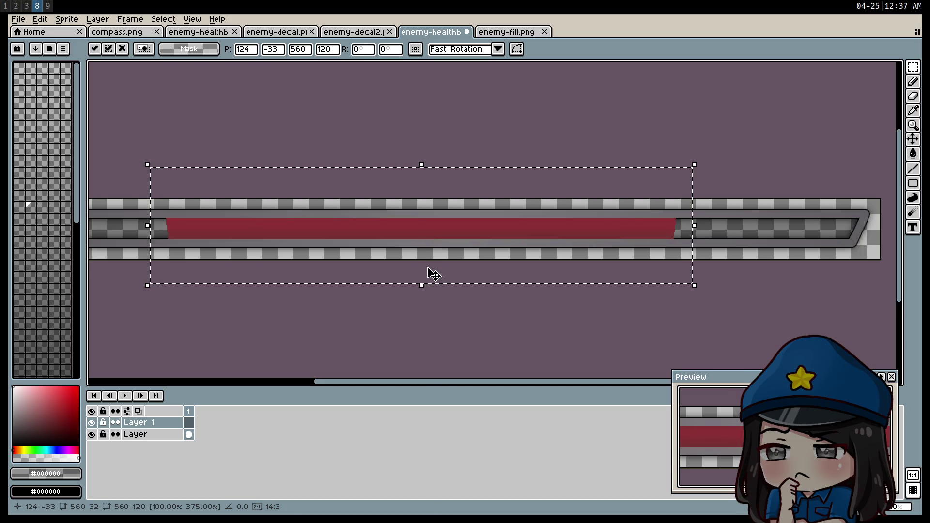
# Discard that attempt, repaste the red fill, and fit it taller into the bar's channel.
pyautogui.press('Delete')
pyautogui.hotkey('ctrl', 'v')
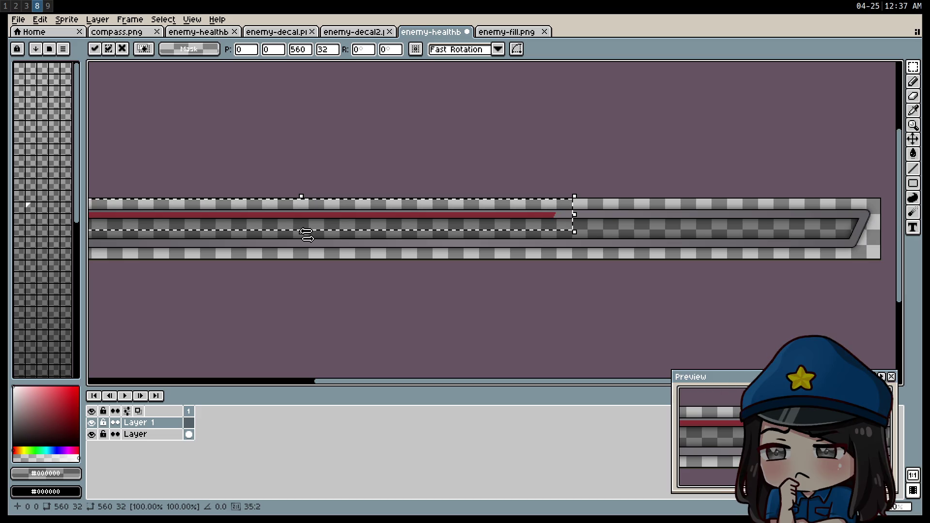
pyautogui.moveTo(301, 233); pyautogui.dragTo(302, 288)
pyautogui.moveTo(312, 248); pyautogui.dragTo(332, 232)
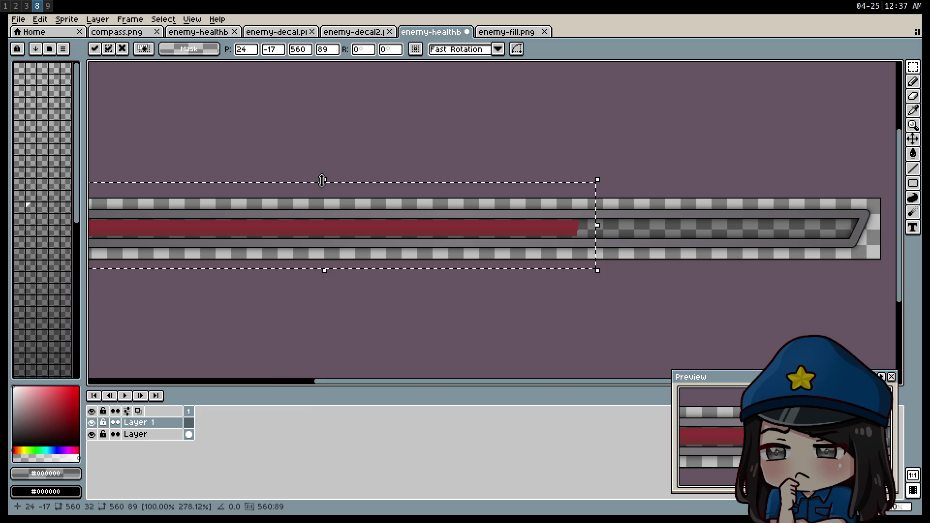
pyautogui.moveTo(323, 182); pyautogui.dragTo(324, 184)
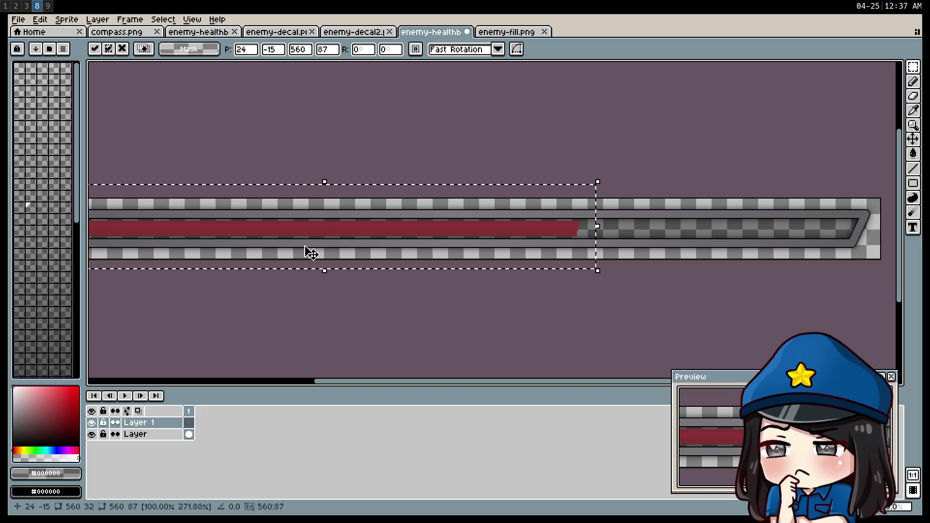
pyautogui.hscroll(-5, 310, 252)
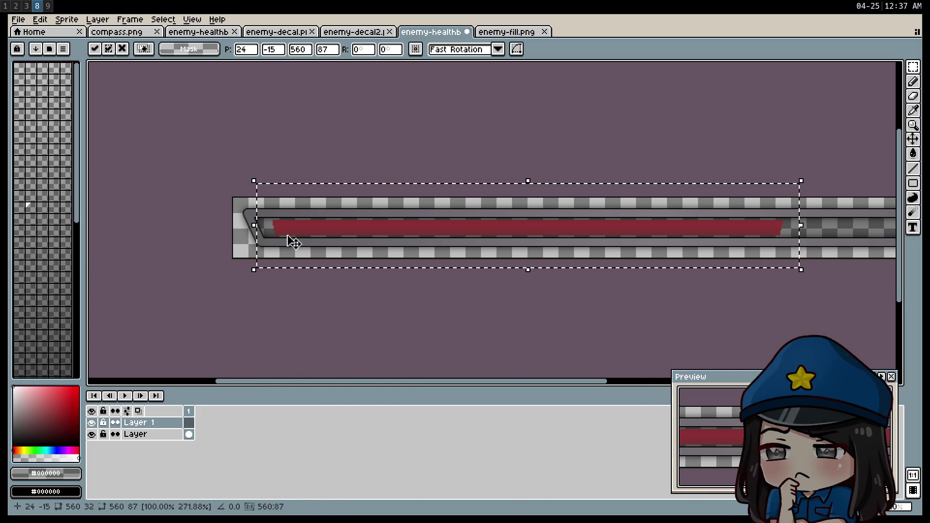
pyautogui.scroll(3, 288, 241)
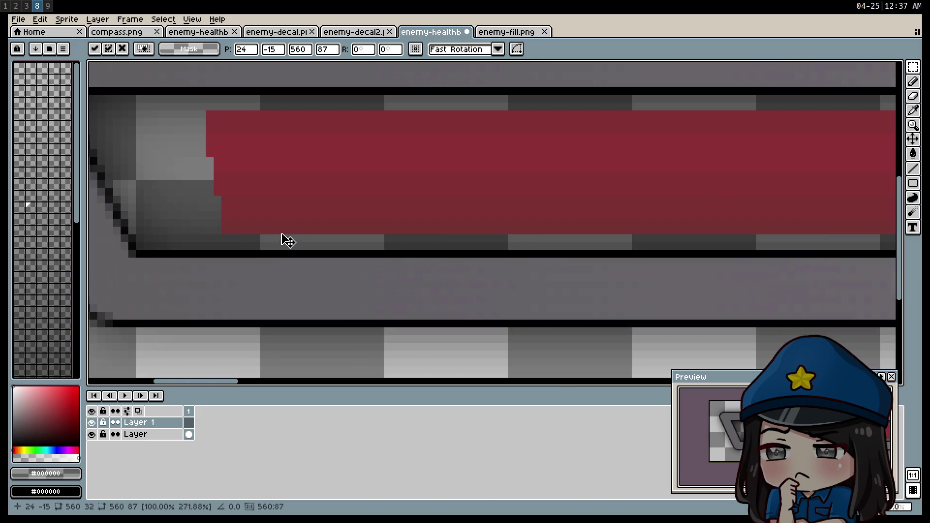
pyautogui.scroll(-2, 288, 240)
pyautogui.moveTo(357, 271); pyautogui.dragTo(441, 271)
pyautogui.scroll(-4, 441, 271)
pyautogui.scroll(1, 467, 316)
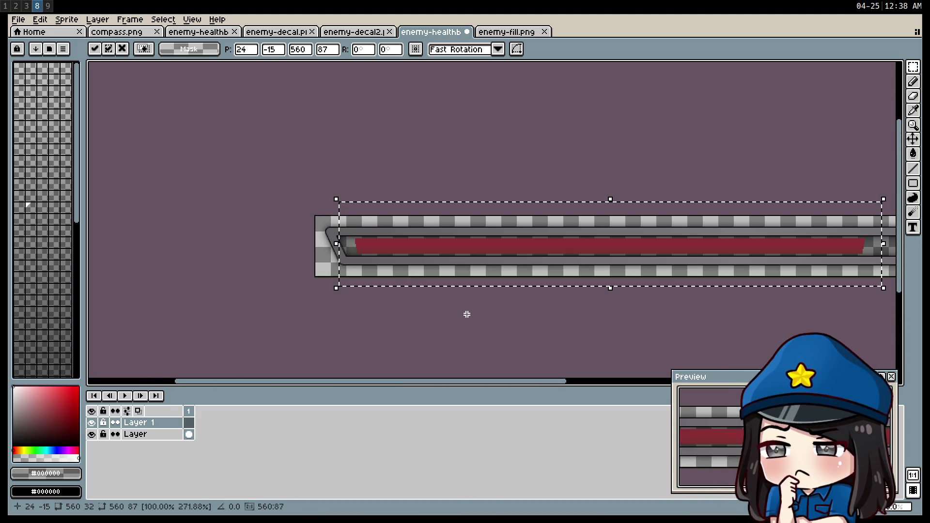
# Move the bar's left end cap 16 pixels further left.
pyautogui.hotkey('ctrl', 'd')
pyautogui.moveTo(313, 214); pyautogui.dragTo(437, 279)
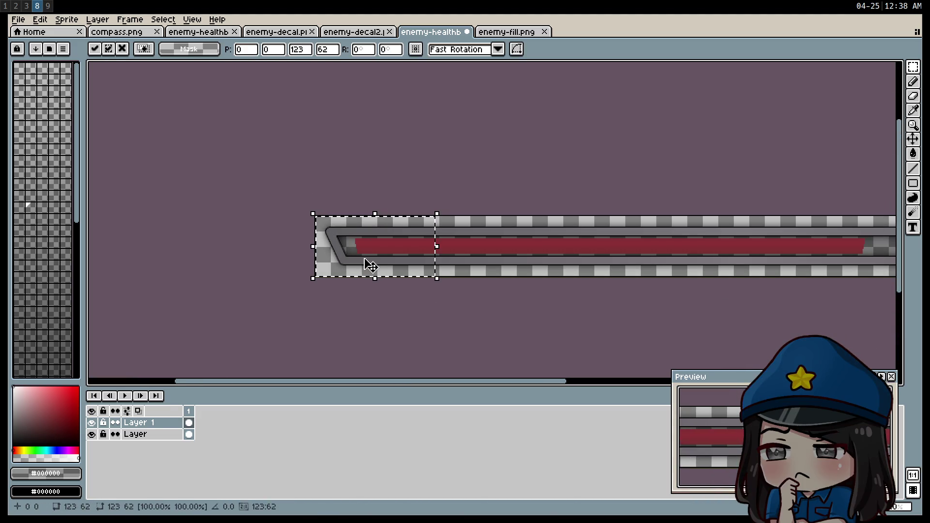
pyautogui.press('Left')
pyautogui.press('Left')
pyautogui.press('Left')
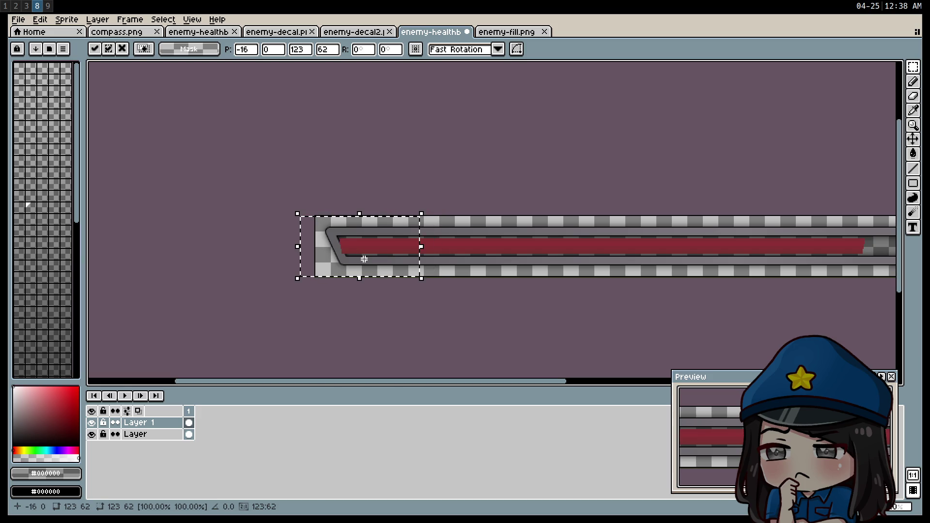
pyautogui.click(217, 233)
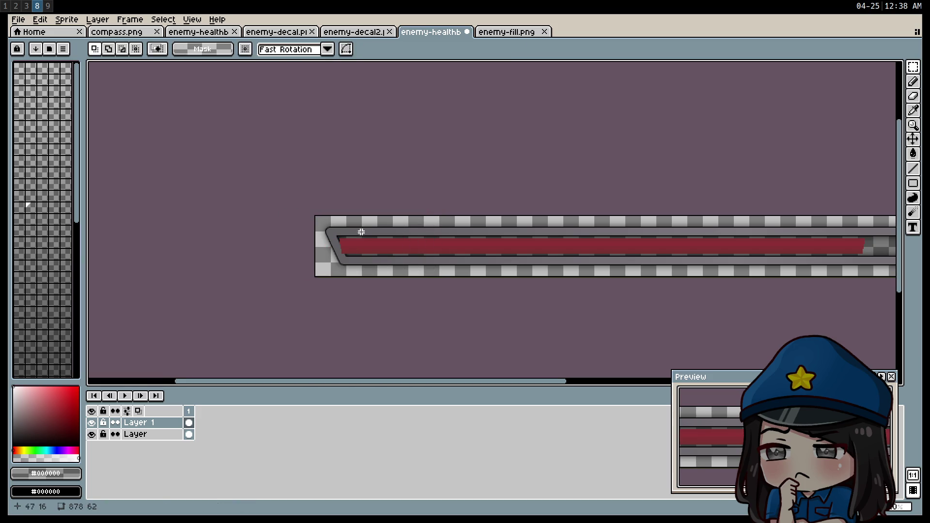
# Erase the red fill's left end into a diagonal using an 8-pixel eraser.
pyautogui.scroll(3, 361, 232)
pyautogui.press('e')
pyautogui.press('+')
pyautogui.press('+')
pyautogui.press('+')
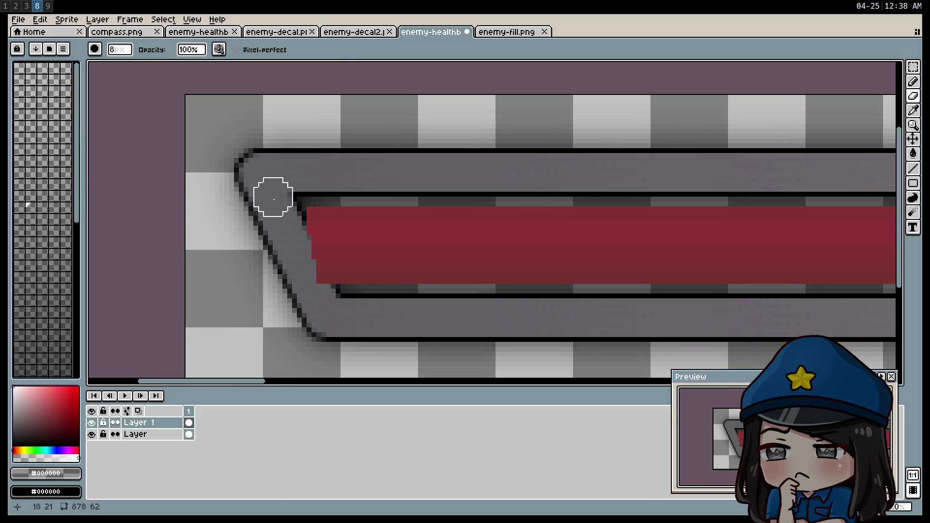
pyautogui.click(287, 197)
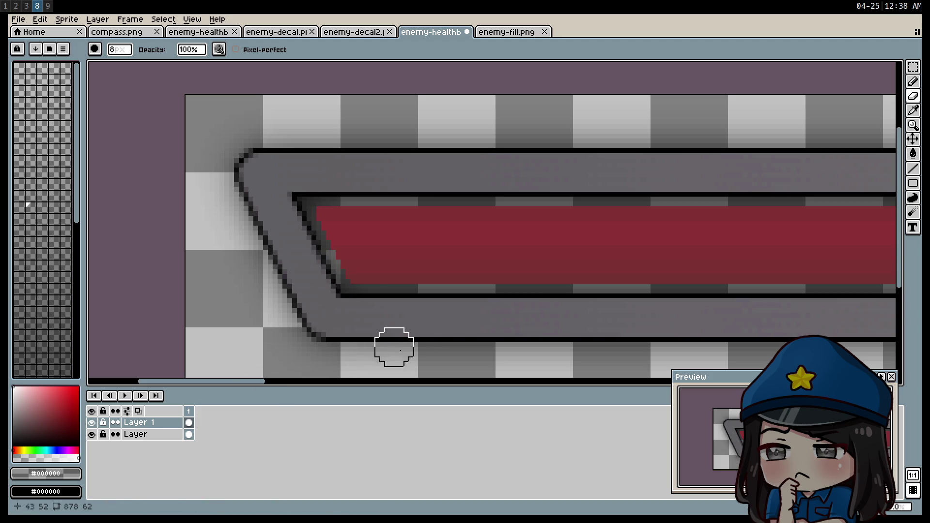
# Pan along the bar and rectangle-select the bar's whole left half.
pyautogui.scroll(-1, 450, 325)
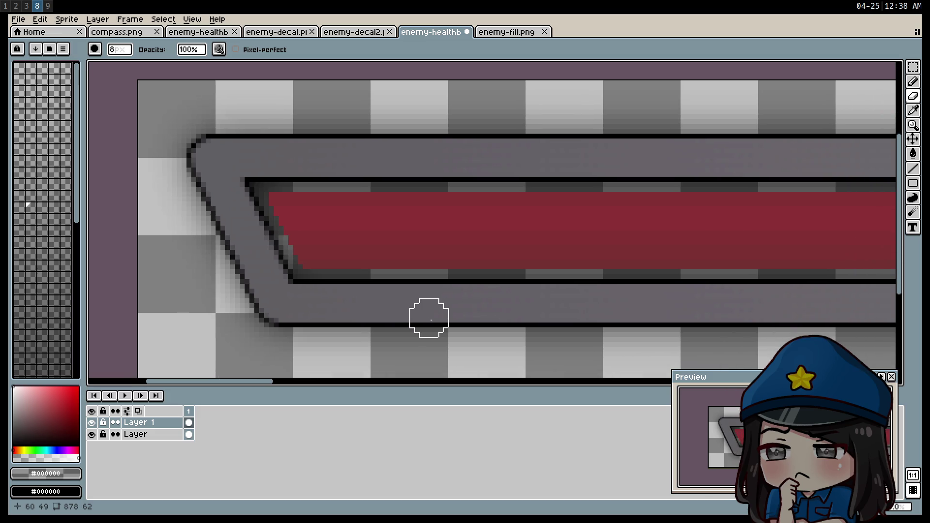
pyautogui.scroll(-2, 428, 316)
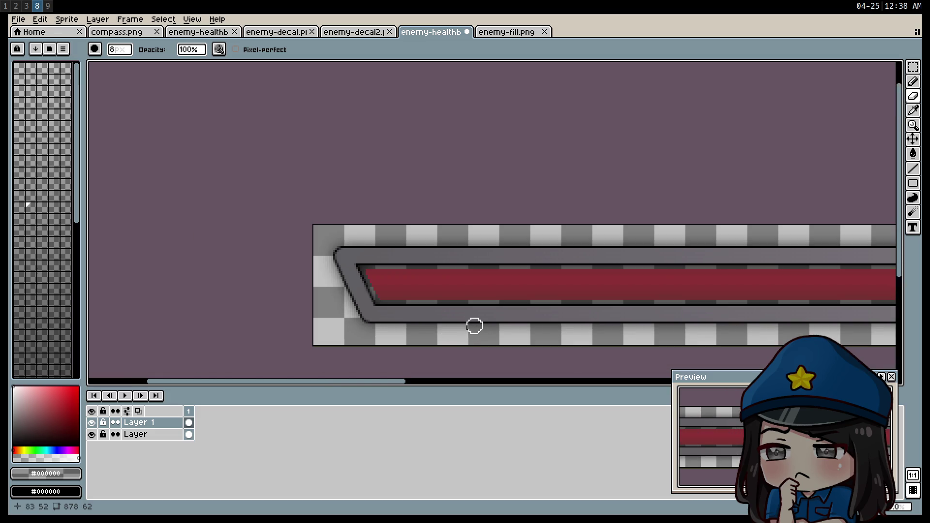
pyautogui.moveTo(475, 326)
pyautogui.mouseDown()
pyautogui.moveTo(422, 293)
pyautogui.moveTo(332, 264)
pyautogui.mouseUp()
pyautogui.scroll(-2, 374, 295)
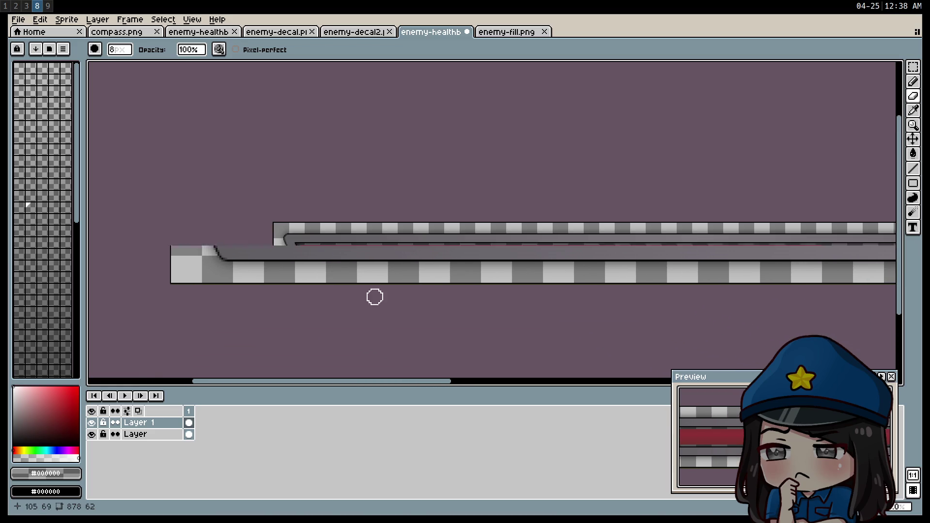
pyautogui.moveTo(424, 293); pyautogui.dragTo(272, 232)
pyautogui.moveTo(498, 230)
pyautogui.mouseDown()
pyautogui.moveTo(383, 248)
pyautogui.moveTo(583, 268)
pyautogui.mouseUp()
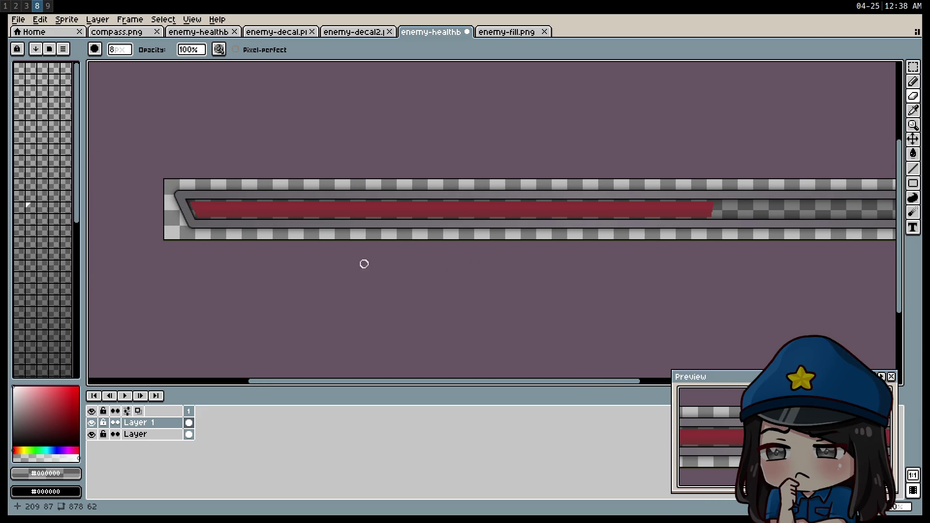
pyautogui.click(915, 69)
pyautogui.moveTo(178, 181); pyautogui.dragTo(262, 234)
pyautogui.moveTo(643, 236); pyautogui.dragTo(93, 189)
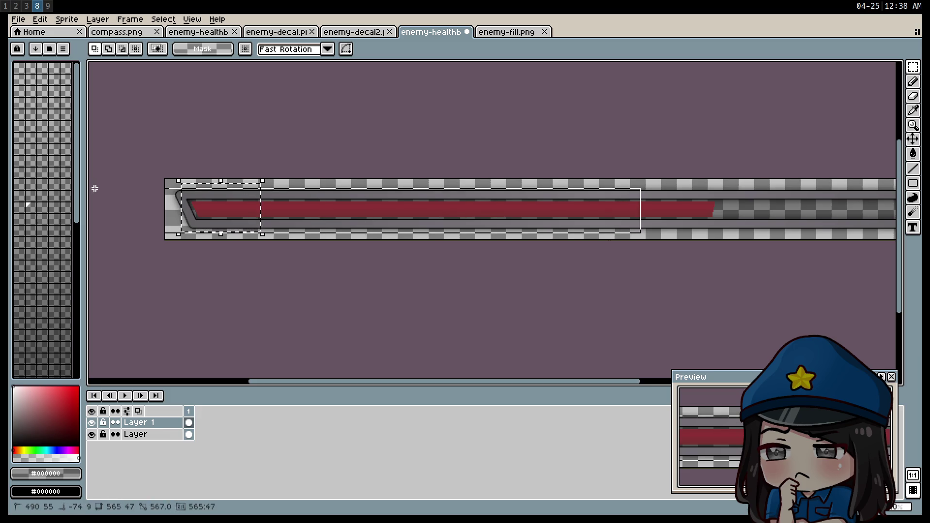
pyautogui.click(66, 20)
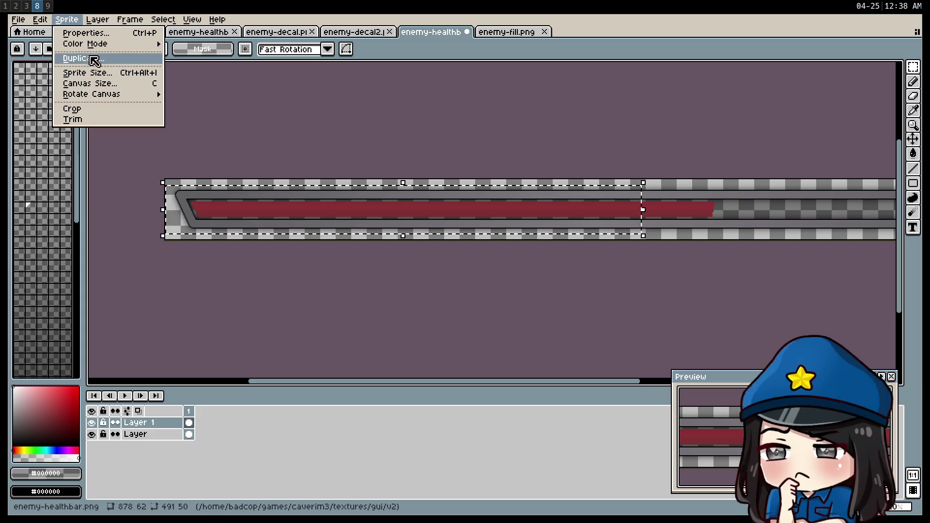
# Flip the selected left half horizontally, then cancel and return the selection to transform mode.
pyautogui.moveTo(42, 21)
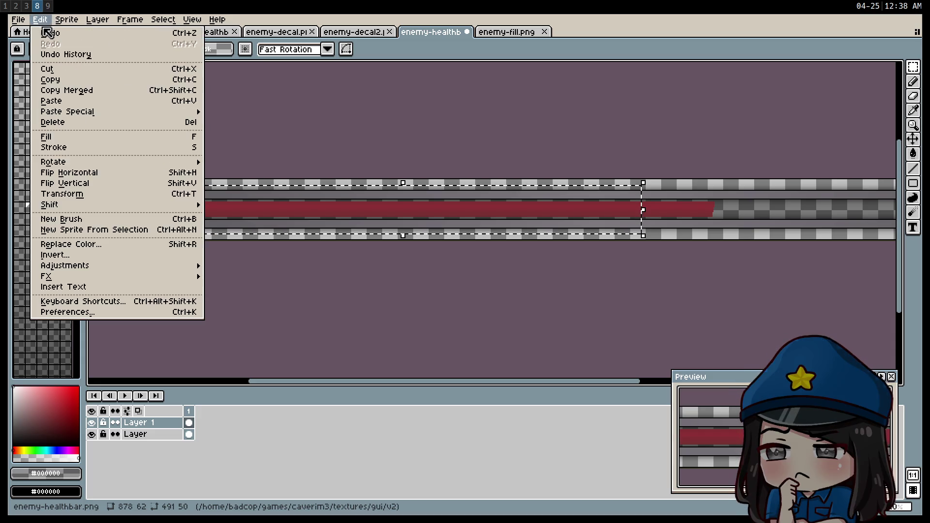
pyautogui.click(84, 174)
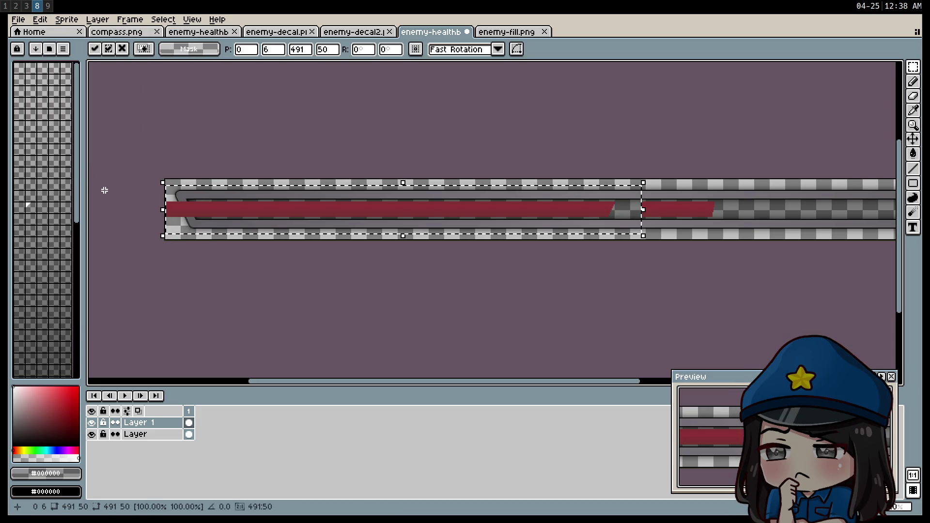
pyautogui.press('Right')
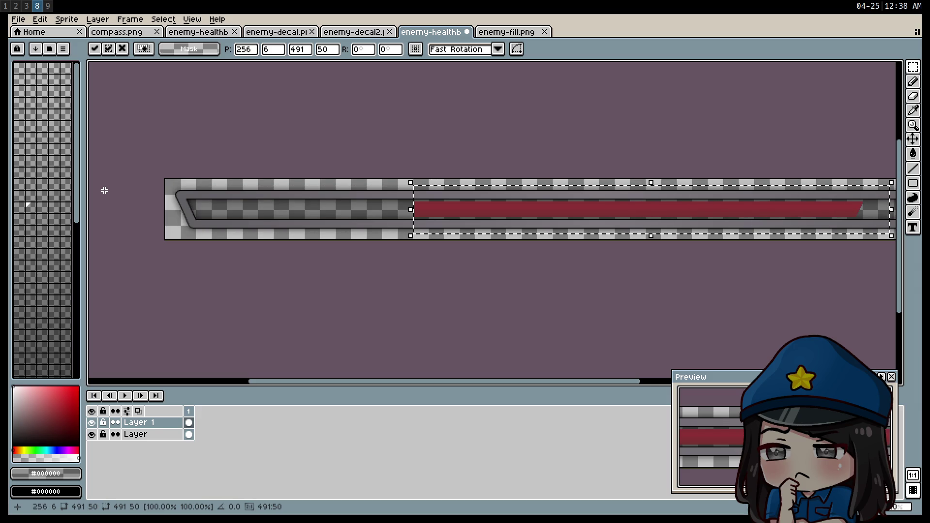
pyautogui.press('Escape')
pyautogui.hotkey('ctrl', 't')
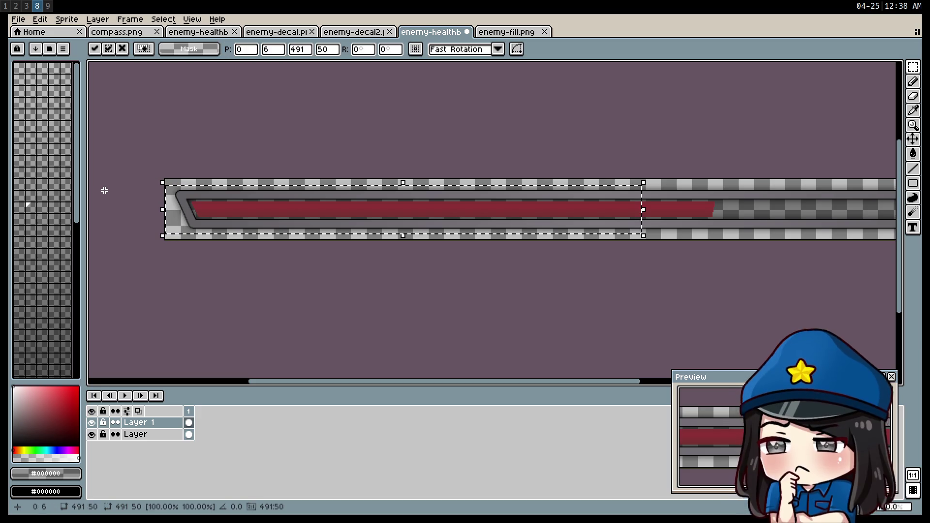
# Mirror the left half with Edit > Flip Horizontal, nudge it right to X 387, and commit.
pyautogui.click(48, 20)
pyautogui.moveTo(67, 20)
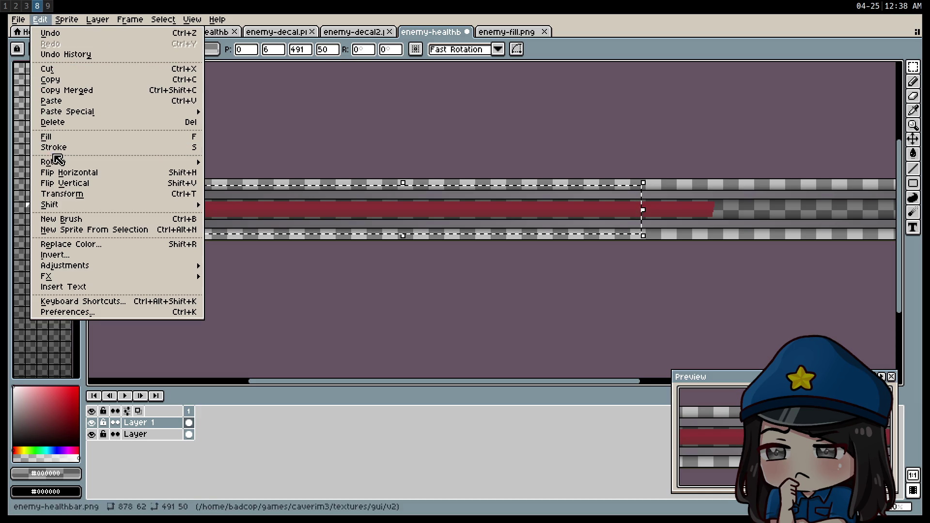
pyautogui.click(58, 172)
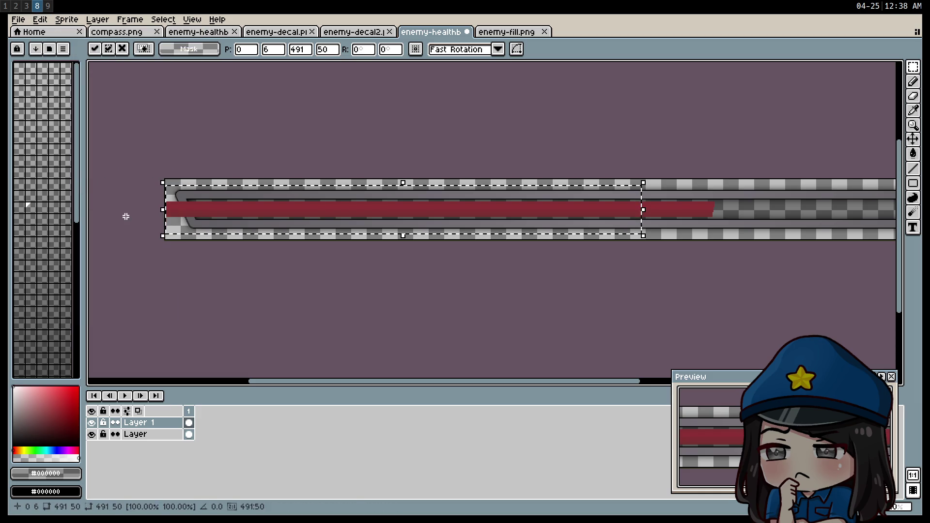
pyautogui.press('Right')
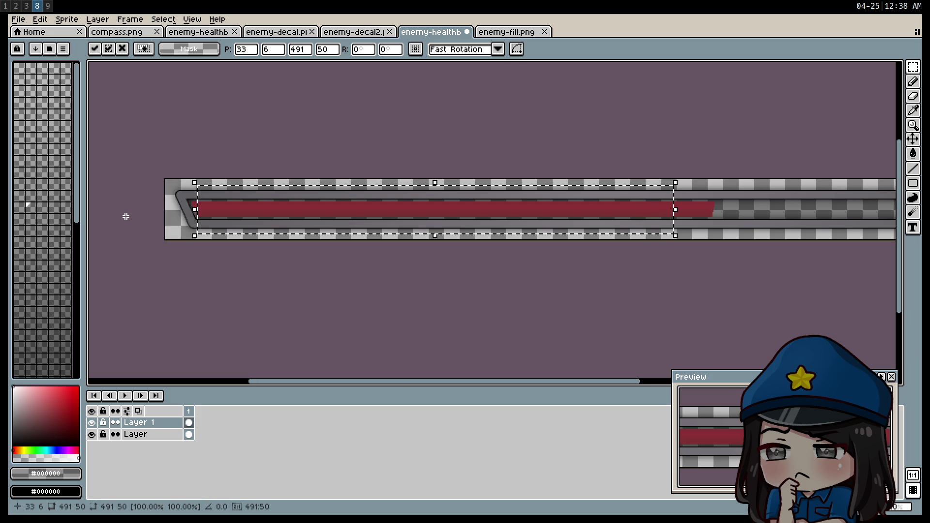
pyautogui.press('Right')
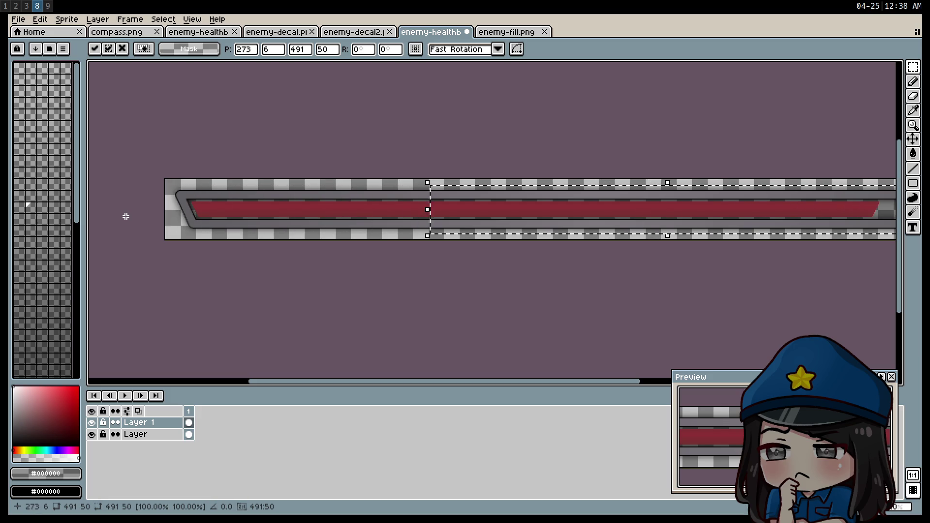
pyautogui.hscroll(5, 673, 239)
pyautogui.scroll(2, 701, 249)
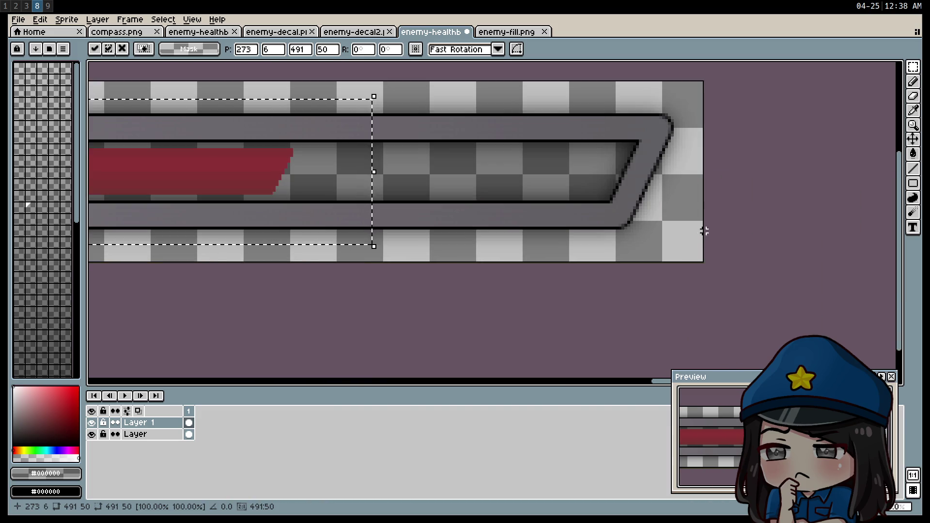
pyautogui.press('Right')
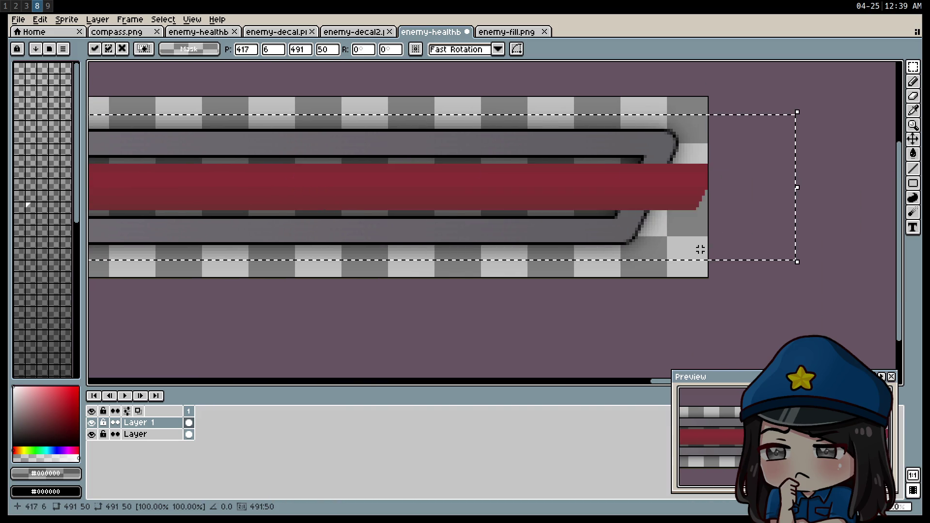
pyautogui.press('Right')
pyautogui.press('Right')
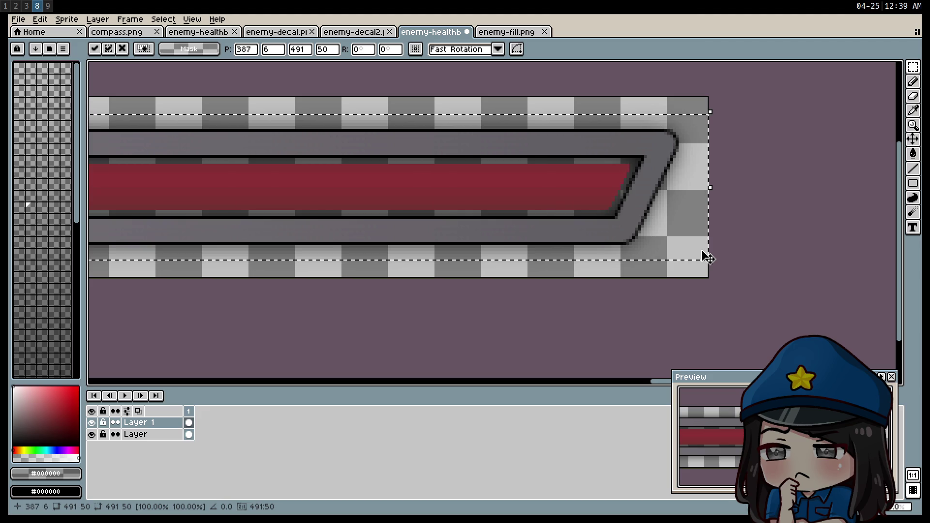
pyautogui.scroll(-3, 630, 286)
pyautogui.scroll(1, 499, 306)
pyautogui.click(502, 309)
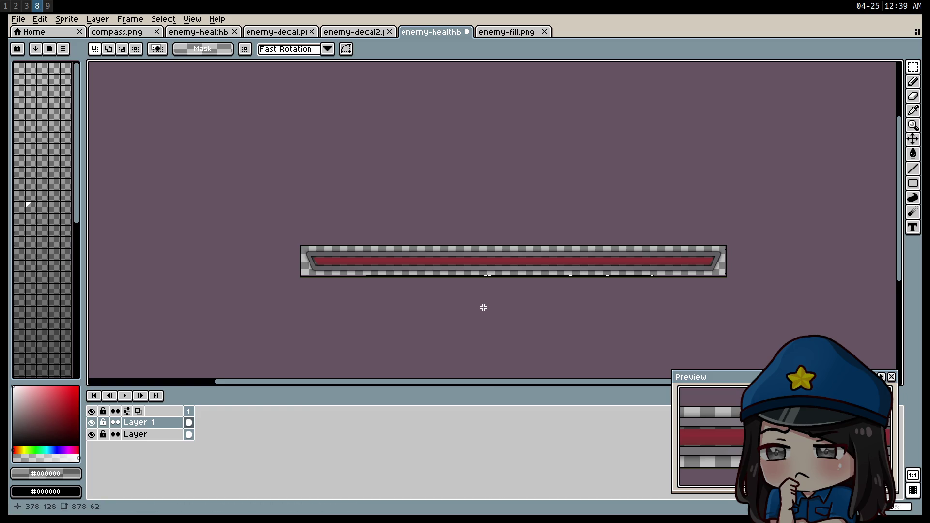
# Hide the bottom frame layer so only the red fill remains visible.
pyautogui.scroll(4, 355, 270)
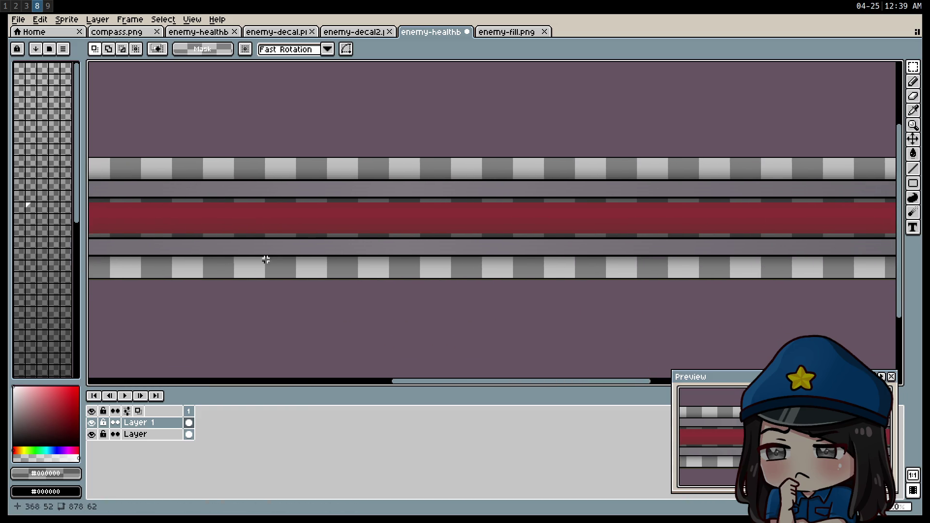
pyautogui.scroll(-1, 260, 276)
pyautogui.scroll(1, 295, 273)
pyautogui.scroll(-3, 335, 268)
pyautogui.scroll(1, 336, 268)
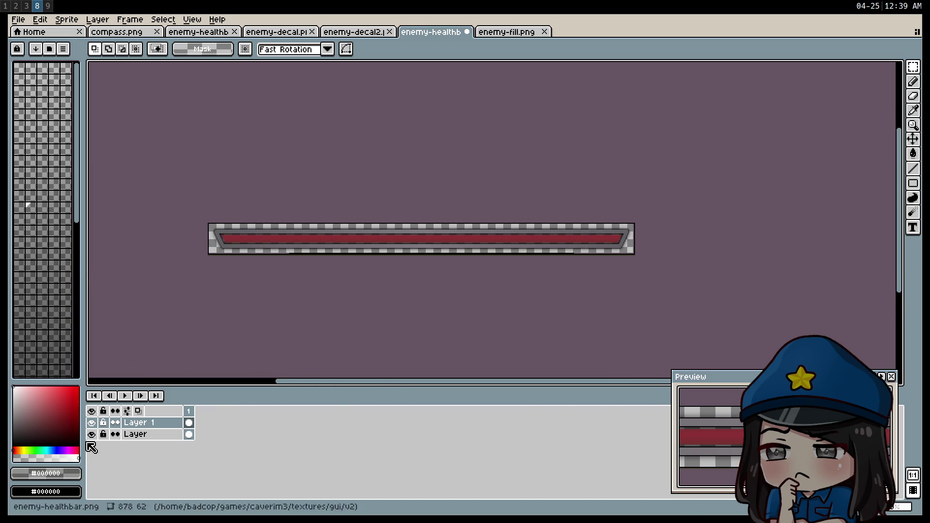
pyautogui.click(92, 434)
# Export the sprite as enemy-fill.png into the v2 gui textures folder.
pyautogui.click(19, 20)
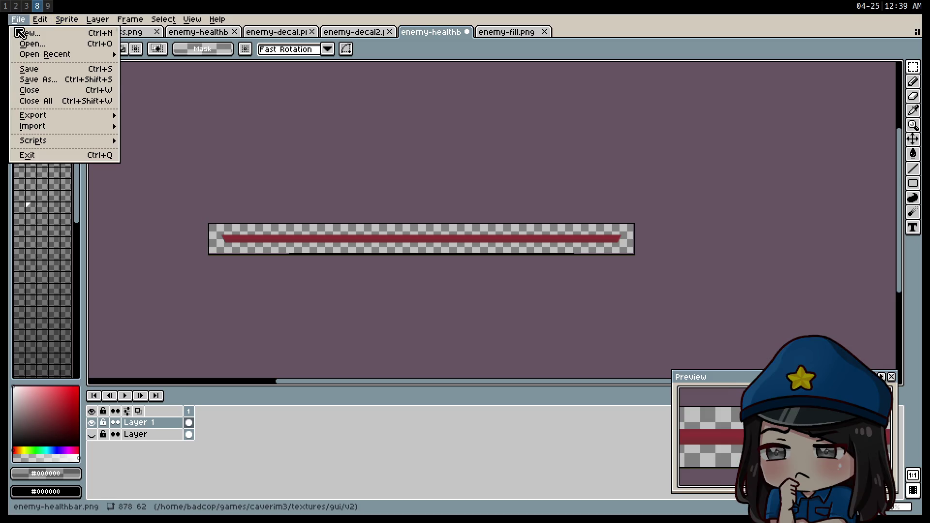
pyautogui.moveTo(54, 116)
pyautogui.click(181, 116)
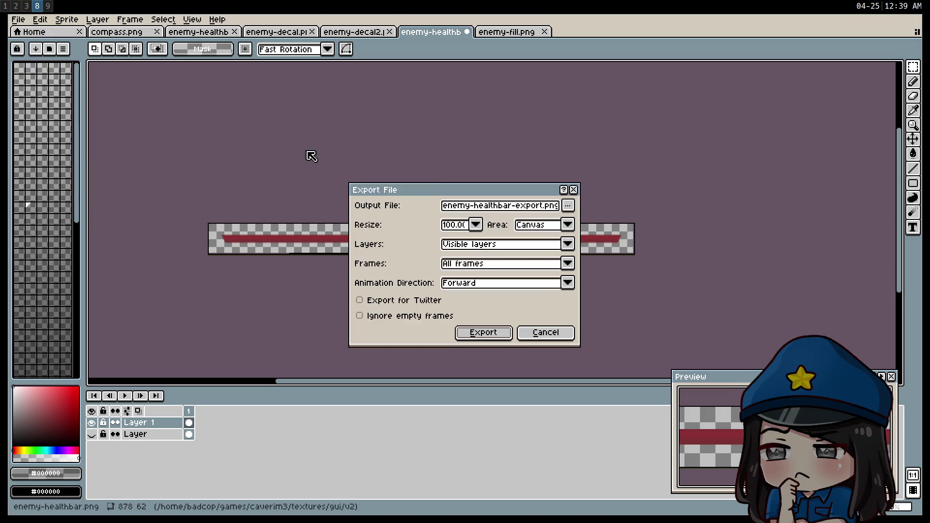
pyautogui.click(568, 205)
pyautogui.click(587, 224)
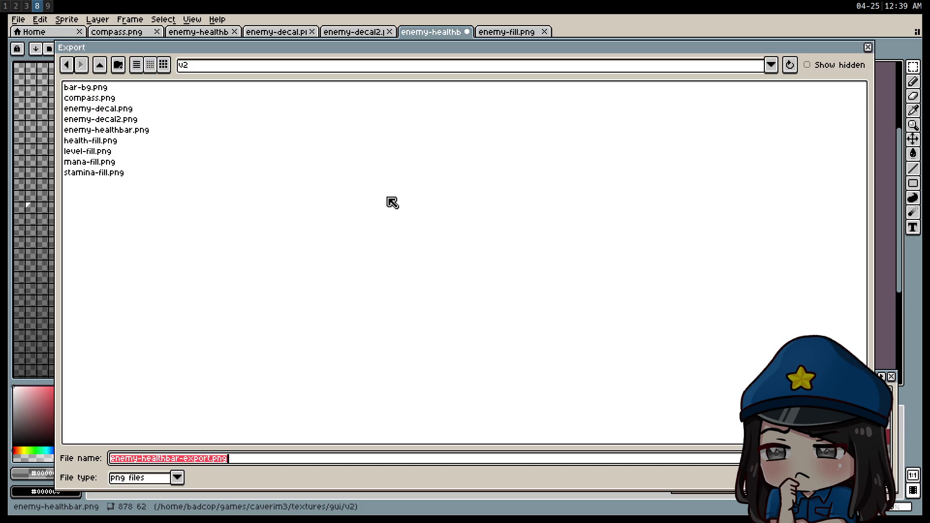
pyautogui.write('en')
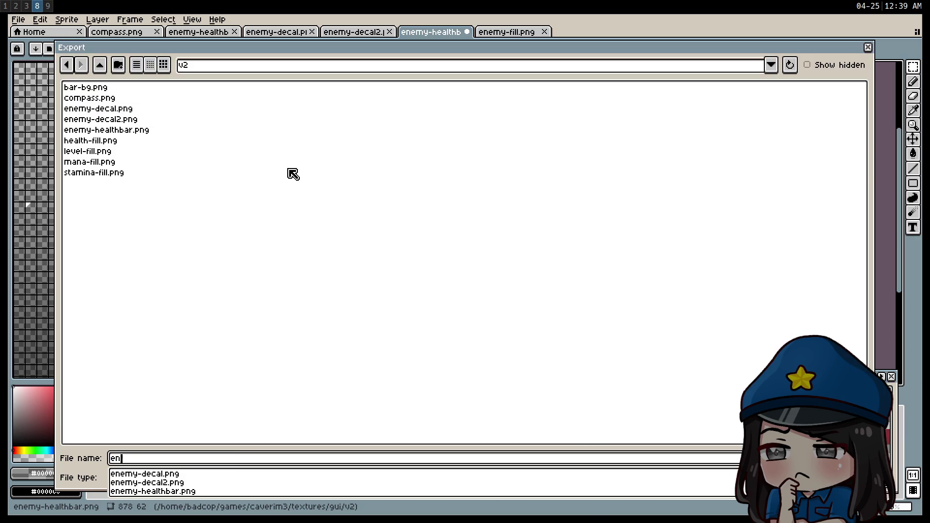
pyautogui.write('emy-fill.png')
pyautogui.press('Return')
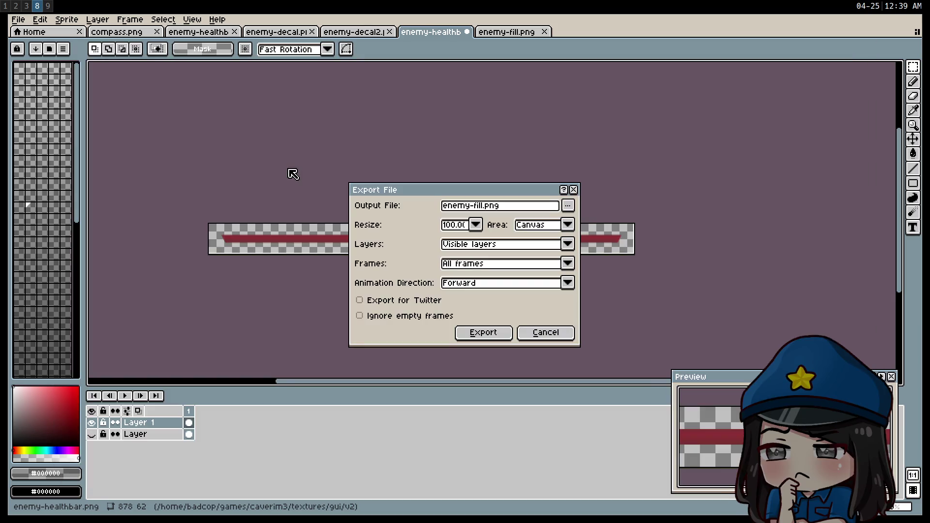
pyautogui.click(497, 334)
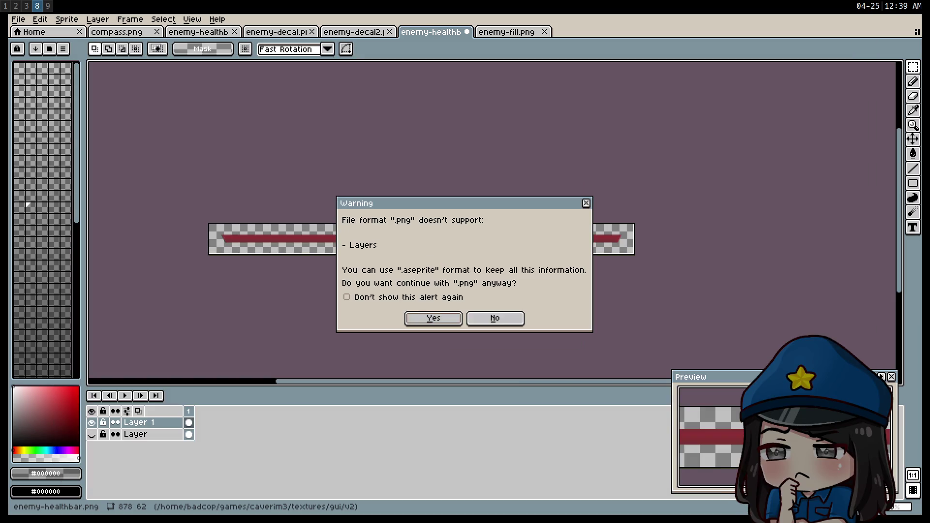
# Accept the PNG layers warning and switch to the Godot workspace.
pyautogui.click(422, 319)
pyautogui.press('super+1')
pyautogui.press('super+2')
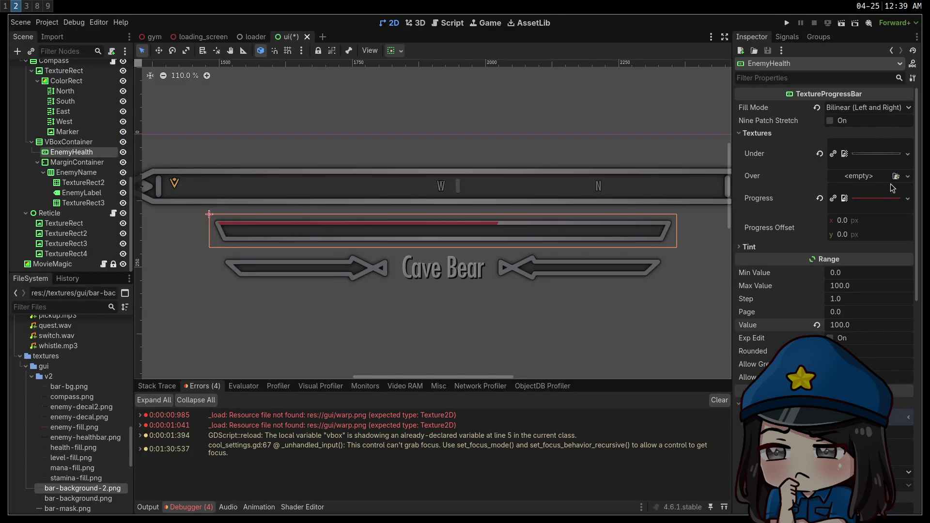
# Quick Load v2/enemy-fill.png as the EnemyHealth bar's progress texture.
pyautogui.click(907, 198)
pyautogui.click(833, 402)
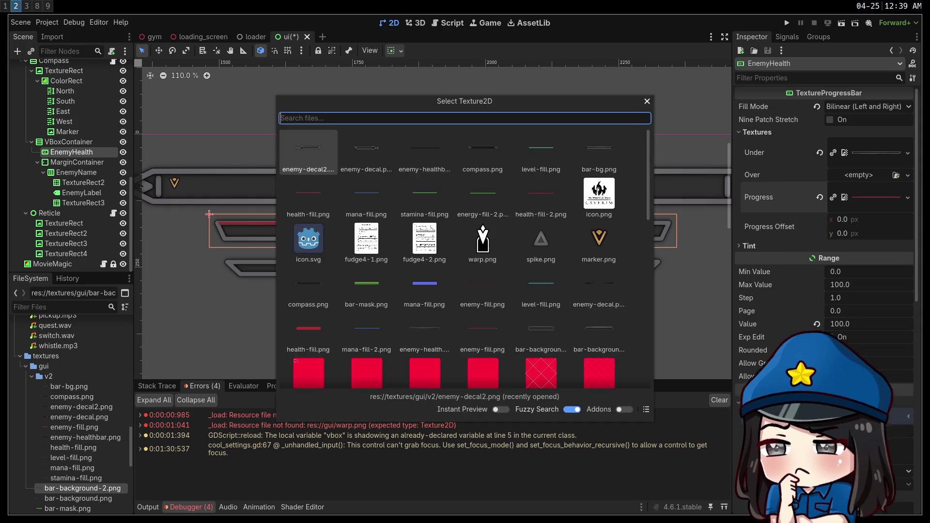
pyautogui.write('enemy')
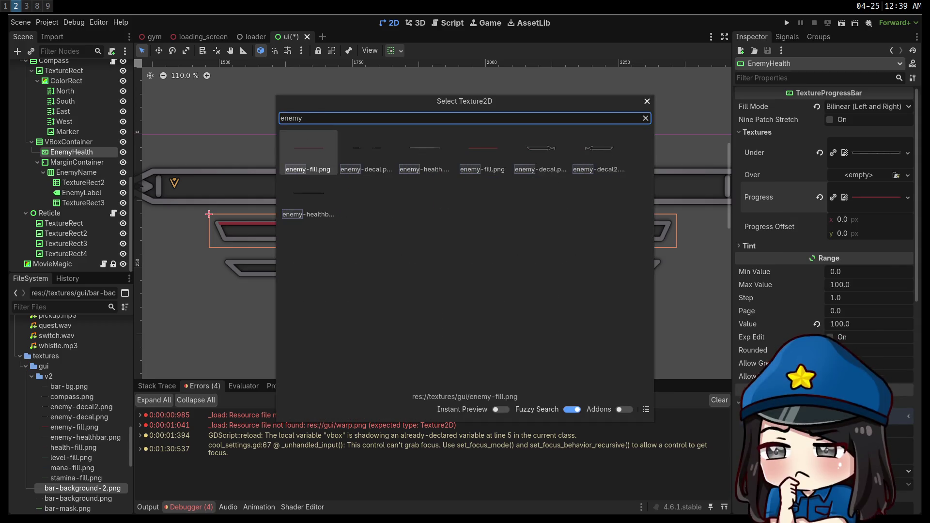
pyautogui.press('Right')
pyautogui.press('Right')
pyautogui.press('Right')
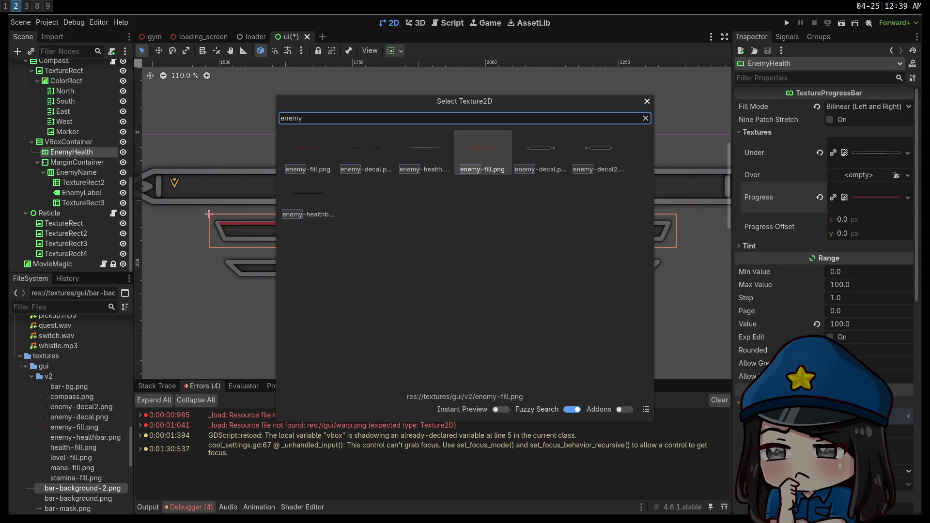
pyautogui.press('Return')
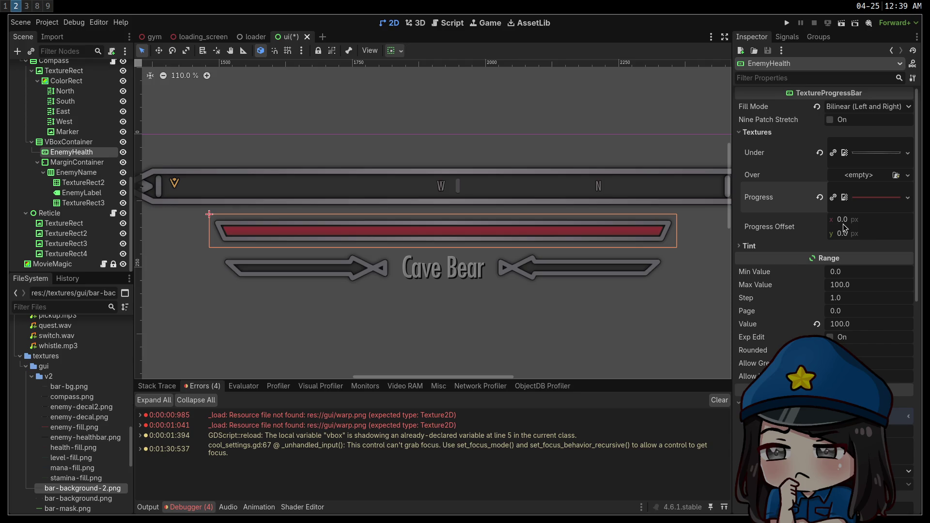
# Try maximum values of 110 and then 105, with the current value at 100.
pyautogui.click(844, 285)
pyautogui.click(844, 330)
pyautogui.write('94')
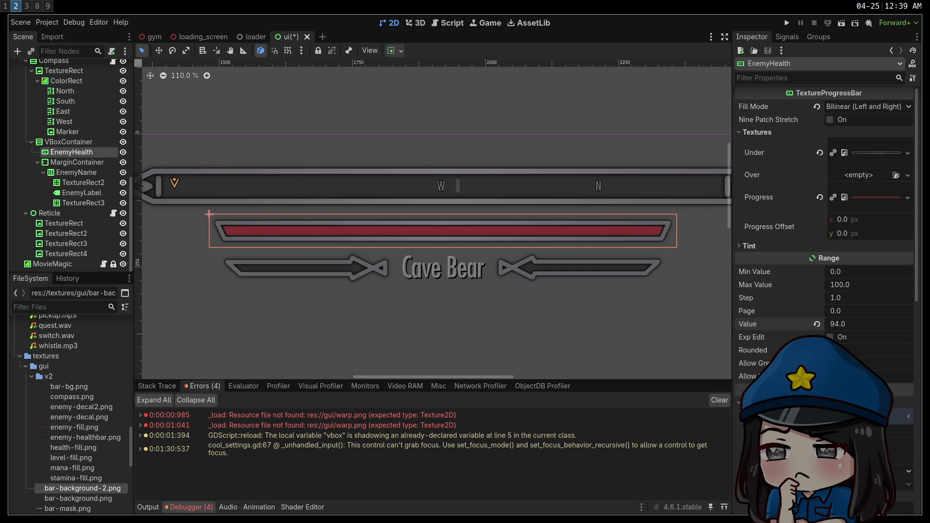
pyautogui.click(844, 285)
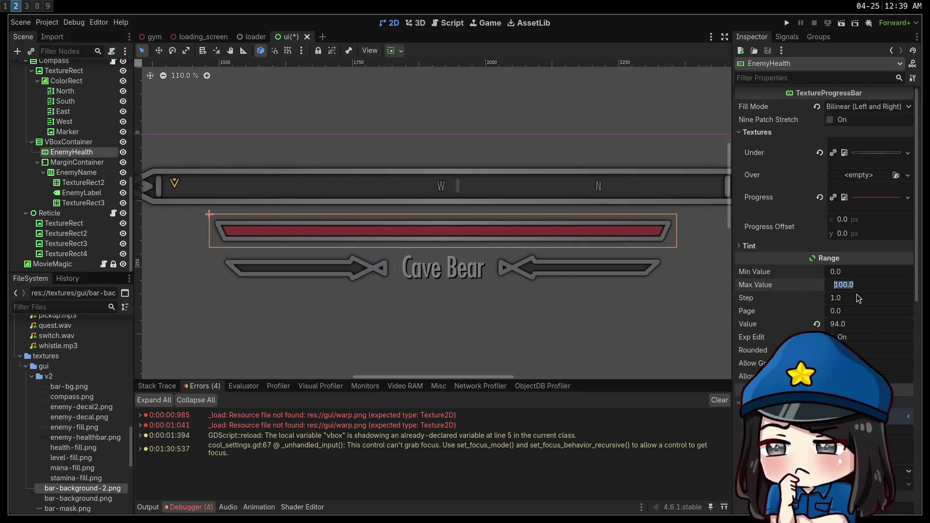
pyautogui.write('110')
pyautogui.press('Return')
pyautogui.click(844, 325)
pyautogui.write('100')
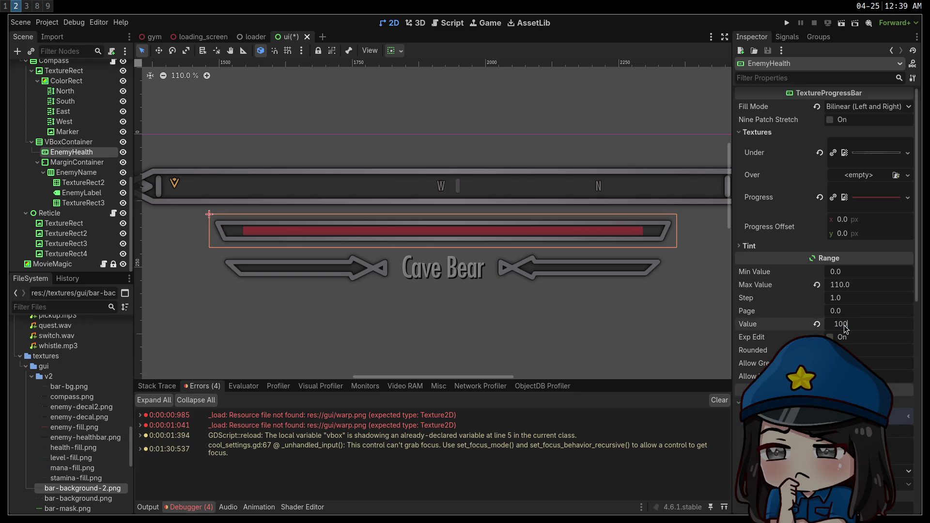
pyautogui.press('Return')
pyautogui.click(855, 286)
pyautogui.write('105')
pyautogui.press('Return')
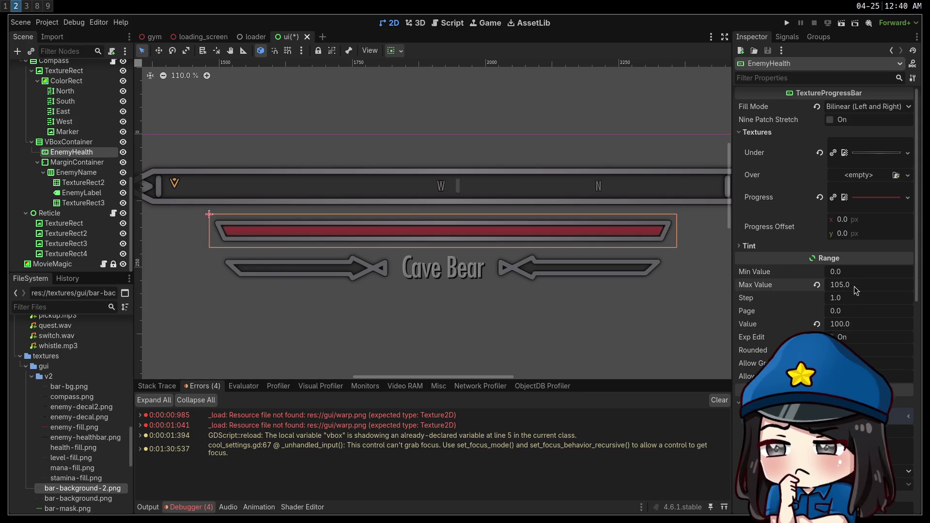
# Lower the maximum to 104 and set the current value back to 100.
pyautogui.click(855, 286)
pyautogui.write('1')
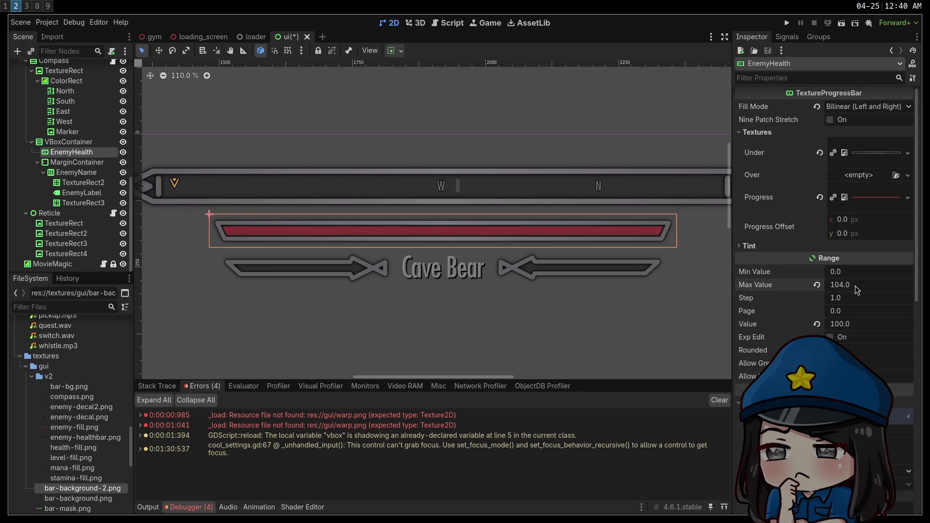
pyautogui.scroll(6, 222, 244)
pyautogui.click(835, 324)
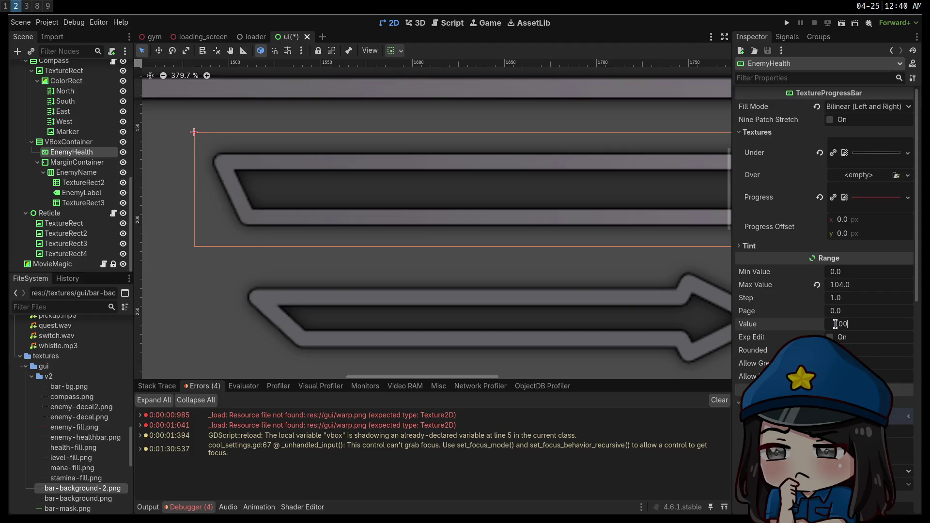
pyautogui.press('Return')
# Drag the current value down to 1 to preview the red fill shrinking.
pyautogui.scroll(-2, 465, 257)
pyautogui.moveTo(519, 242); pyautogui.dragTo(296, 234)
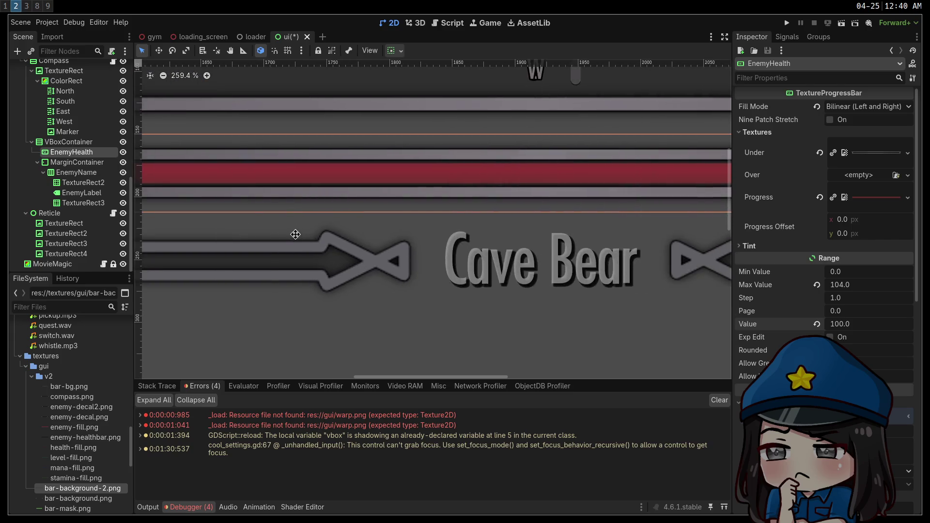
pyautogui.scroll(-4, 443, 267)
pyautogui.moveTo(841, 325); pyautogui.dragTo(796, 326)
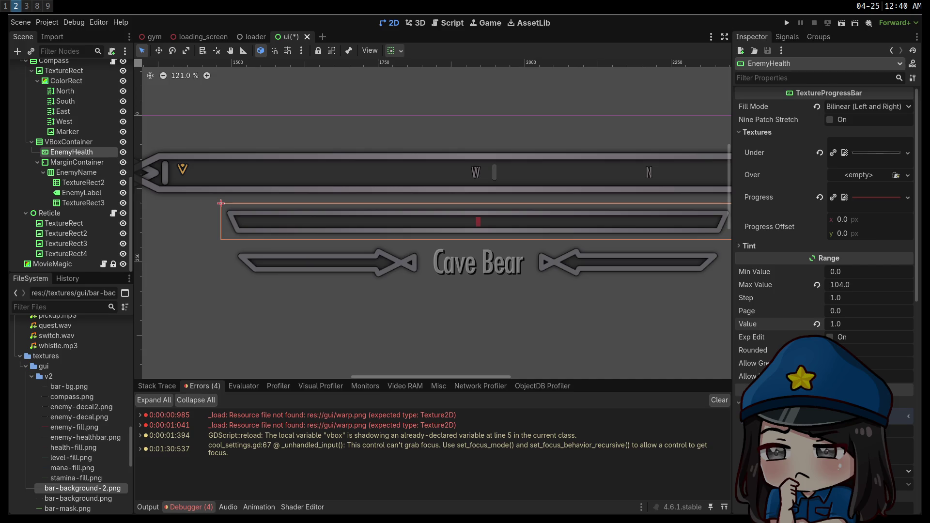
pyautogui.moveTo(796, 326); pyautogui.dragTo(800, 326)
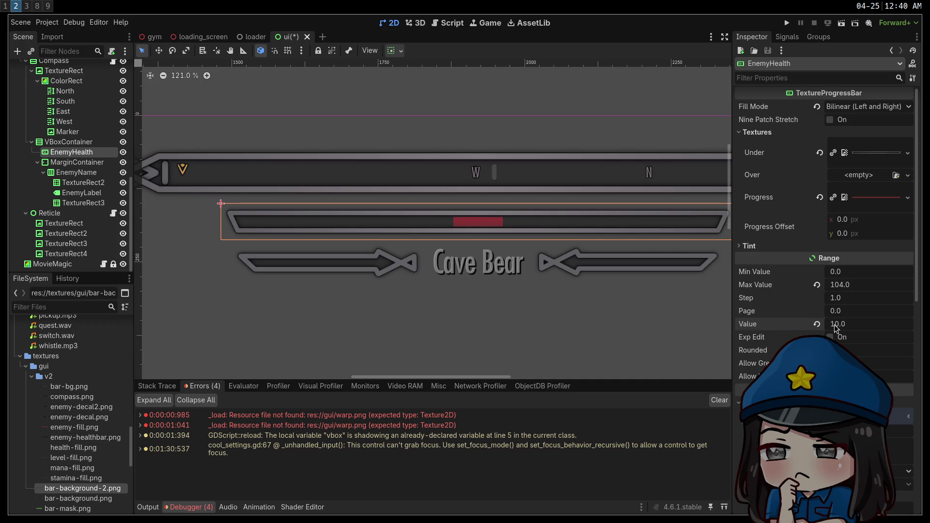
# Set the EnemyHealth value step to 0.1.
pyautogui.moveTo(842, 304); pyautogui.dragTo(849, 304)
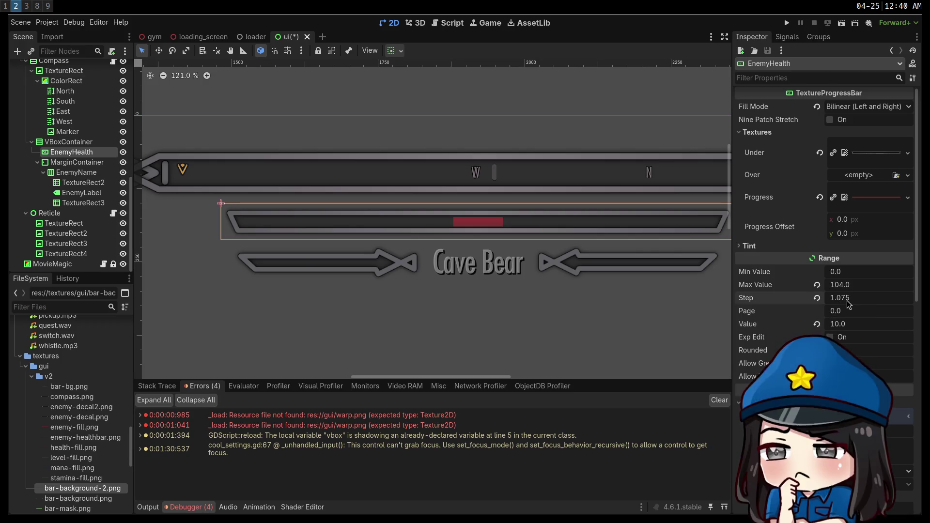
pyautogui.click(849, 304)
pyautogui.write('0.')
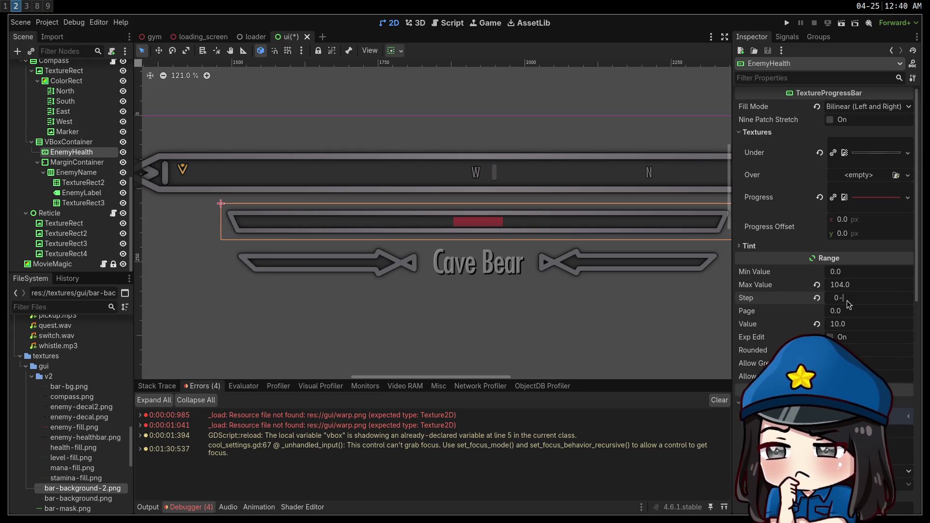
pyautogui.press('BackSpace')
pyautogui.write('.')
# Raise the current value back to 100 so the red fill spans the whole bar.
pyautogui.moveTo(843, 323)
pyautogui.mouseDown()
pyautogui.moveTo(855, 324)
pyautogui.moveTo(823, 323)
pyautogui.moveTo(877, 334)
pyautogui.mouseUp()
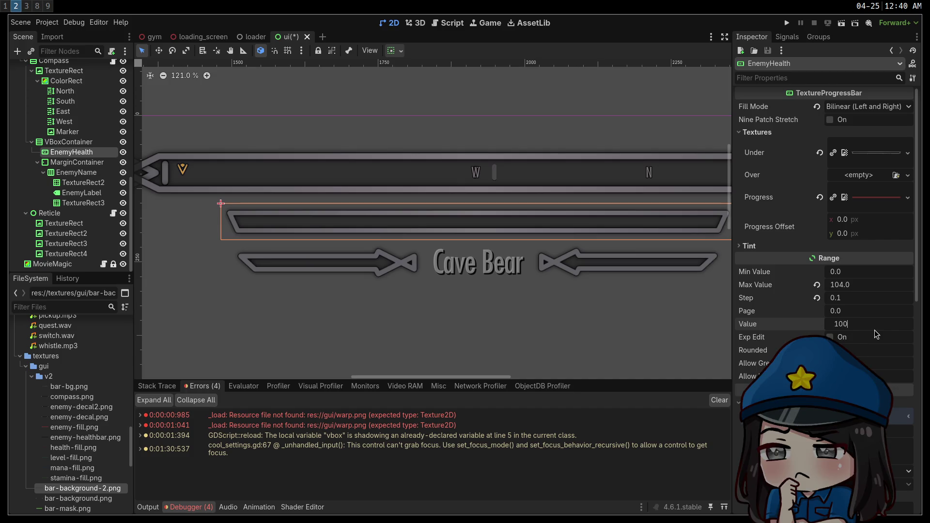
pyautogui.press('Return')
pyautogui.click(437, 348)
pyautogui.scroll(-5, 437, 348)
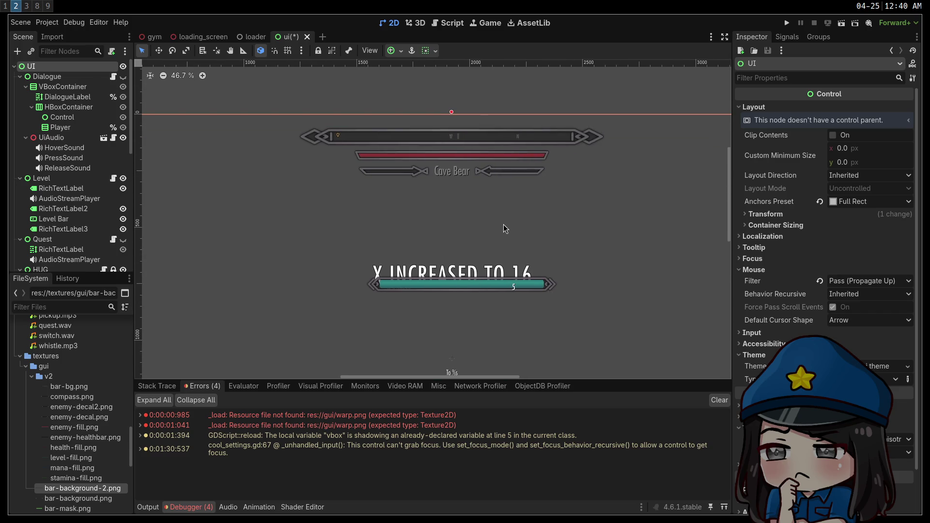
pyautogui.scroll(-3, 504, 229)
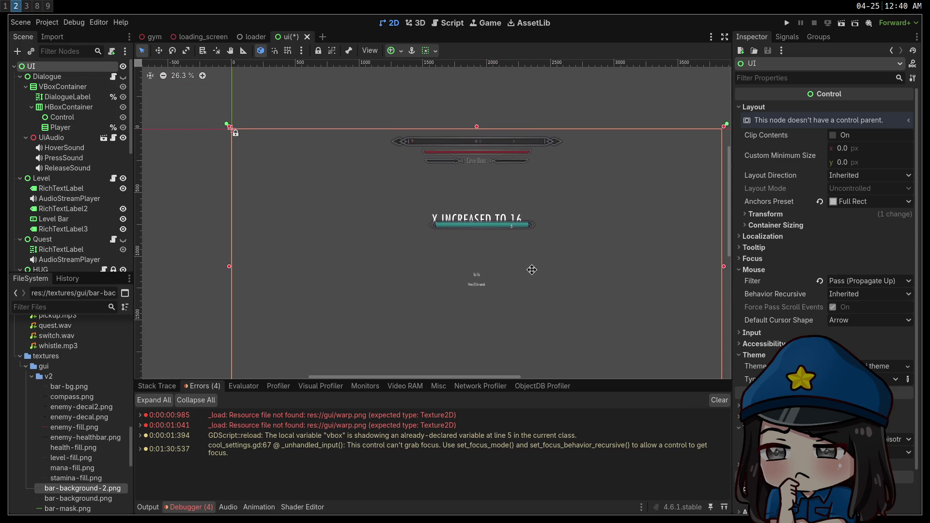
pyautogui.moveTo(532, 270); pyautogui.dragTo(544, 327)
pyautogui.scroll(4, 519, 207)
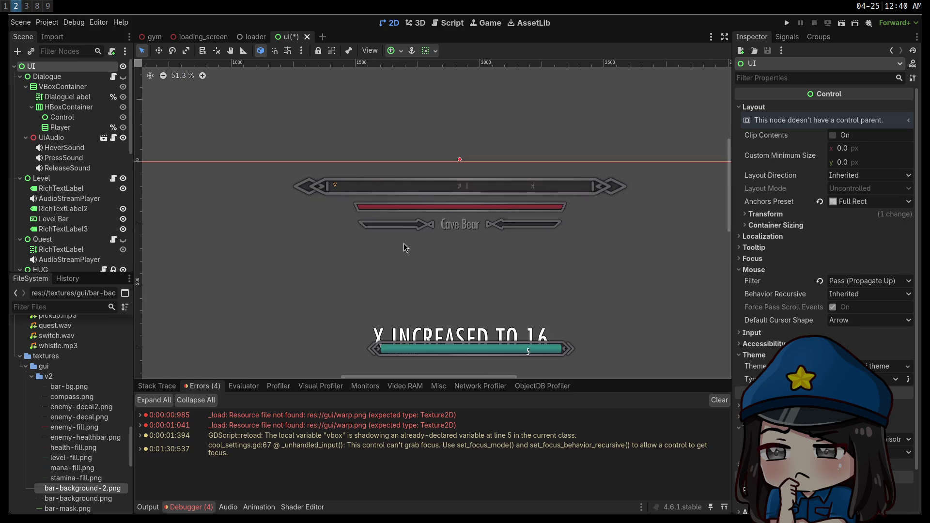
pyautogui.scroll(4, 406, 248)
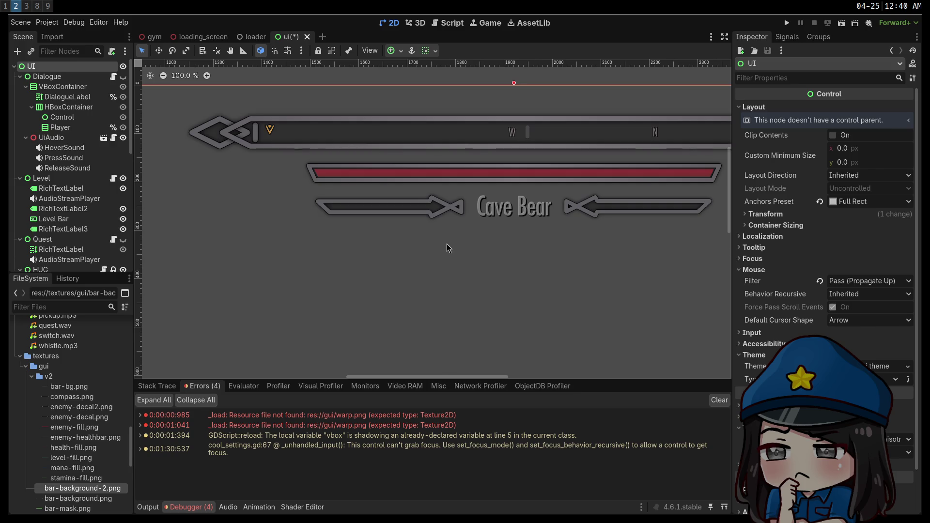
pyautogui.hscroll(5, 436, 244)
pyautogui.scroll(2, 436, 245)
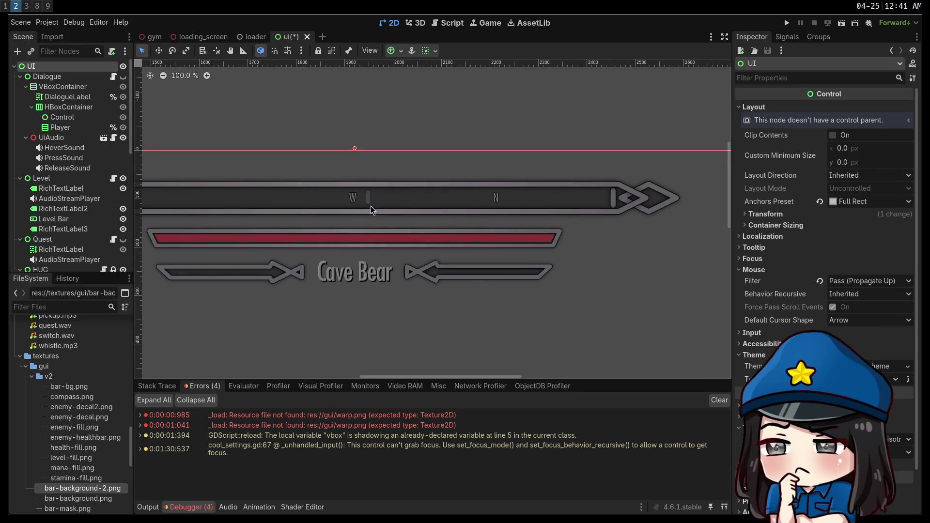
pyautogui.scroll(1, 372, 213)
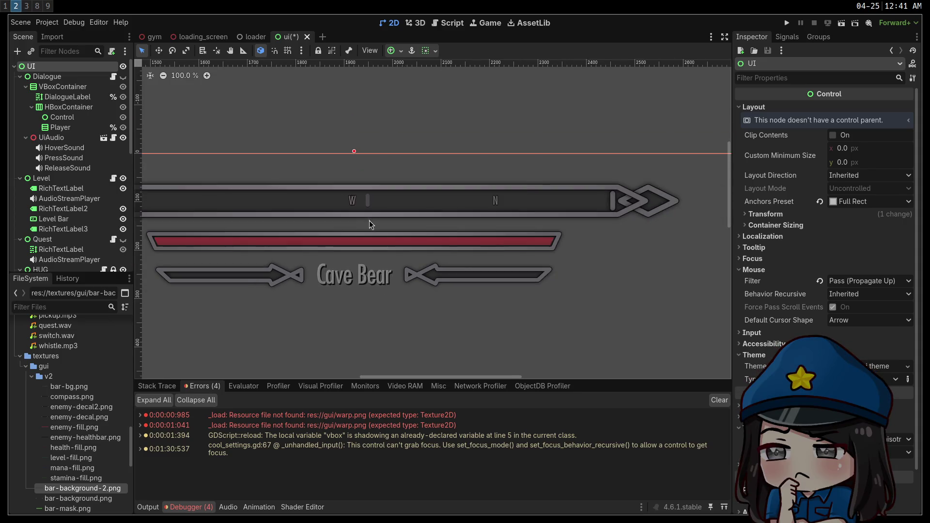
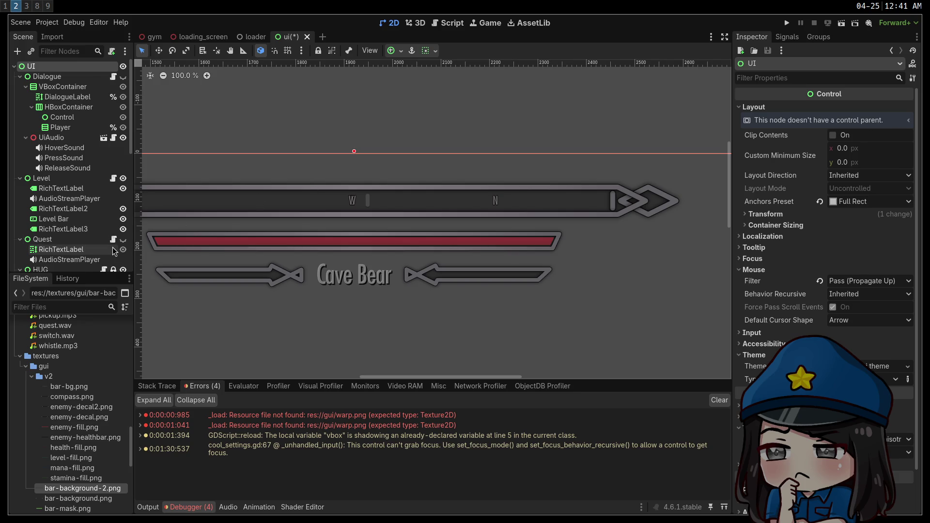
# Enable Fit Content on the East and West direction labels, then open compass.gd from the Compass node.
pyautogui.scroll(-5, 60, 208)
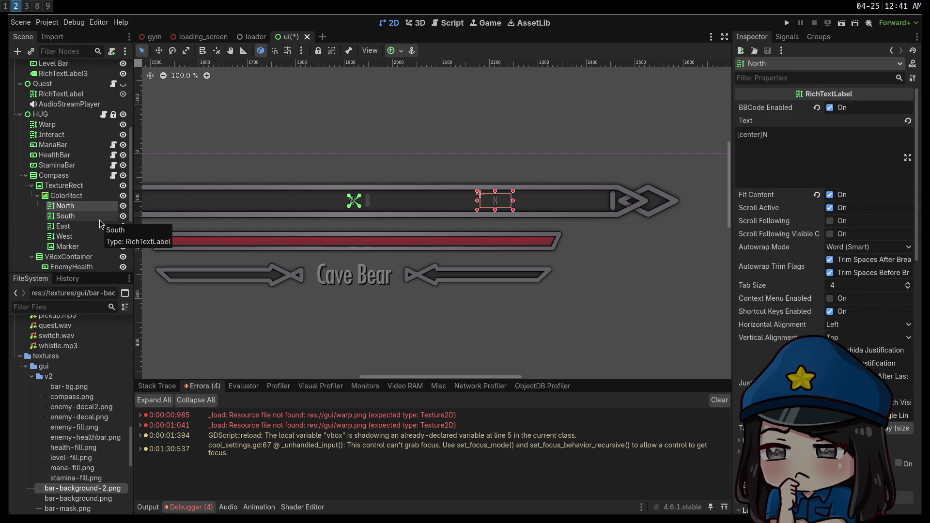
pyautogui.click(99, 218)
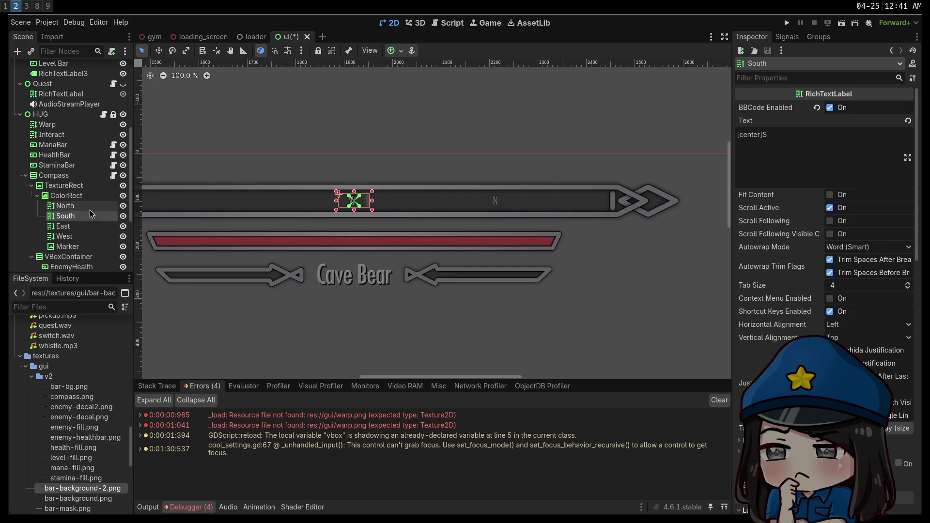
pyautogui.hscroll(-5, 257, 258)
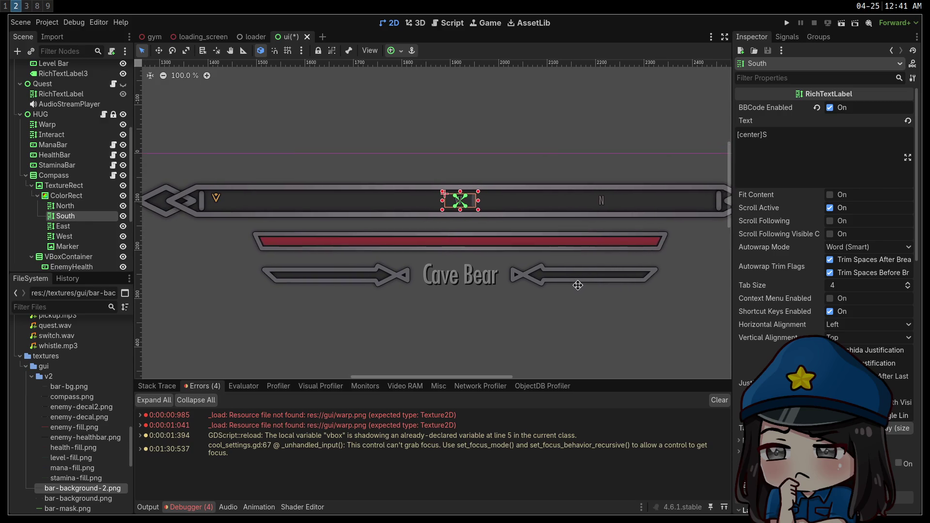
pyautogui.click(65, 227)
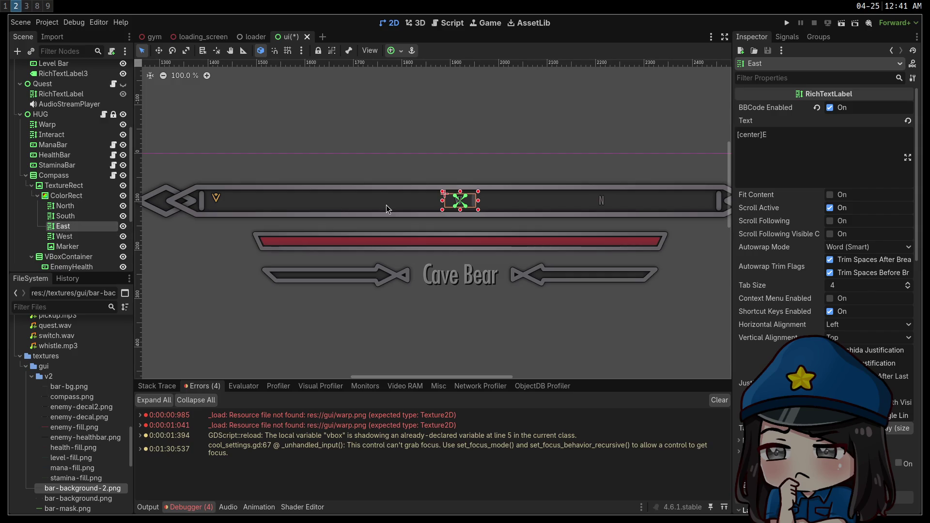
pyautogui.click(831, 196)
pyautogui.click(114, 216)
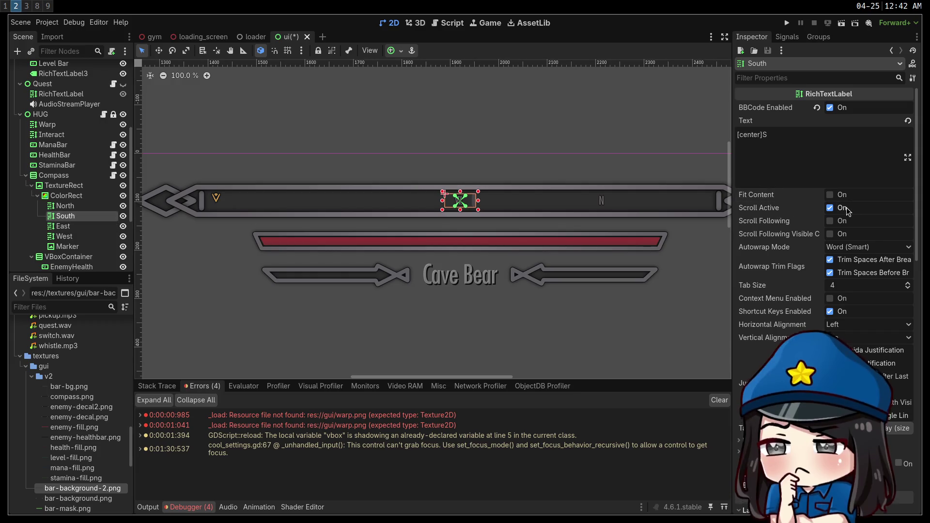
pyautogui.click(97, 236)
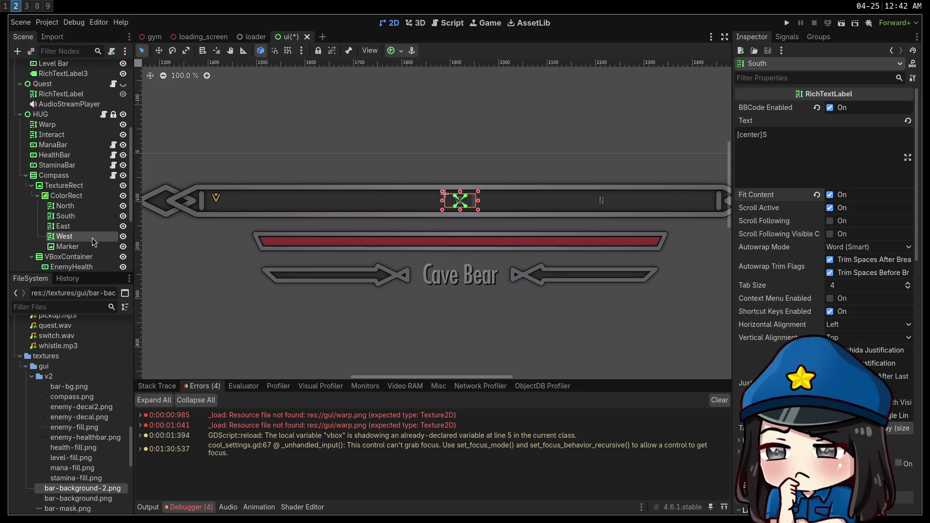
pyautogui.click(831, 195)
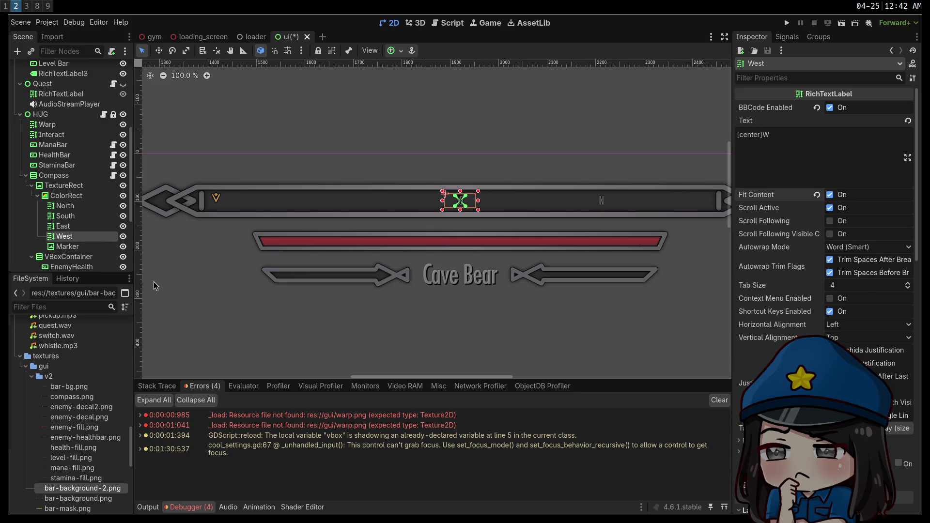
pyautogui.click(95, 247)
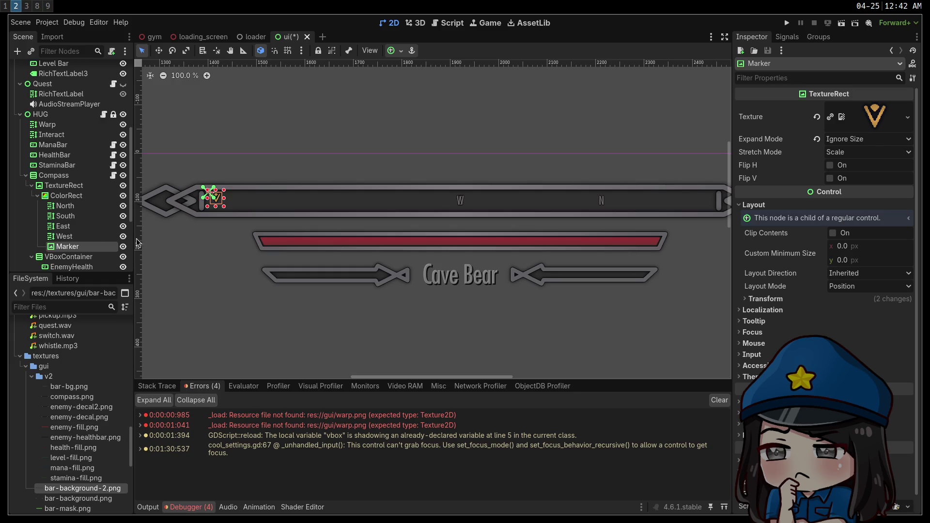
pyautogui.click(112, 176)
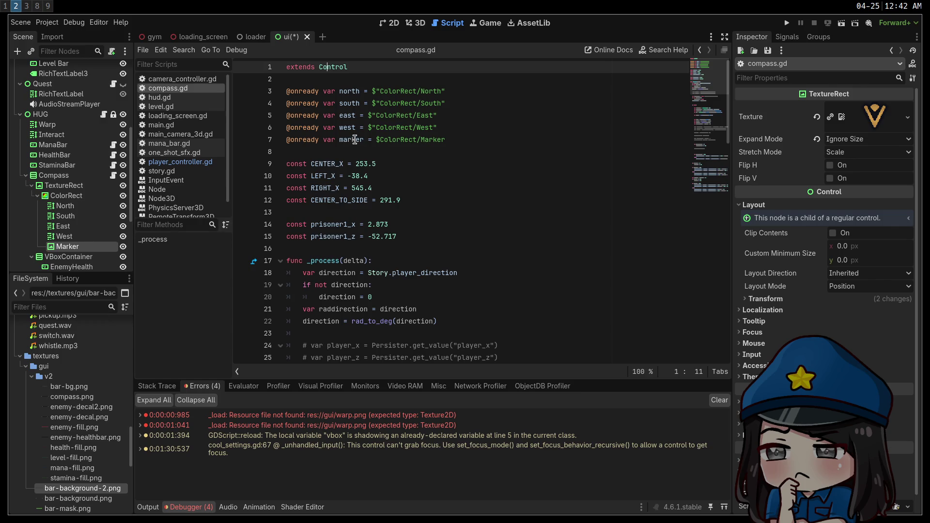
# Undo a stray edit to the North node path and look through the Compass and TextureRect node menus.
pyautogui.click(384, 92)
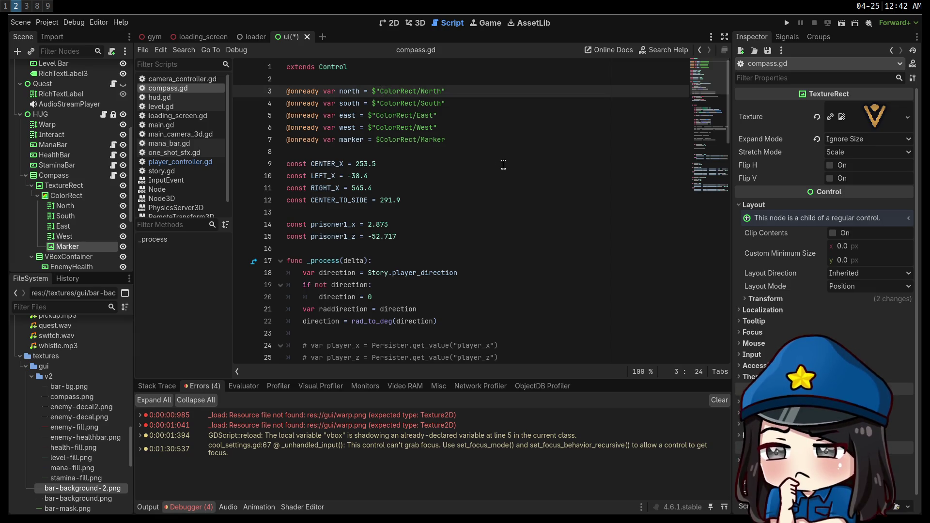
pyautogui.write('T')
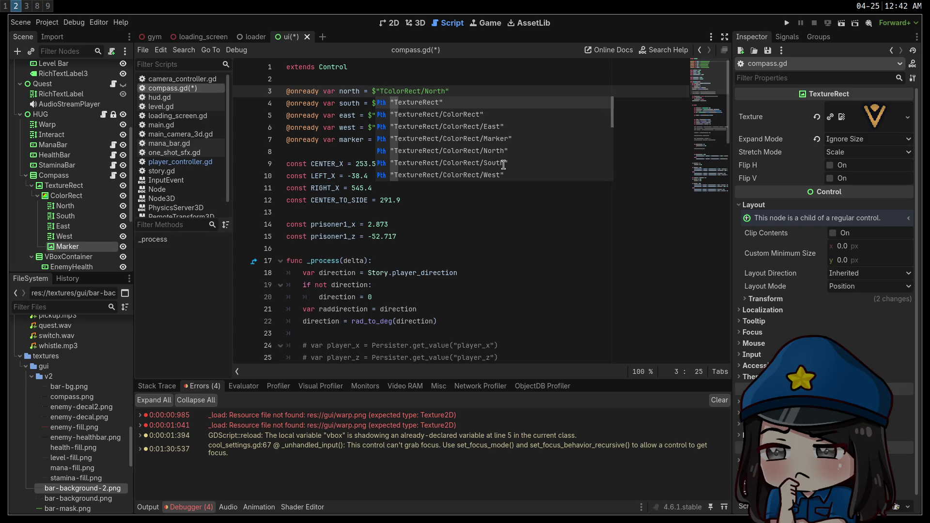
pyautogui.press('BackSpace')
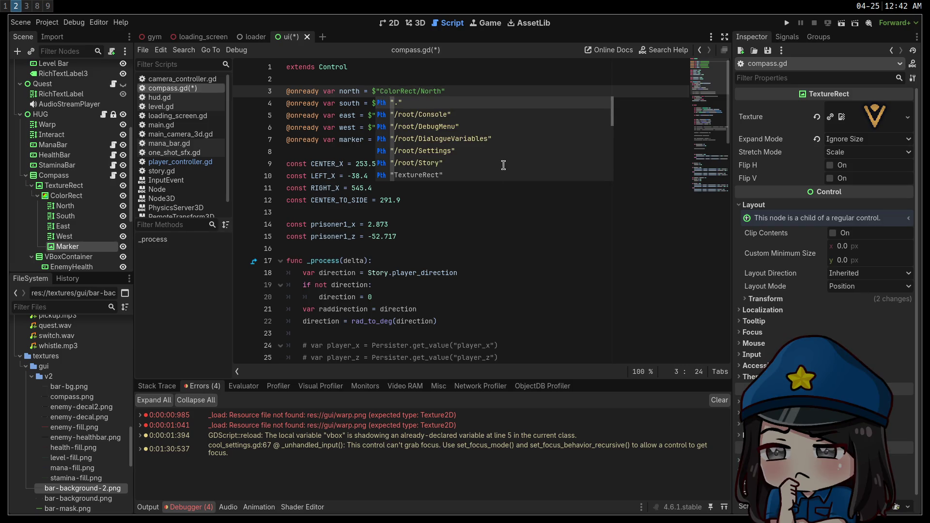
pyautogui.click(509, 212)
pyautogui.rightClick(65, 177)
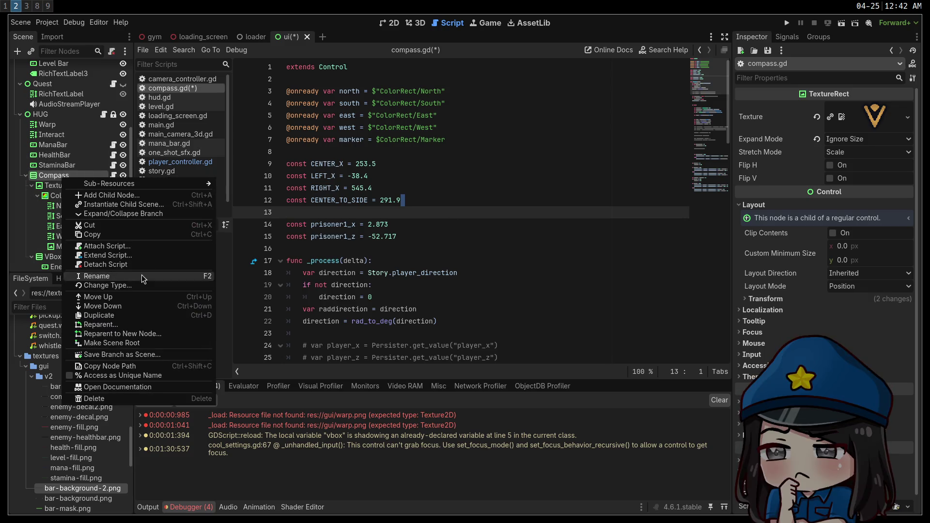
pyautogui.press('Escape')
pyautogui.rightClick(68, 186)
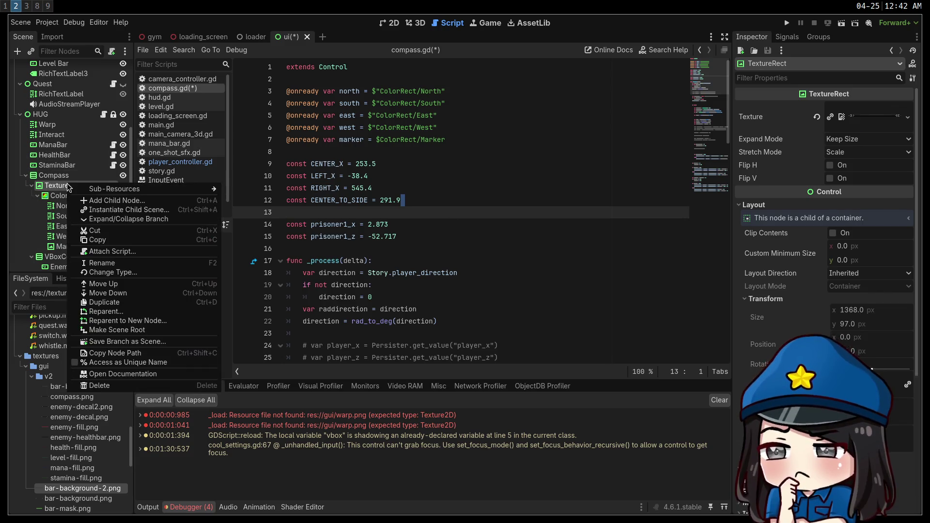
pyautogui.click(111, 250)
pyautogui.press('Escape')
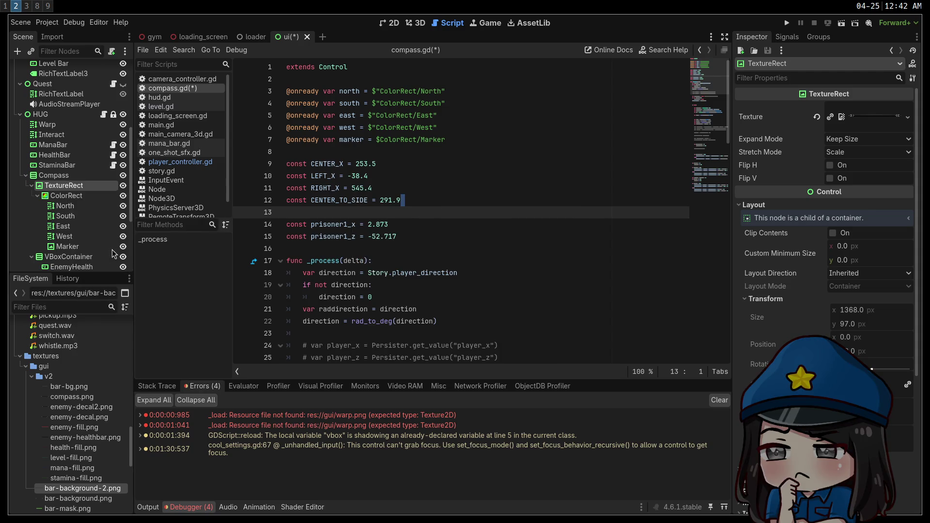
# Filter the FileSystem for 'compa', drop compass.gd onto the TextureRect node, and save the scene.
pyautogui.click(74, 308)
pyautogui.write('compa')
pyautogui.click(70, 373)
pyautogui.moveTo(70, 374); pyautogui.dragTo(60, 175)
pyautogui.hotkey('ctrl', 's')
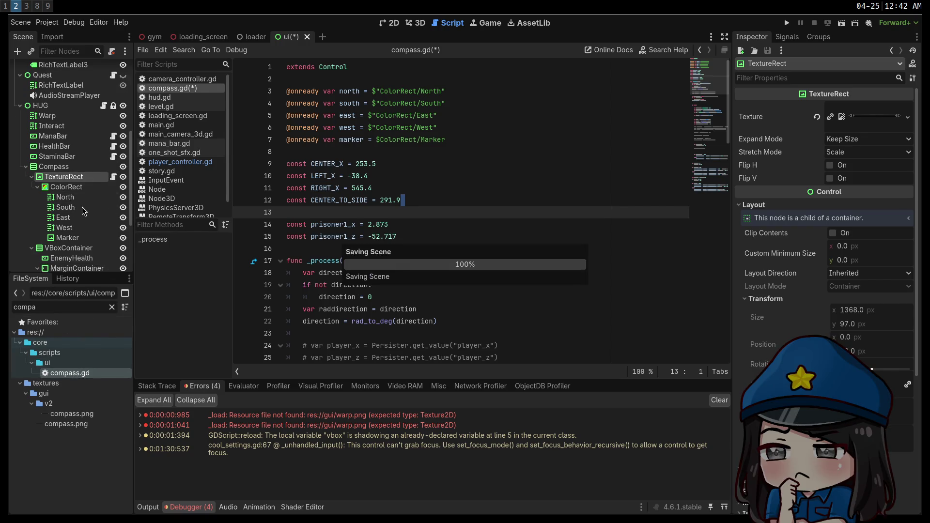
pyautogui.click(382, 162)
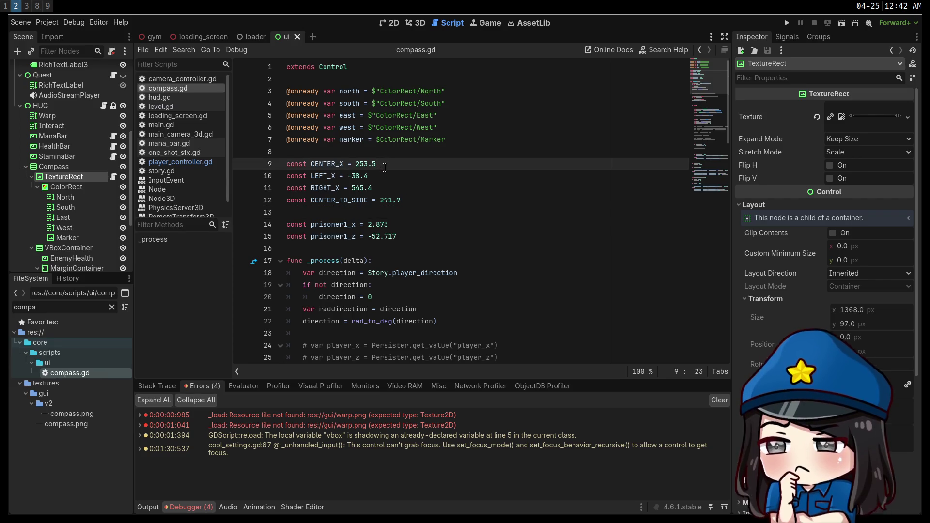
# Delete the two prisoner1 constant lines and save the script.
pyautogui.moveTo(399, 237); pyautogui.dragTo(250, 216)
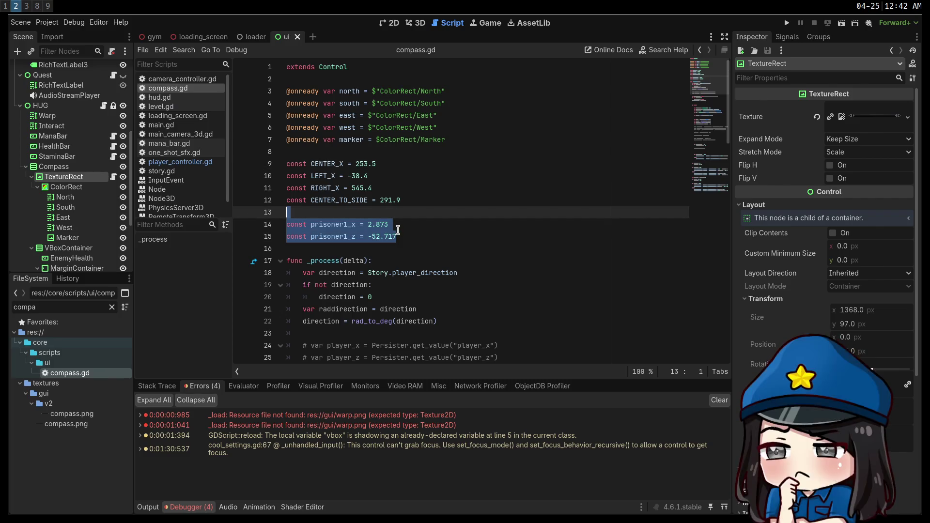
pyautogui.press('BackSpace')
pyautogui.press('BackSpace')
pyautogui.hotkey('ctrl', 's')
# Comment out the prisoner_pos, distance_to and result lines with Ctrl+K and save.
pyautogui.scroll(-8, 411, 228)
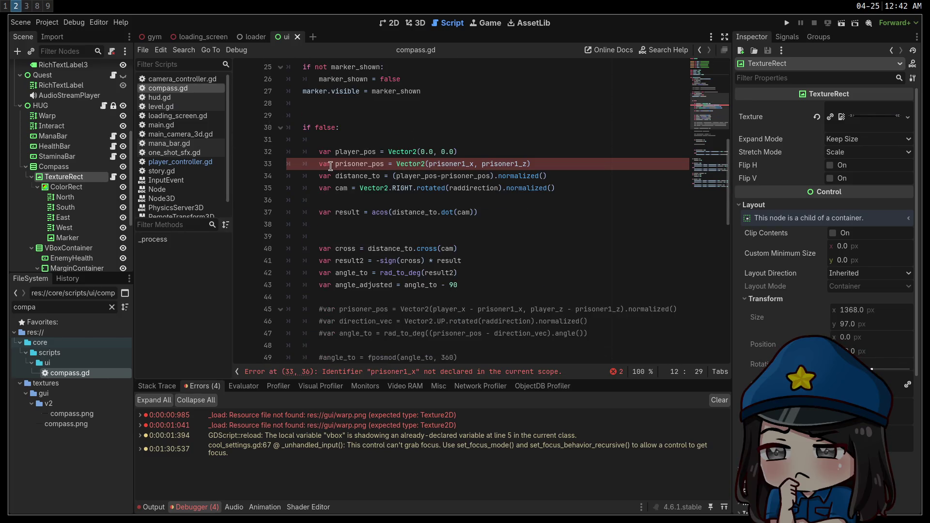
pyautogui.click(330, 165)
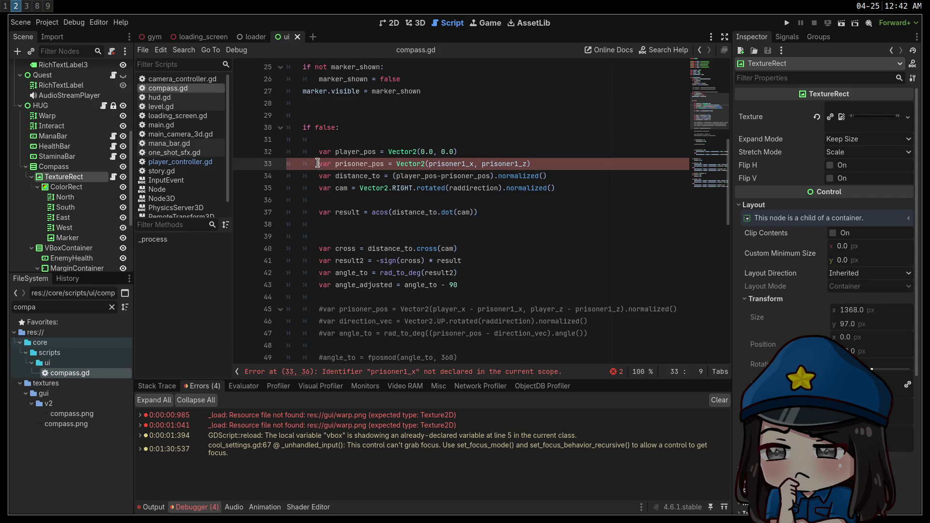
pyautogui.write('#')
pyautogui.hotkey('ctrl', 'k')
pyautogui.press('Down')
pyautogui.hotkey('ctrl', 'k')
pyautogui.hotkey('ctrl', 's')
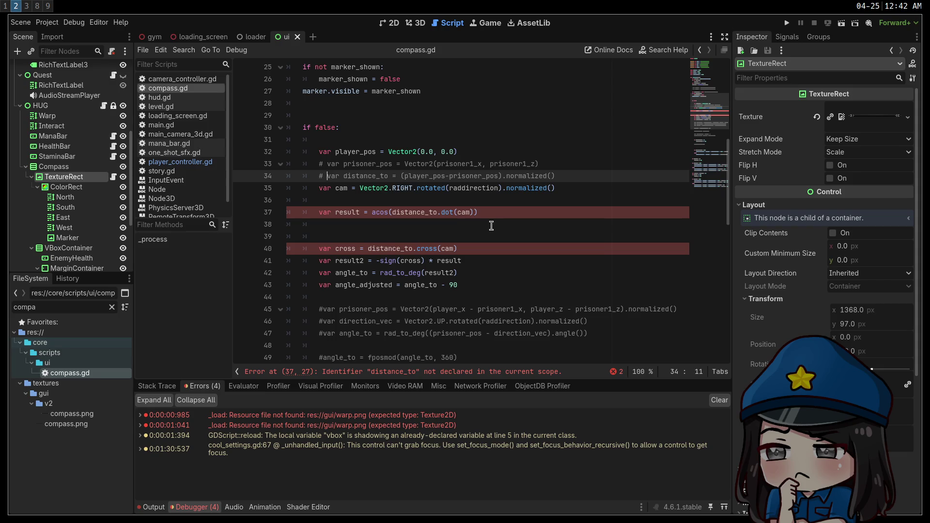
pyautogui.click(316, 212)
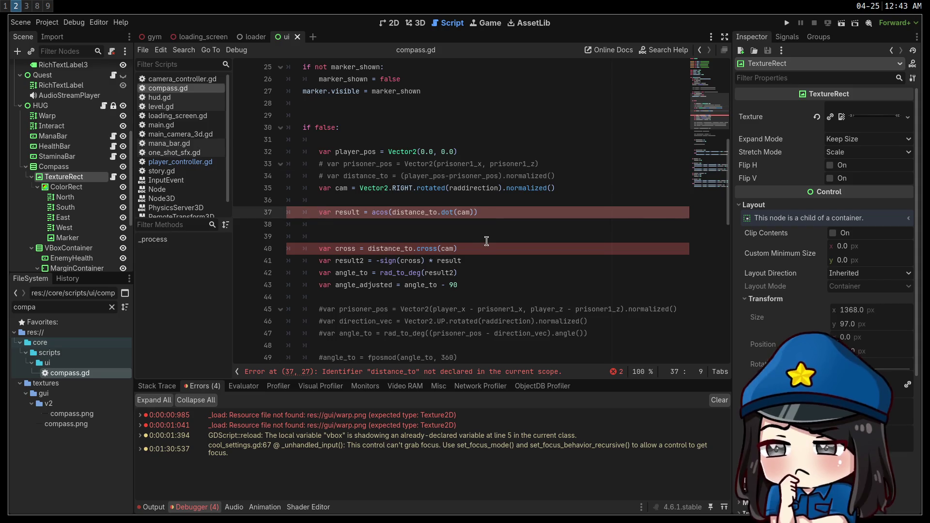
pyautogui.hotkey('ctrl', 'k')
pyautogui.hotkey('ctrl', 's')
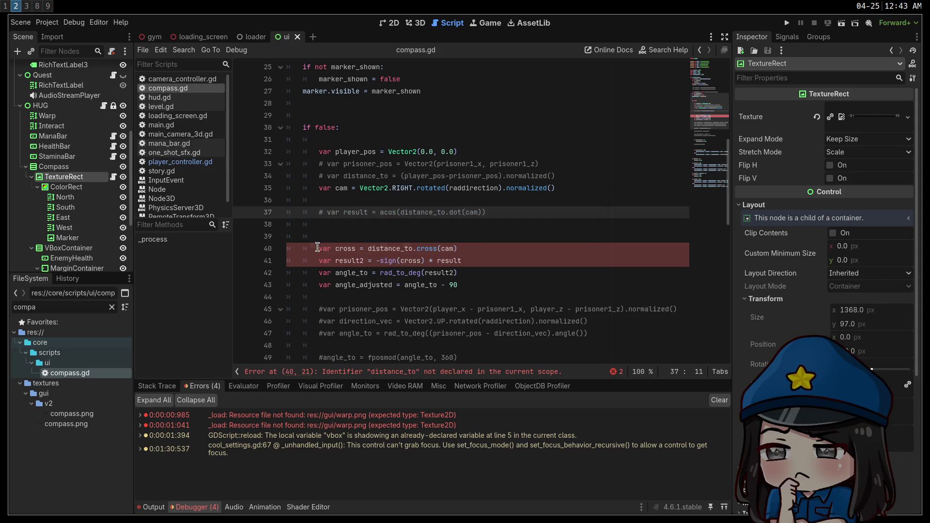
# Prefix lines 40–43 (cross, result2, angle_to, angle_adjusted) with '#' and save.
pyautogui.click(318, 248)
pyautogui.click(320, 261)
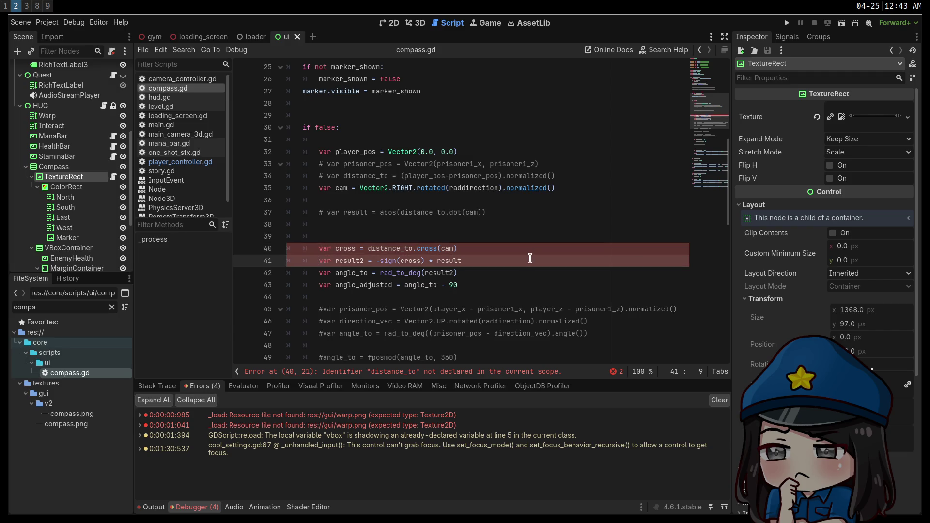
pyautogui.write('#')
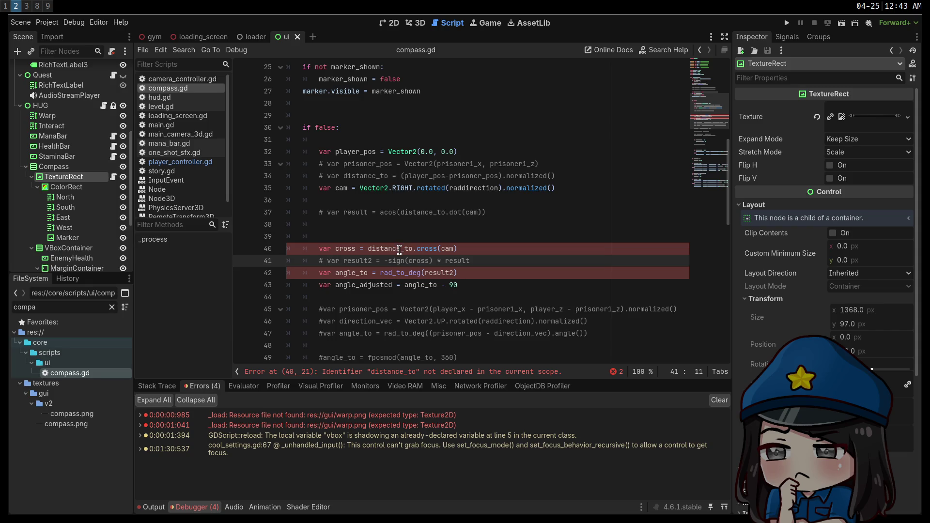
pyautogui.doubleClick(399, 249)
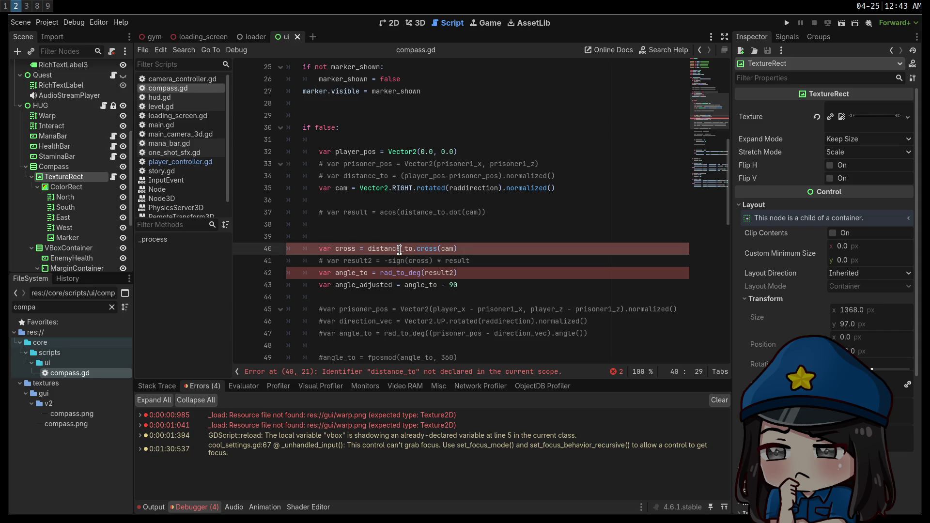
pyautogui.click(318, 249)
pyautogui.write('#')
pyautogui.click(318, 273)
pyautogui.write('#')
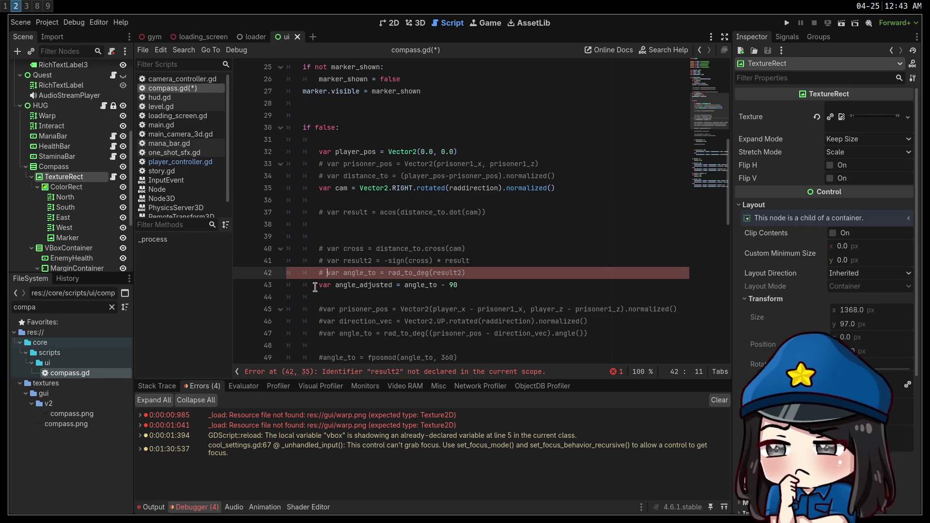
pyautogui.click(315, 286)
pyautogui.write('#')
pyautogui.hotkey('ctrl', 's')
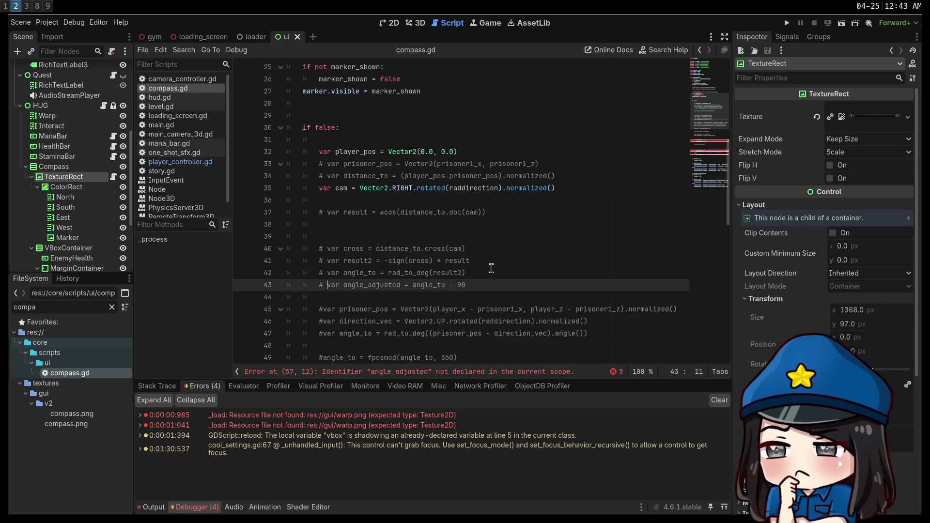
pyautogui.scroll(-6, 504, 268)
# Comment out the marker block on lines 64–67 and the angle_adjusted check on lines 57–58, then save.
pyautogui.scroll(-1, 512, 268)
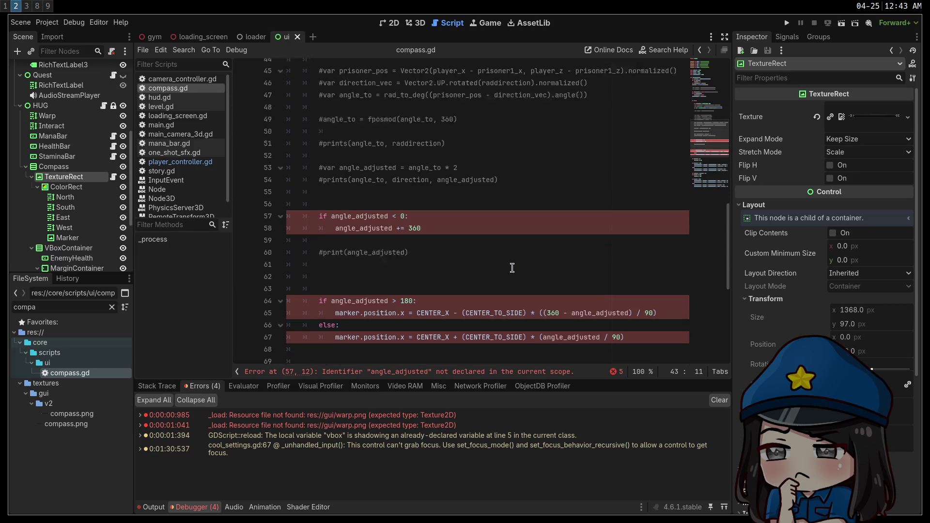
pyautogui.scroll(-3, 501, 256)
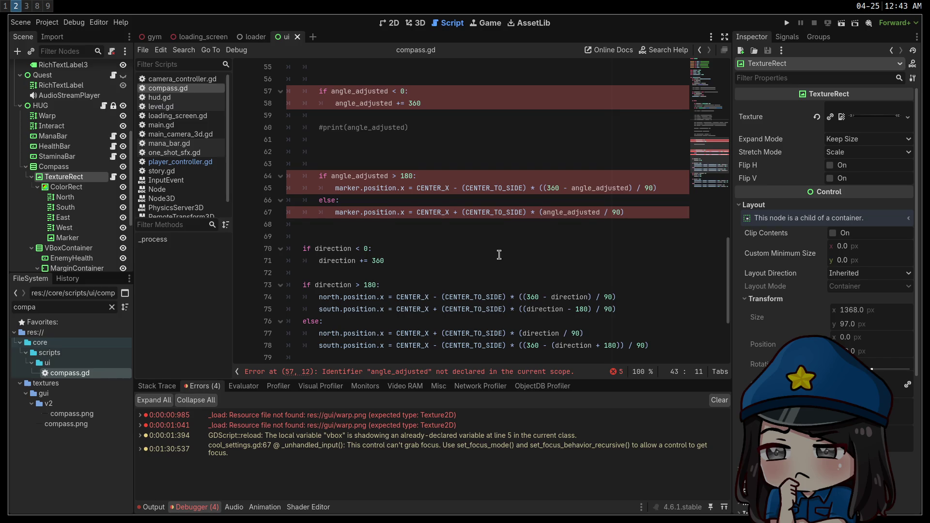
pyautogui.scroll(1, 500, 255)
pyautogui.moveTo(677, 248)
pyautogui.mouseDown()
pyautogui.moveTo(291, 237)
pyautogui.moveTo(240, 212)
pyautogui.mouseUp()
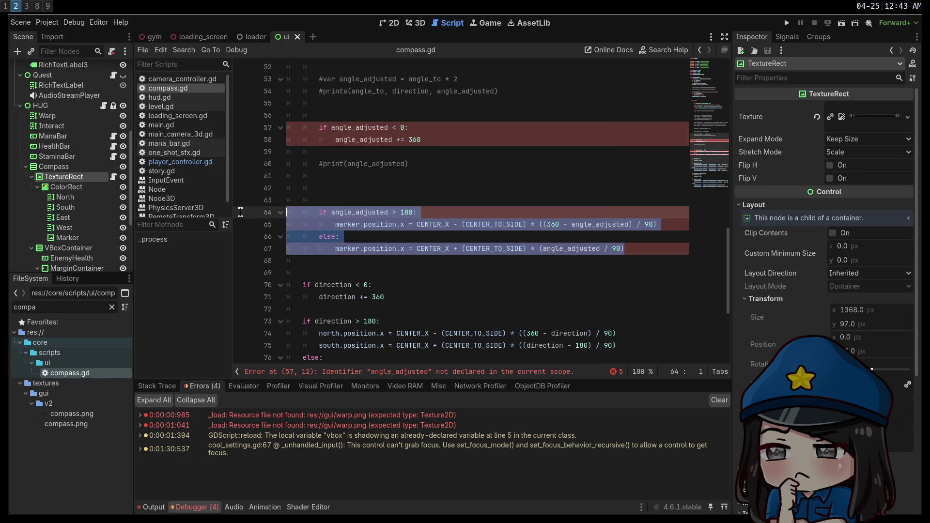
pyautogui.hotkey('ctrl', 'k')
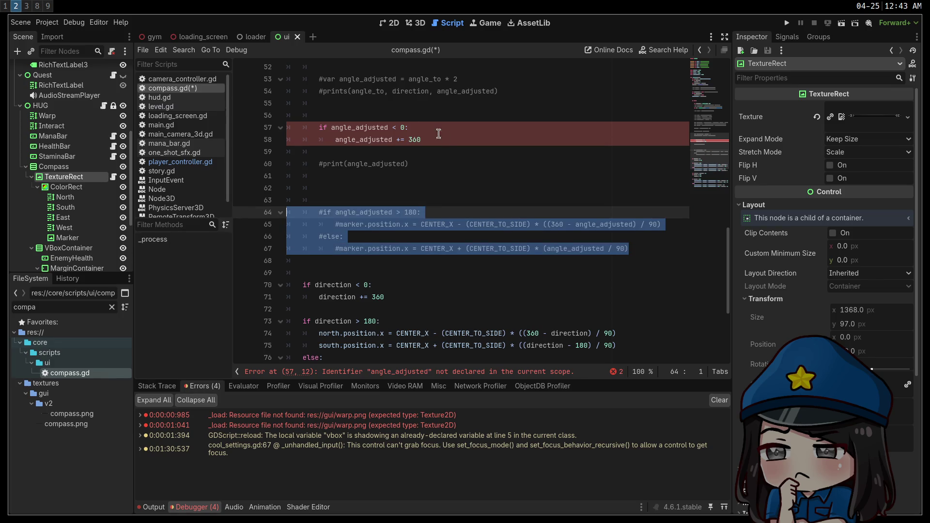
pyautogui.moveTo(439, 133); pyautogui.dragTo(218, 124)
pyautogui.hotkey('ctrl', 'k')
pyautogui.hotkey('ctrl', 's')
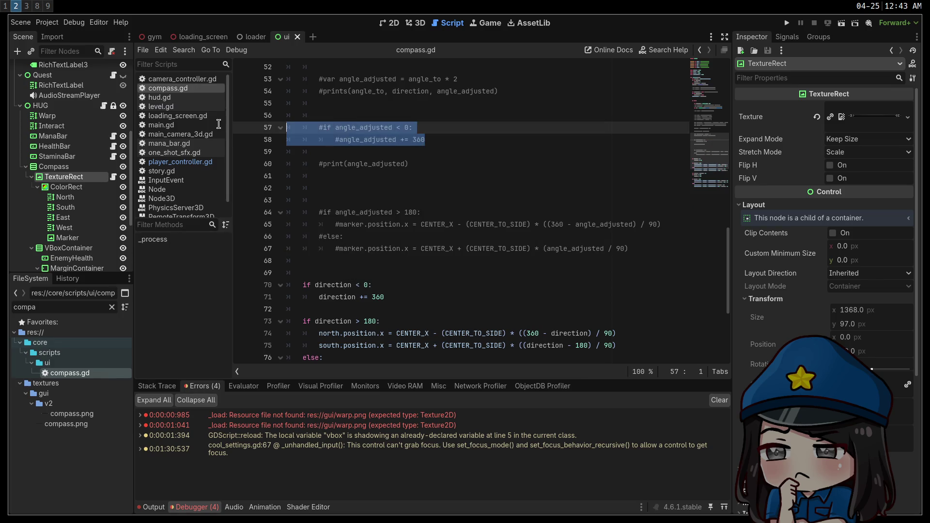
# Highlight CENTER_X and scroll through compass.gd to review everywhere it is used.
pyautogui.scroll(-4, 421, 172)
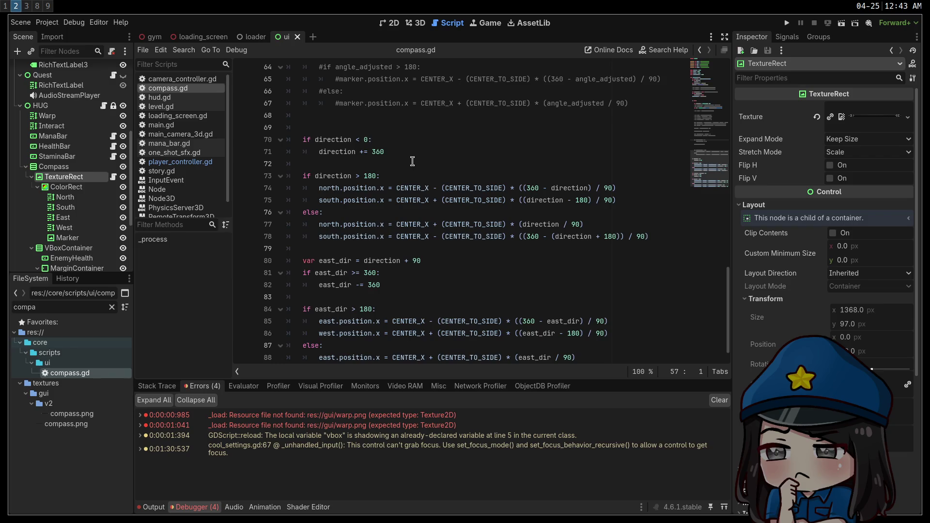
pyautogui.scroll(-1, 411, 160)
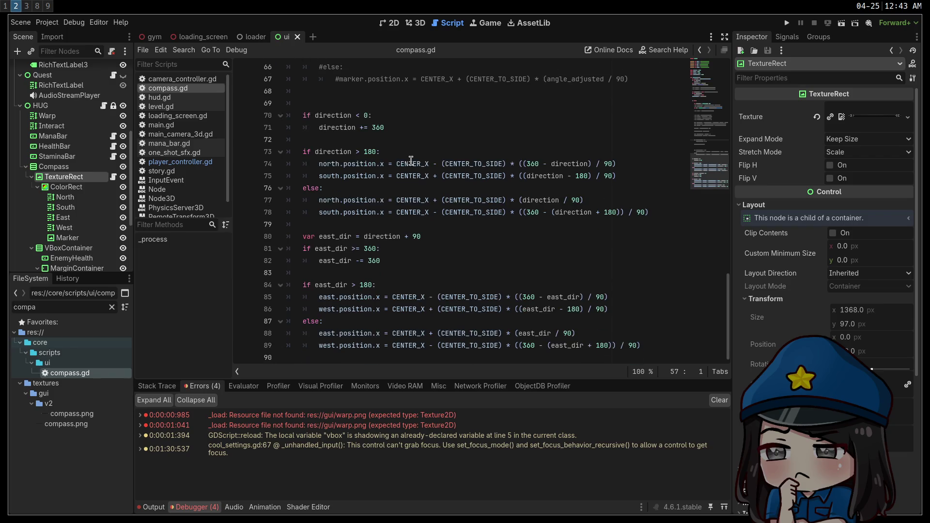
pyautogui.moveTo(410, 161)
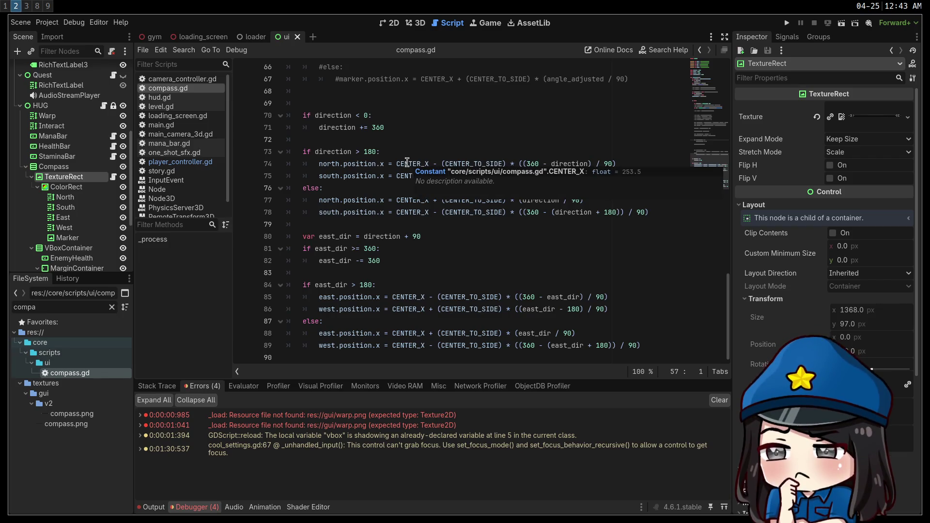
pyautogui.doubleClick(416, 163)
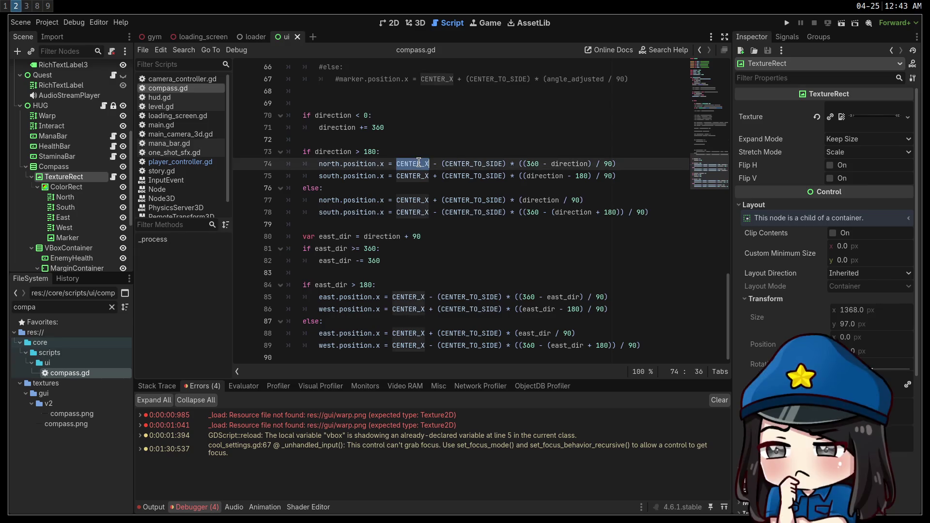
pyautogui.scroll(2, 445, 161)
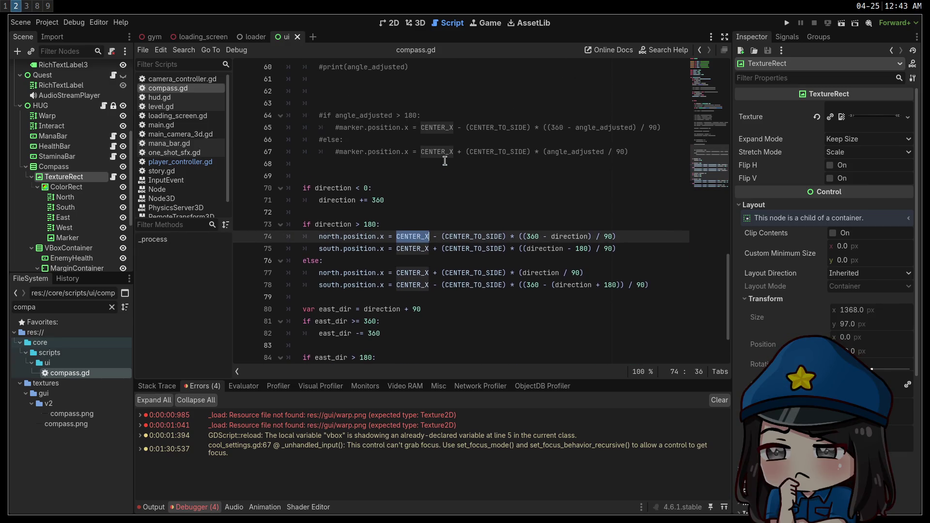
pyautogui.scroll(3, 444, 161)
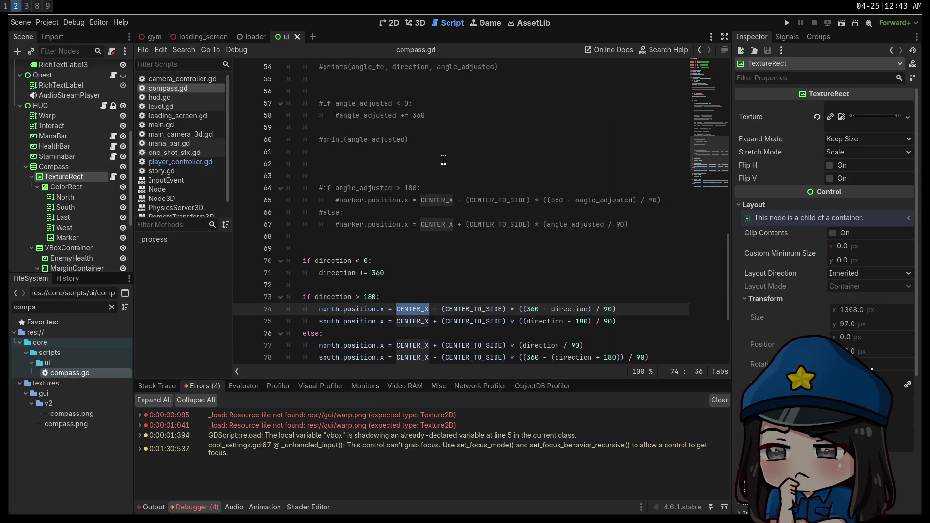
pyautogui.scroll(-5, 440, 162)
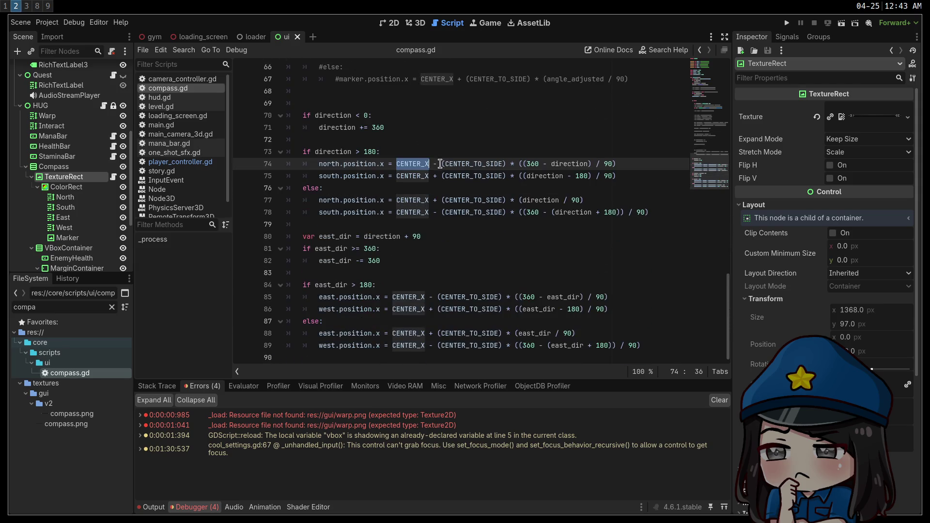
pyautogui.scroll(14, 436, 163)
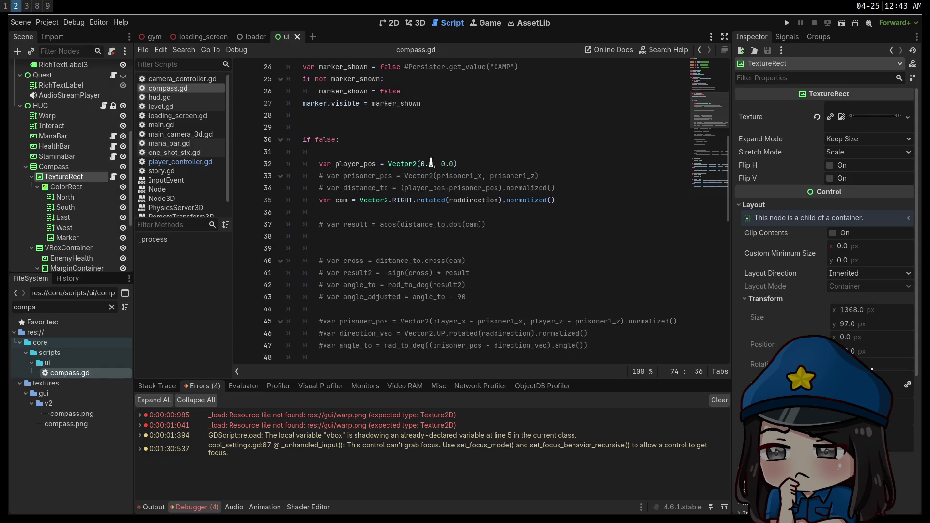
pyautogui.scroll(5, 430, 162)
pyautogui.scroll(2, 431, 162)
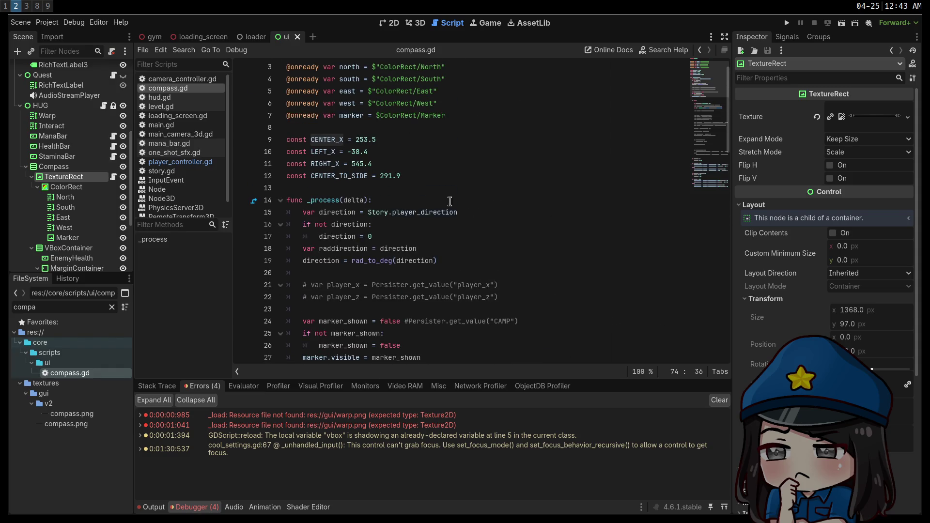
pyautogui.scroll(-16, 451, 196)
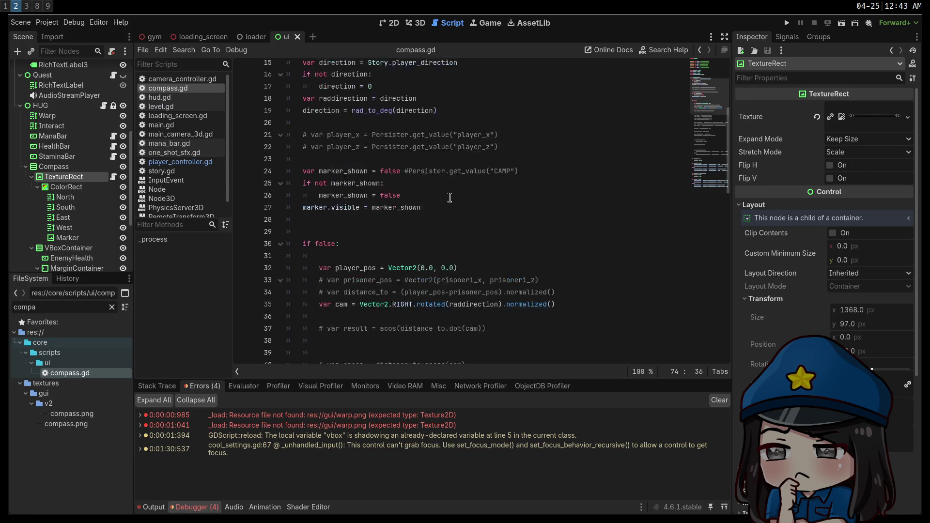
pyautogui.scroll(-4, 438, 194)
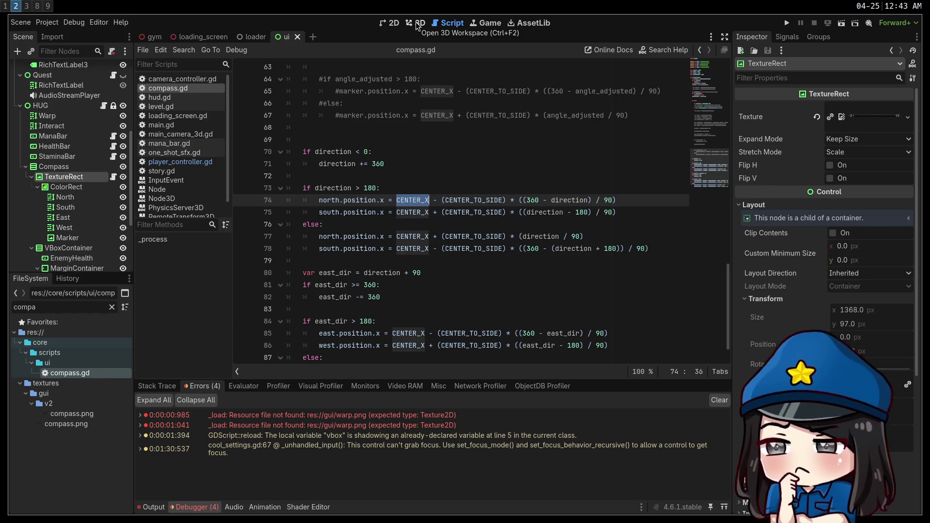
# Compare the ColorRect and TextureRect node properties in the Inspector.
pyautogui.click(68, 187)
pyautogui.click(62, 178)
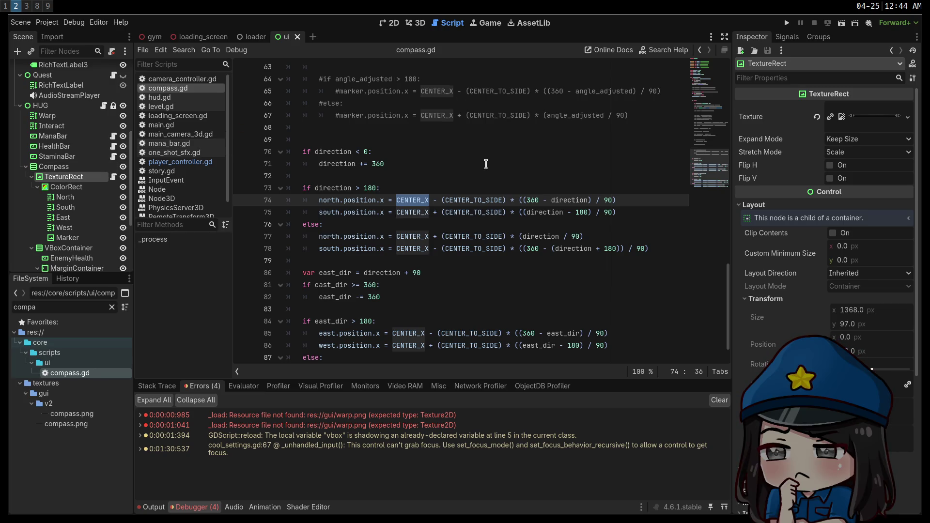
pyautogui.scroll(13, 486, 164)
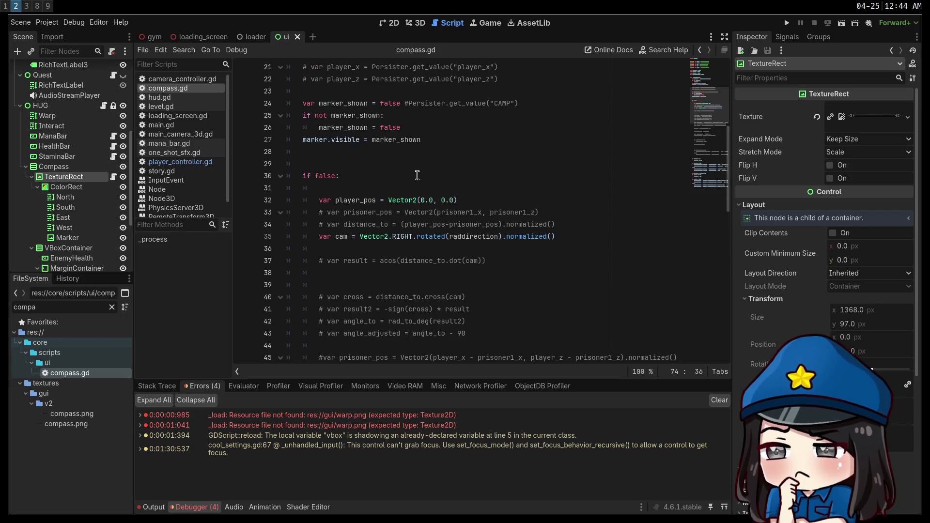
pyautogui.scroll(1, 398, 177)
pyautogui.scroll(-11, 396, 178)
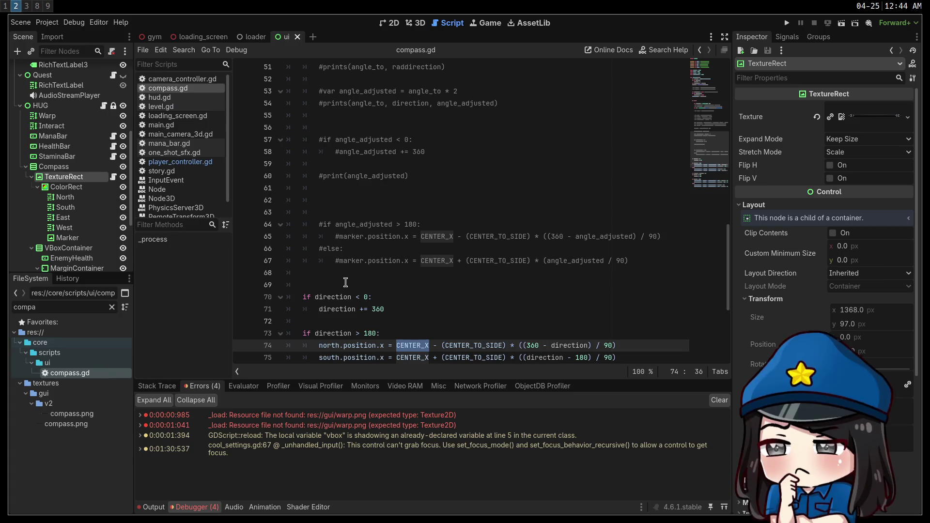
# Add print(position.x) on line 69, run the game fullscreen, then stop it after it logs 0.0.
pyautogui.click(346, 284)
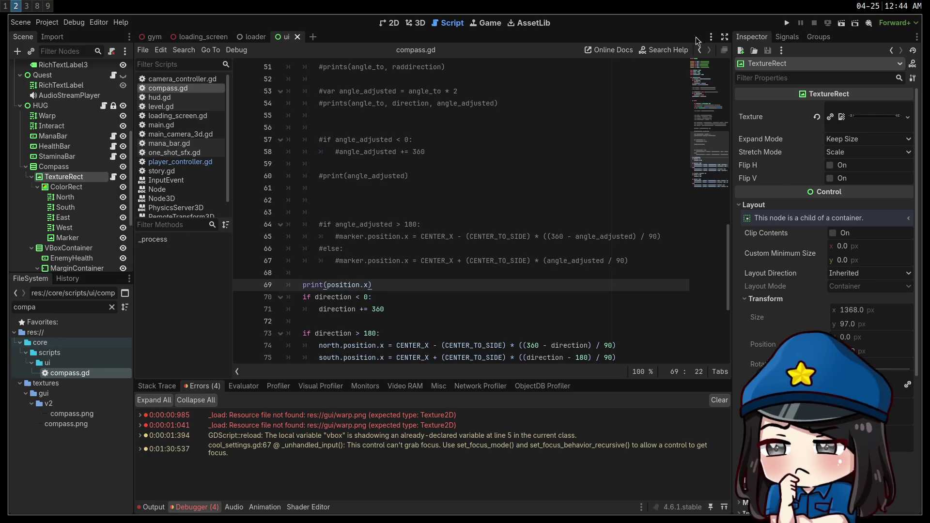
pyautogui.click(789, 23)
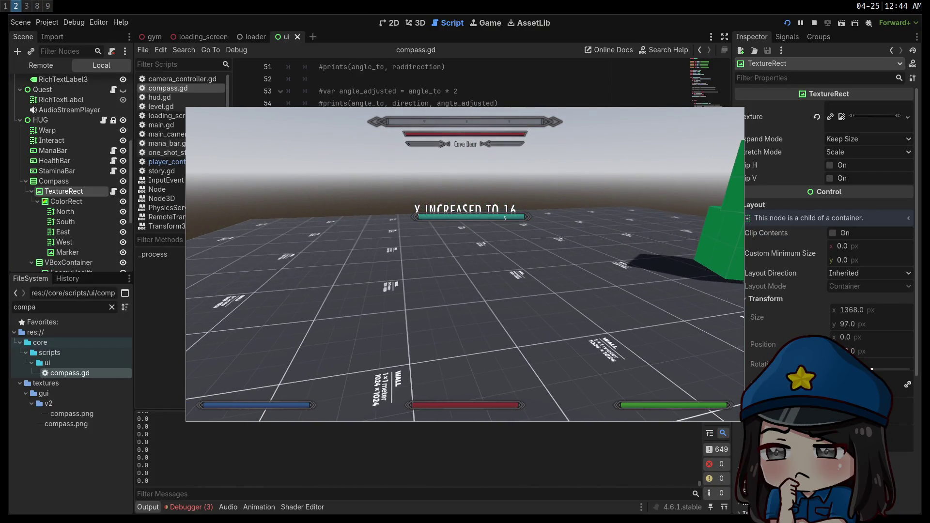
pyautogui.press('F11')
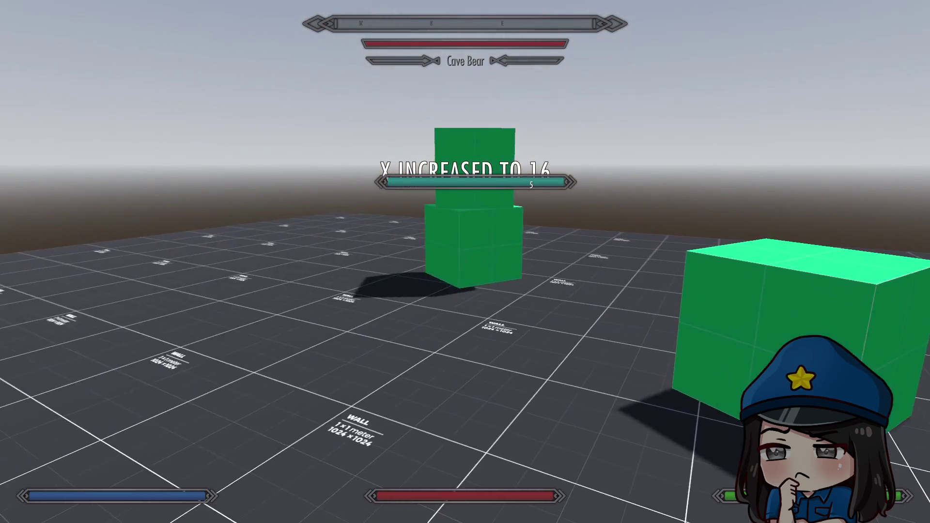
pyautogui.press('super+f')
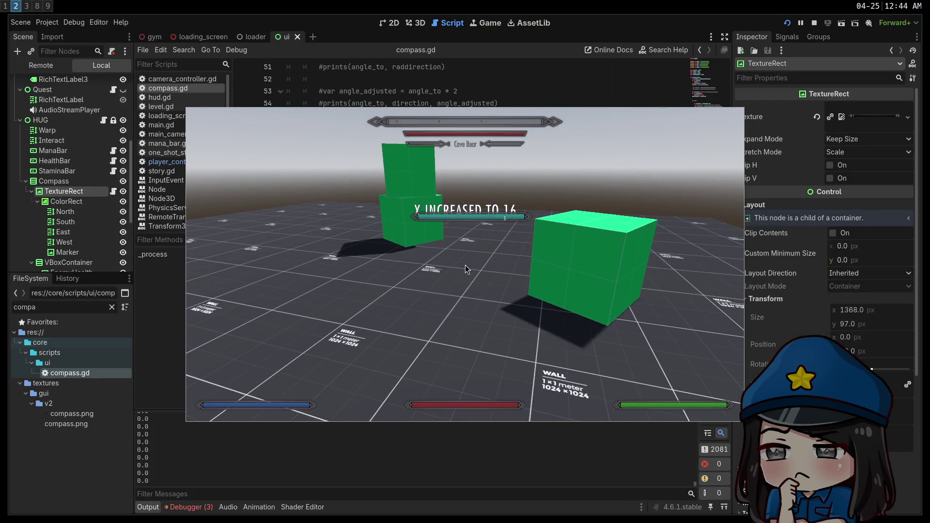
pyautogui.click(816, 23)
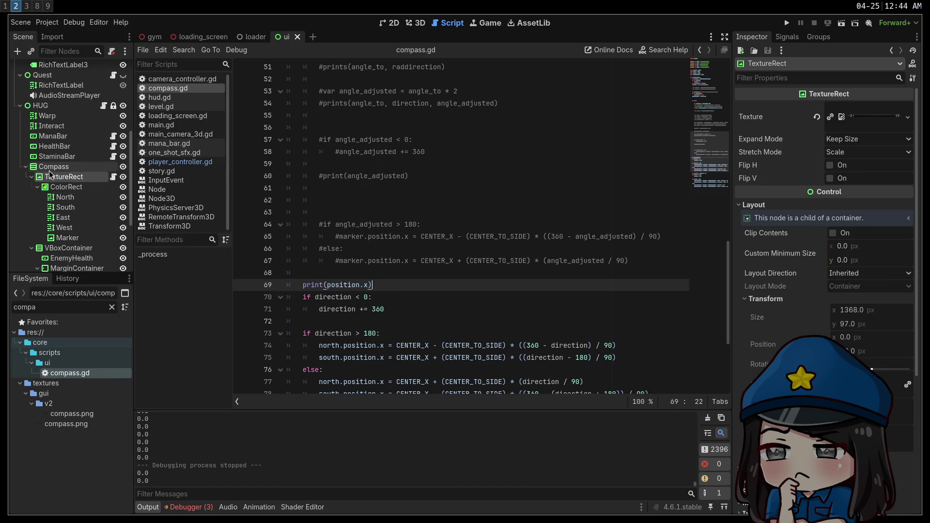
pyautogui.click(350, 286)
pyautogui.keyDown('ctrl'); pyautogui.click(350, 286); pyautogui.keyUp('ctrl')
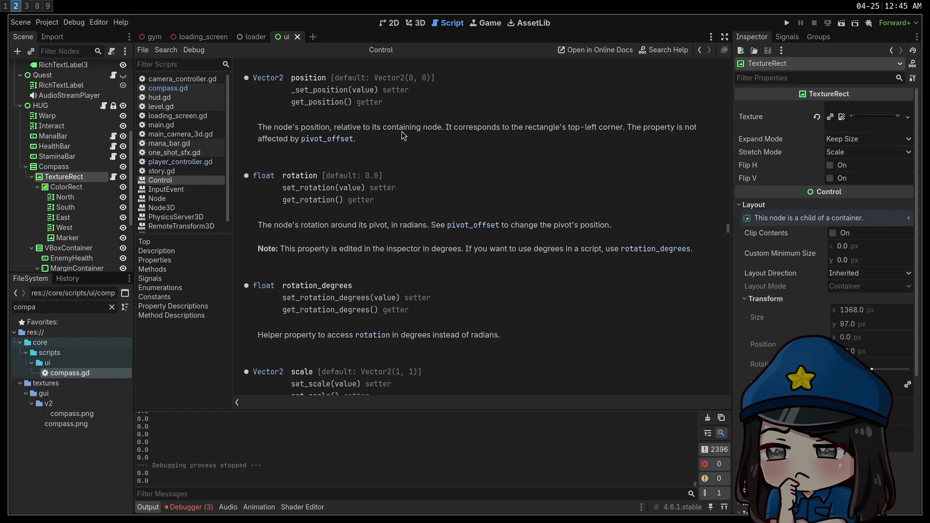
pyautogui.scroll(5, 376, 131)
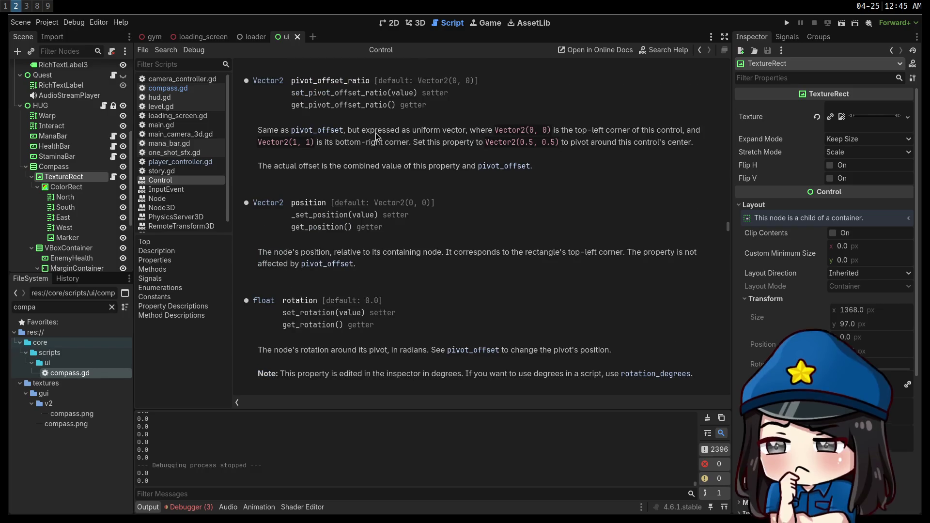
pyautogui.scroll(5, 376, 136)
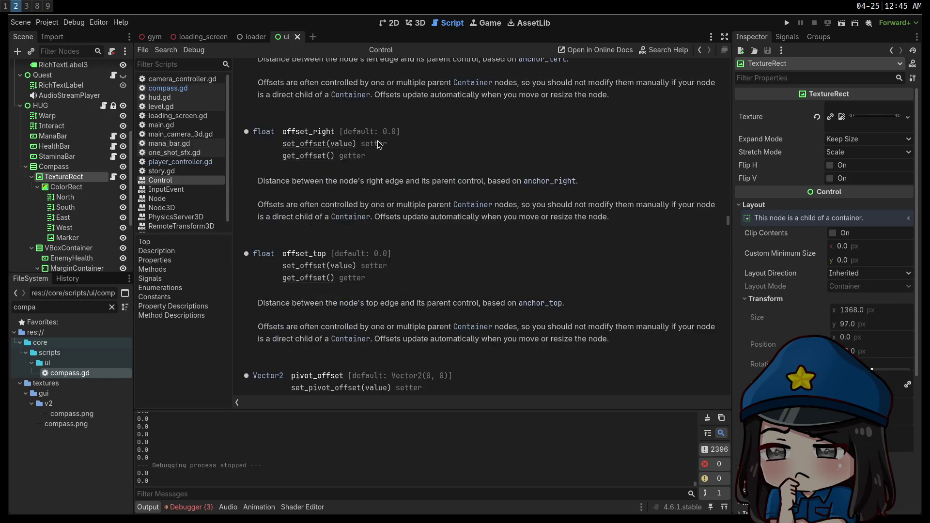
pyautogui.hotkey('ctrl', 'f')
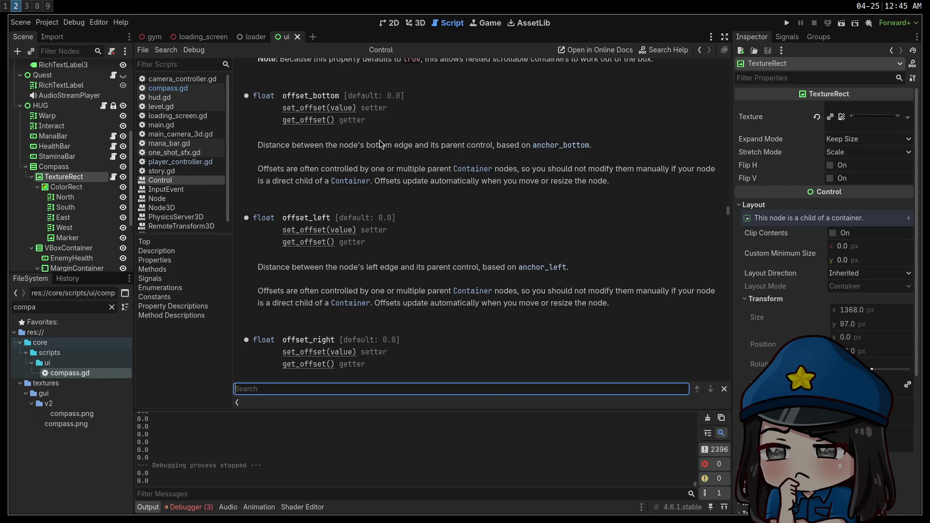
pyautogui.write('position')
pyautogui.press('Return')
pyautogui.press('Return')
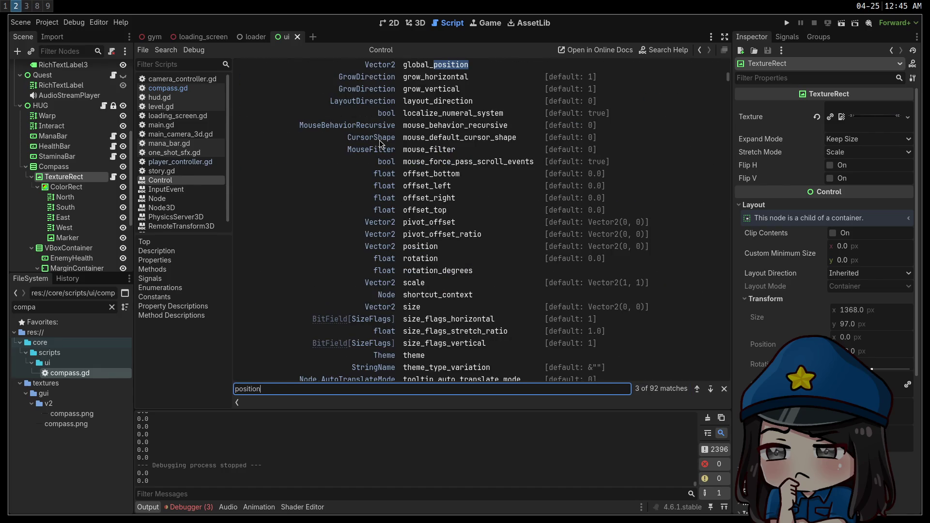
pyautogui.scroll(11, 380, 141)
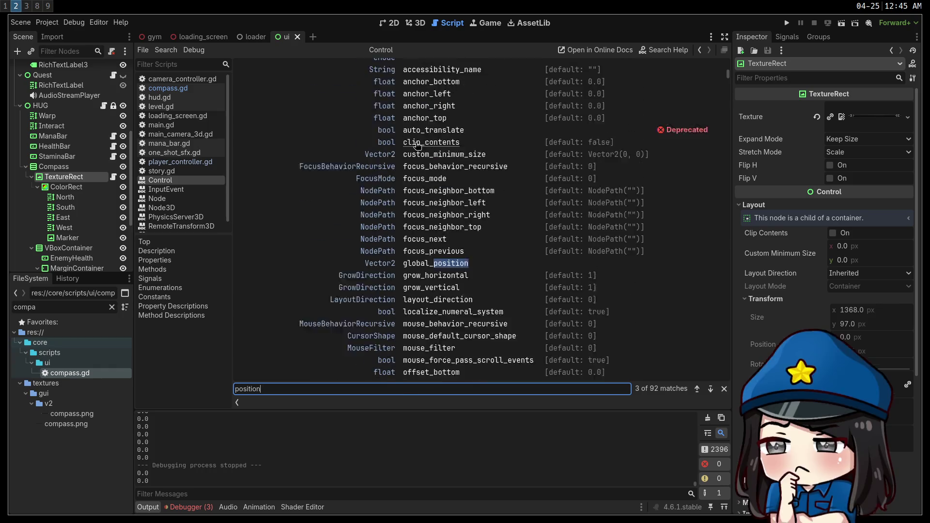
pyautogui.scroll(10, 477, 178)
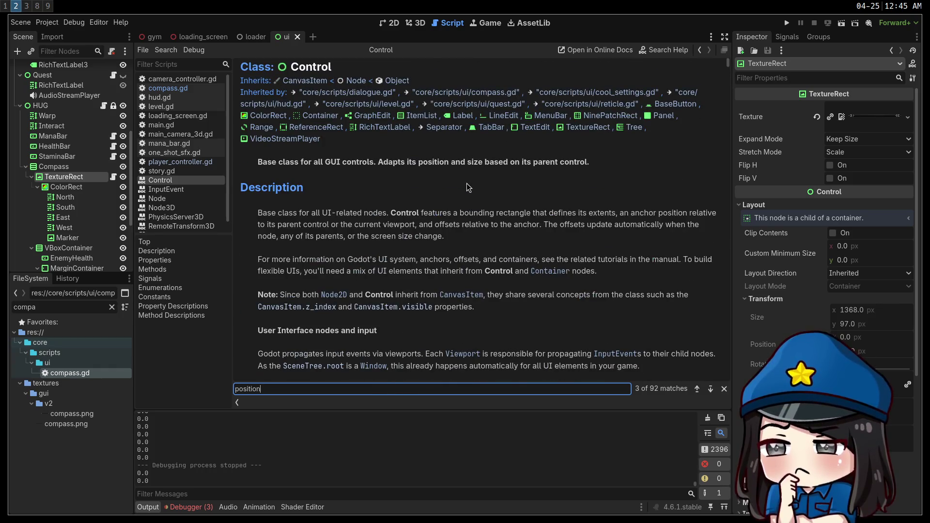
pyautogui.hotkey('alt', 'Left')
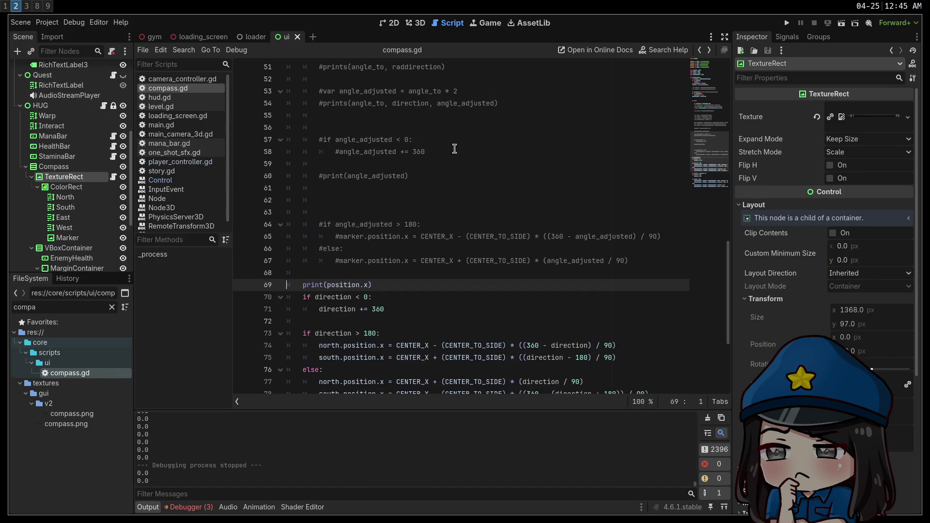
pyautogui.click(329, 287)
# Print global_position.x, run the game and resize its window, seeing 1236.0 logged, then stop.
pyautogui.write('global_')
pyautogui.click(461, 247)
pyautogui.click(786, 23)
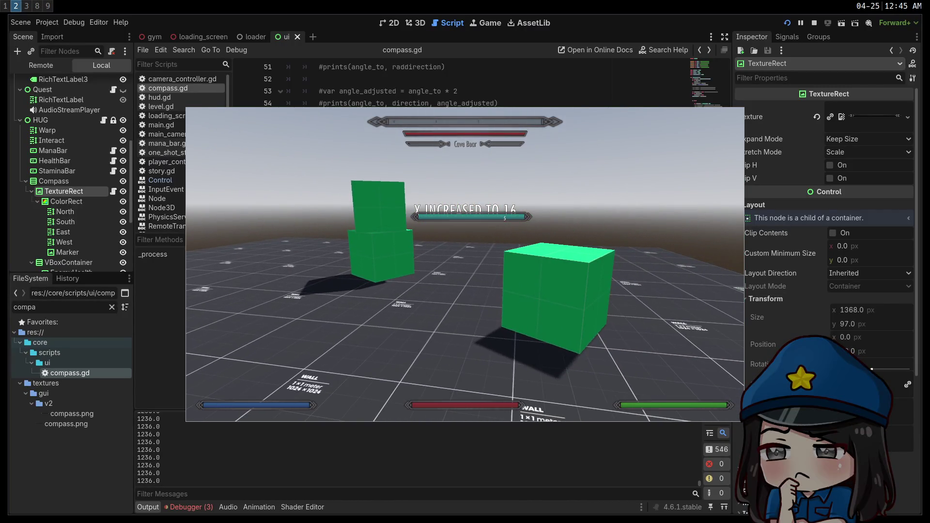
pyautogui.press('Escape')
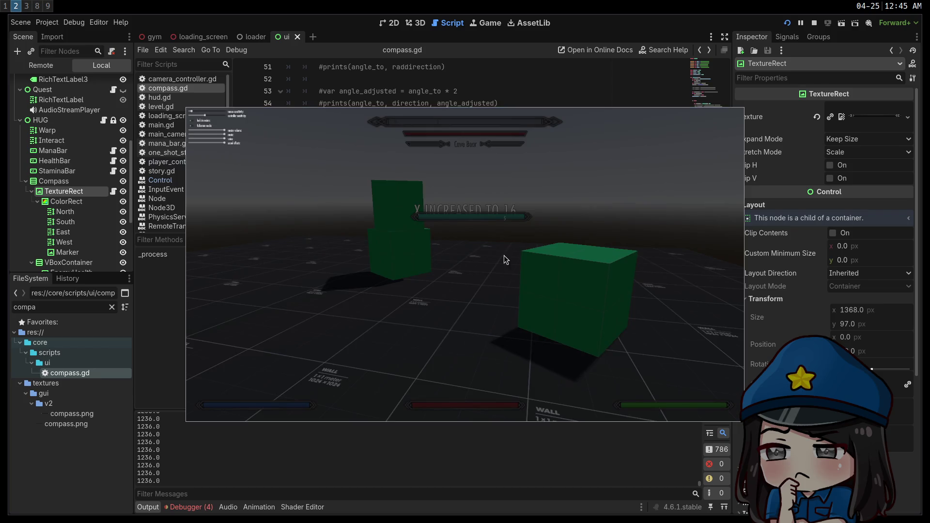
pyautogui.moveTo(504, 255)
pyautogui.mouseDown()
pyautogui.moveTo(455, 214)
pyautogui.moveTo(322, 214)
pyautogui.moveTo(515, 247)
pyautogui.moveTo(504, 249)
pyautogui.moveTo(526, 243)
pyautogui.moveTo(383, 245)
pyautogui.moveTo(461, 250)
pyautogui.mouseUp()
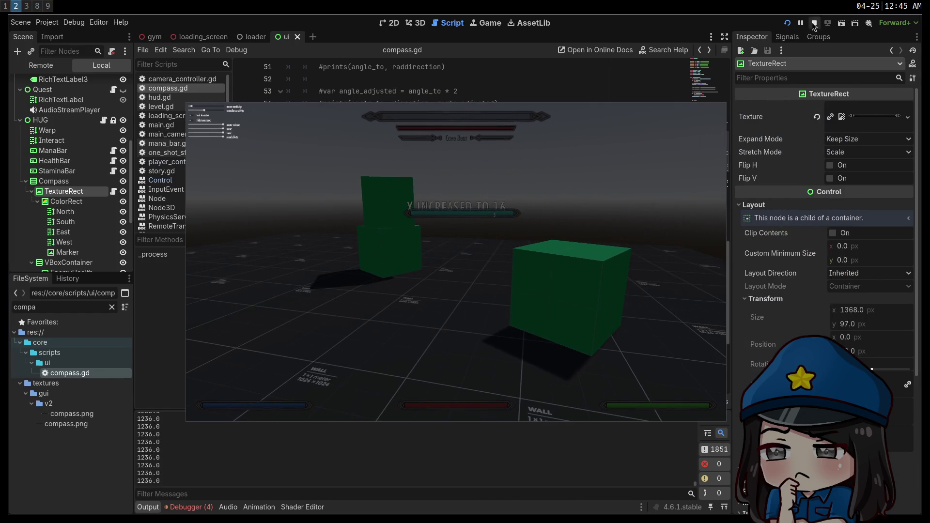
pyautogui.click(814, 23)
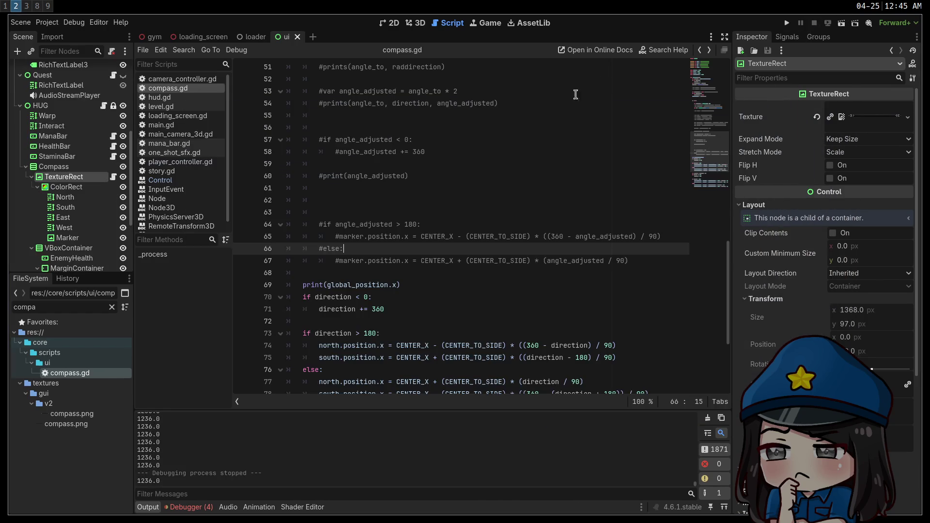
# Write CENTER_X = global_position.x on line 68 and scroll up to the const declarations.
pyautogui.click(373, 277)
pyautogui.write('CENTER_X = global_position')
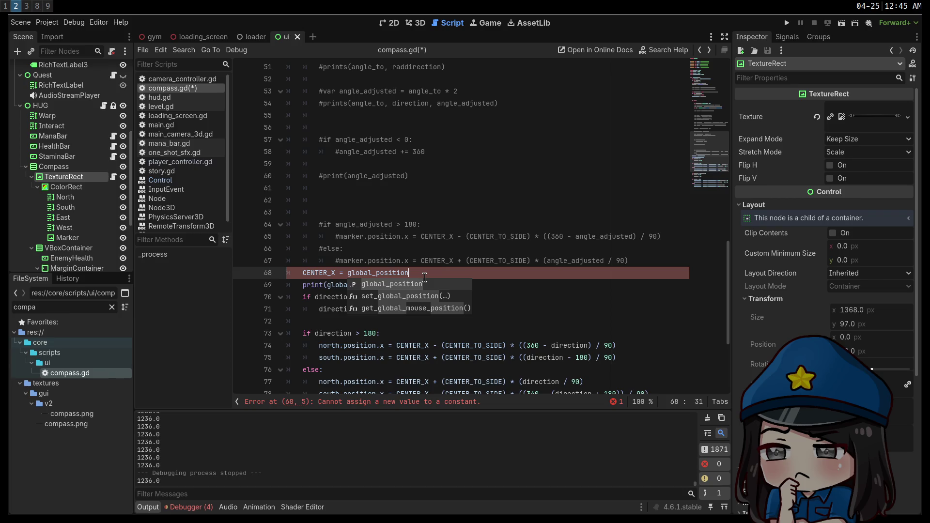
pyautogui.write('.x')
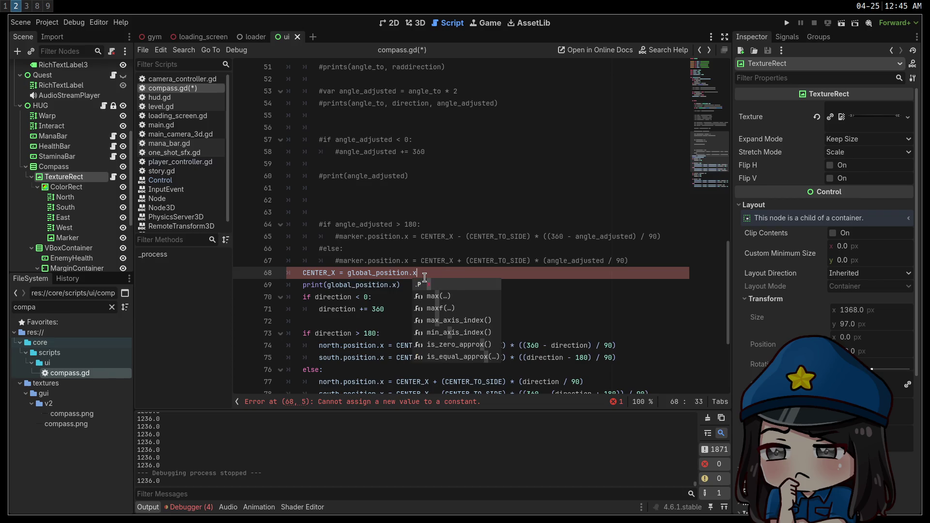
pyautogui.scroll(7, 408, 240)
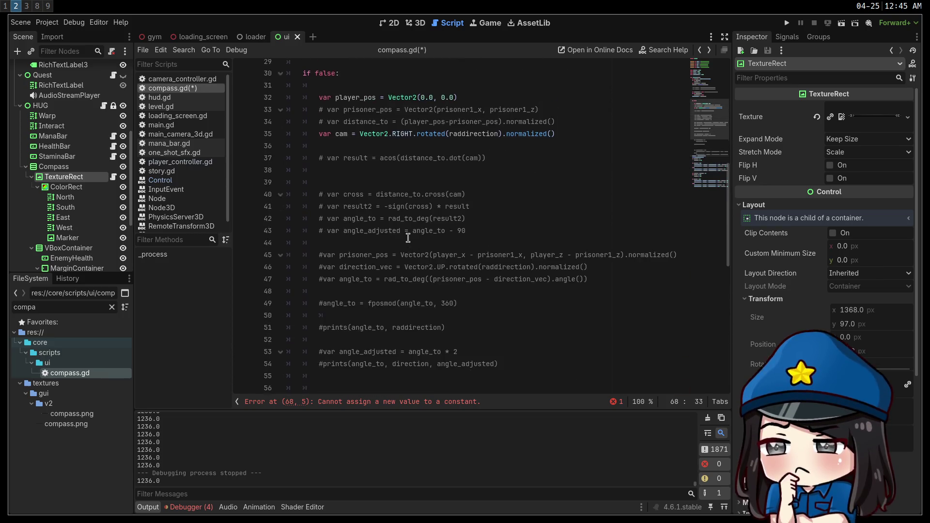
pyautogui.scroll(9, 409, 237)
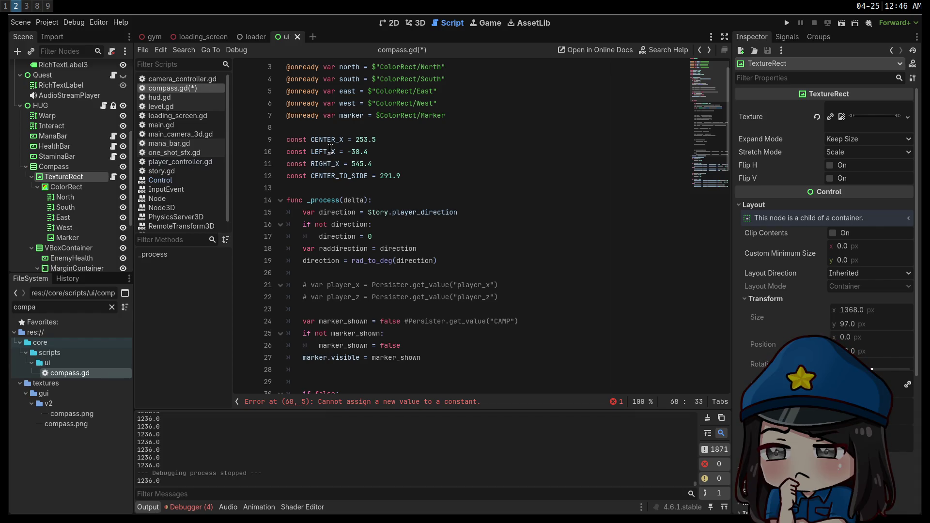
pyautogui.scroll(1, 330, 149)
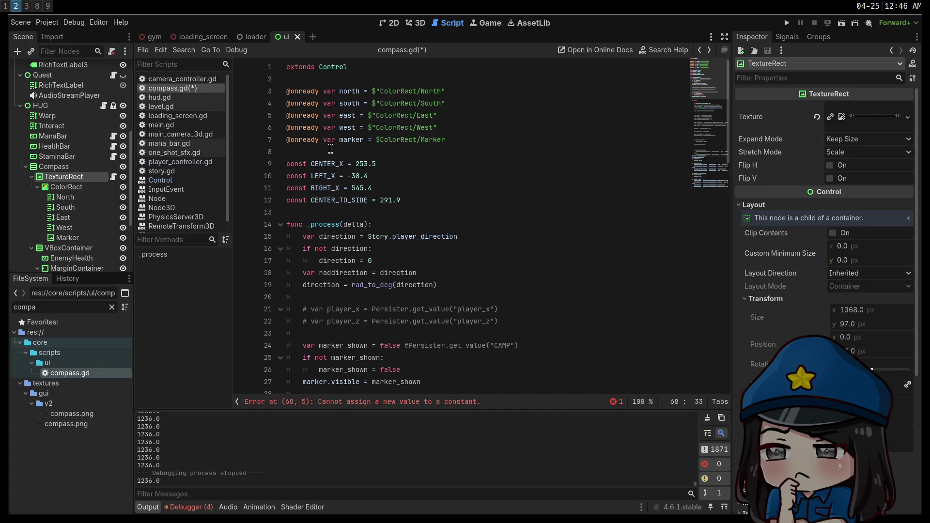
pyautogui.scroll(-7, 451, 240)
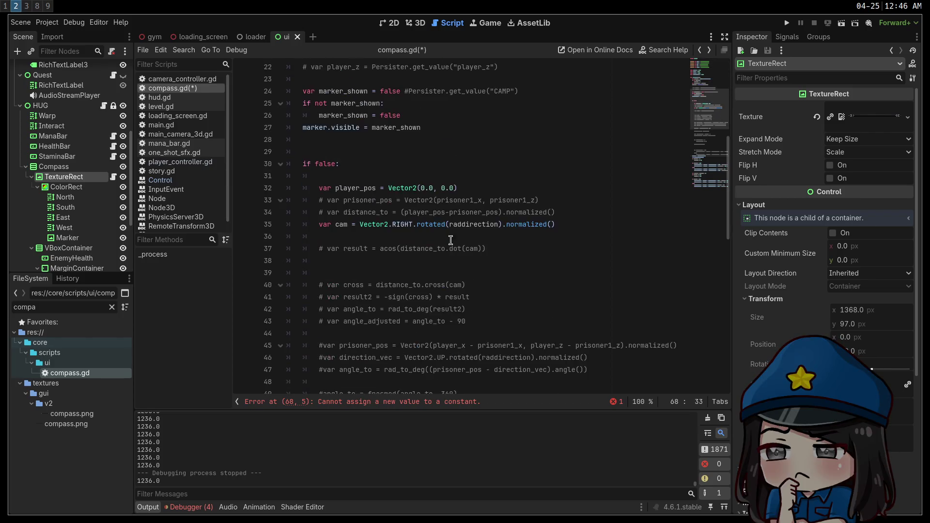
pyautogui.scroll(-8, 451, 240)
pyautogui.scroll(-4, 432, 235)
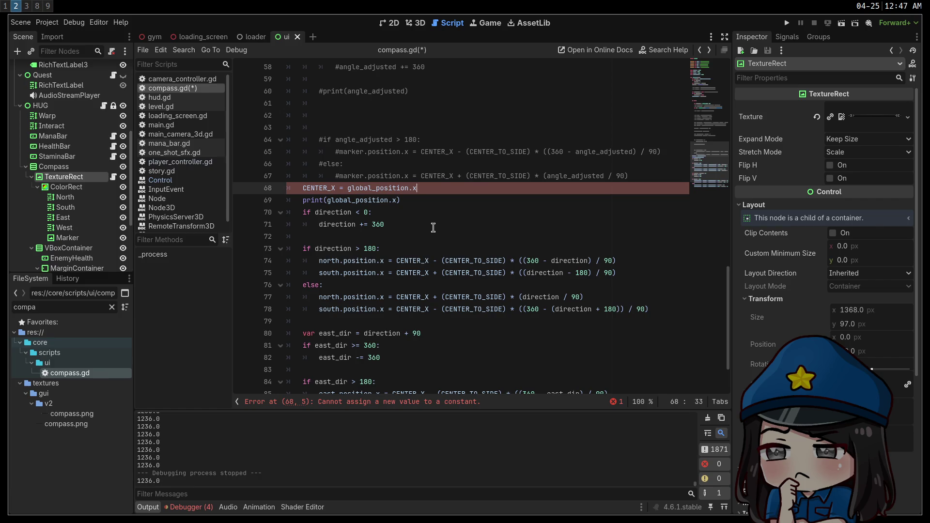
pyautogui.scroll(-2, 431, 232)
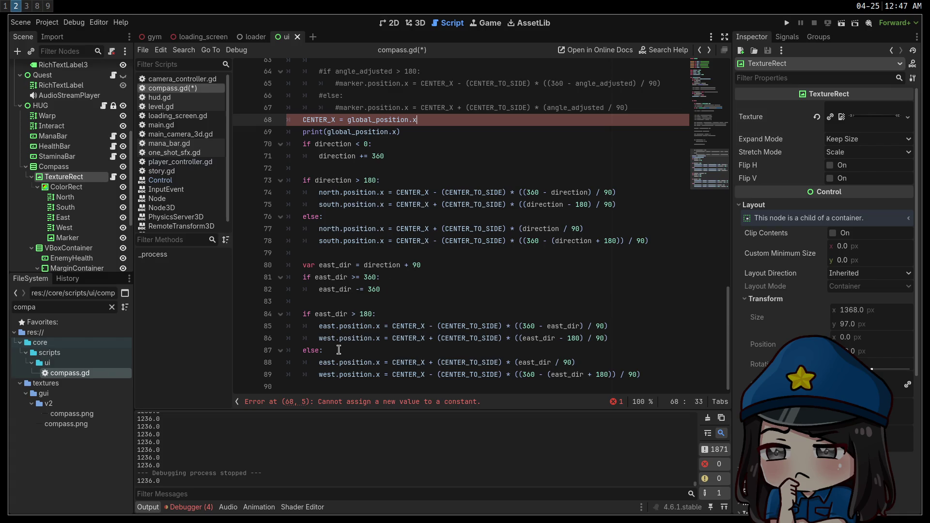
pyautogui.click(655, 330)
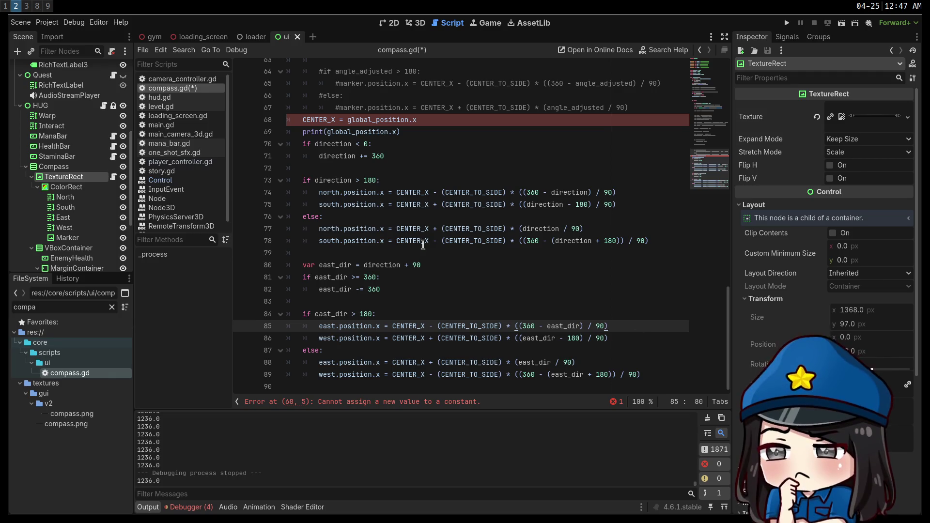
pyautogui.click(319, 338)
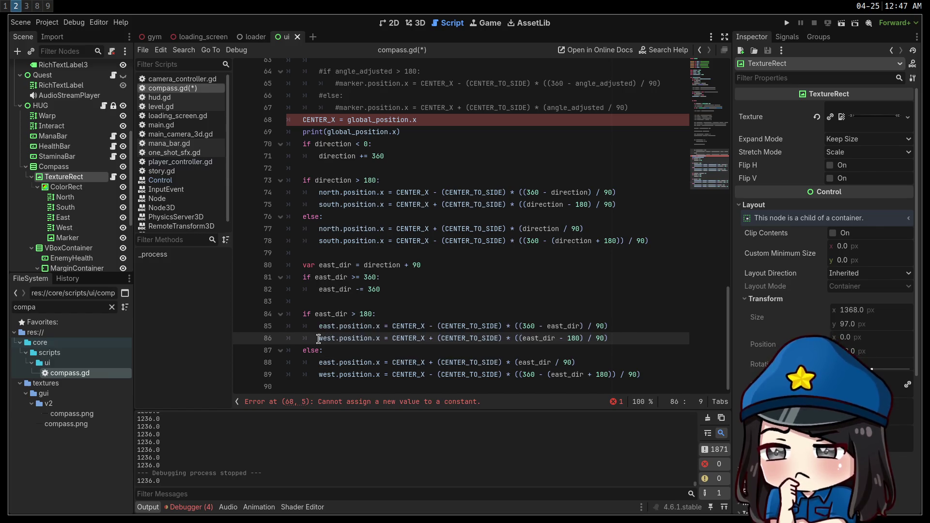
pyautogui.click(613, 363)
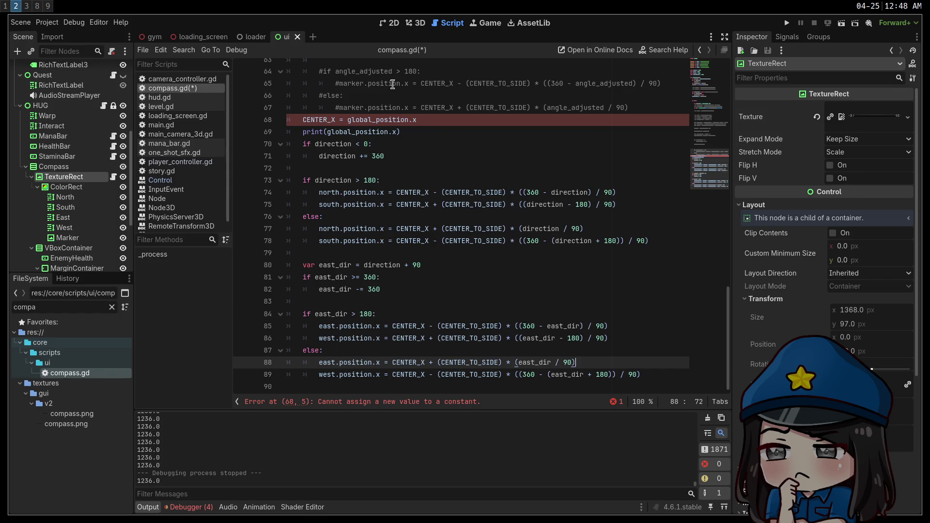
pyautogui.click(389, 23)
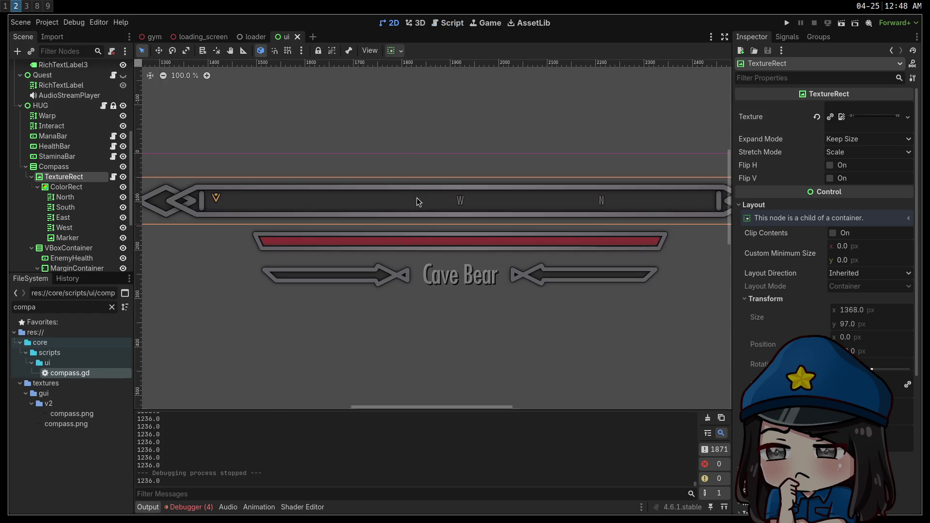
# Scroll the 2D canvas to view the 1368 × 97 compass bar with its W and N markers.
pyautogui.scroll(-3, 464, 272)
pyautogui.scroll(2, 458, 280)
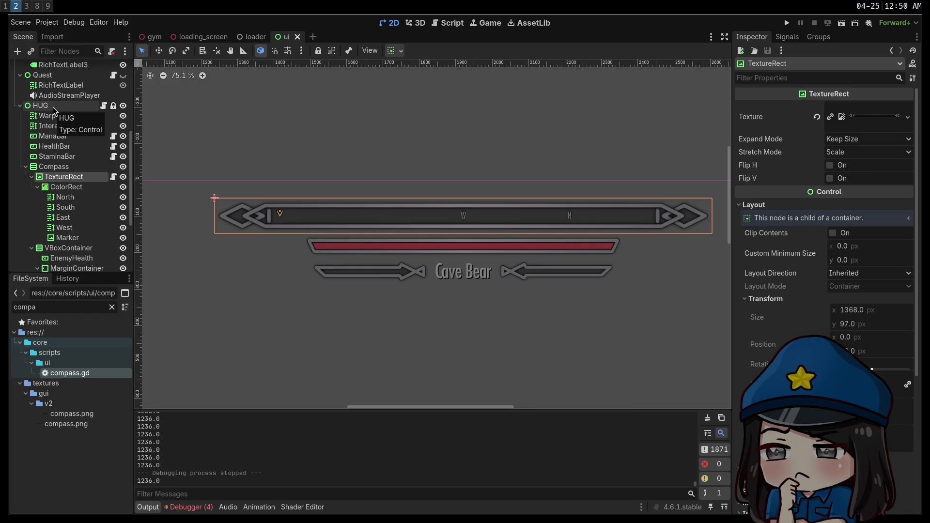
# Search all project files for 'HUG' and browse the Search Results.
pyautogui.click(436, 23)
pyautogui.click(460, 179)
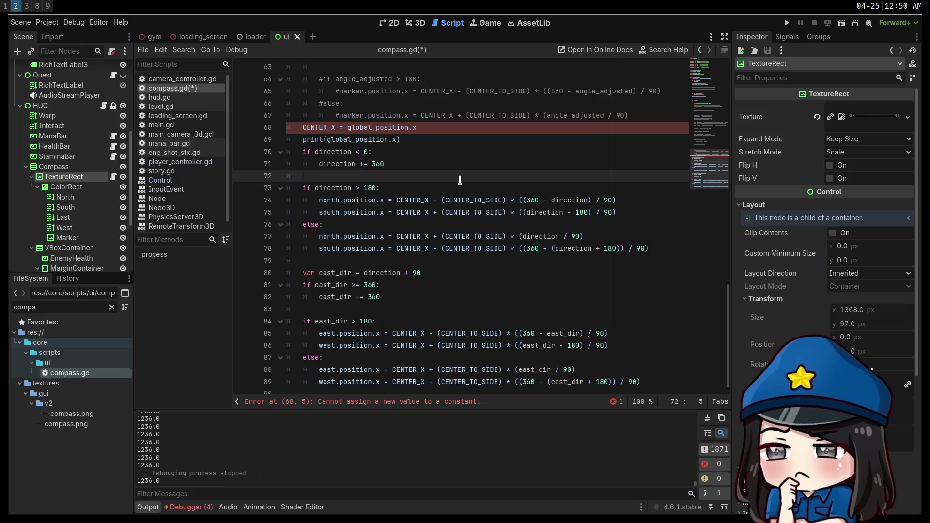
pyautogui.hotkey('ctrl', 'shift', 'f')
pyautogui.write('HUG')
pyautogui.press('Return')
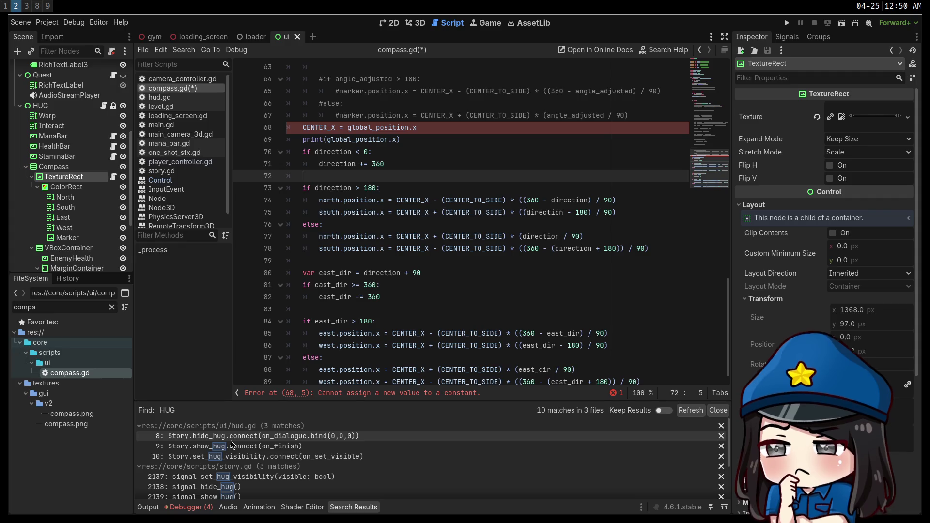
pyautogui.scroll(-5, 229, 444)
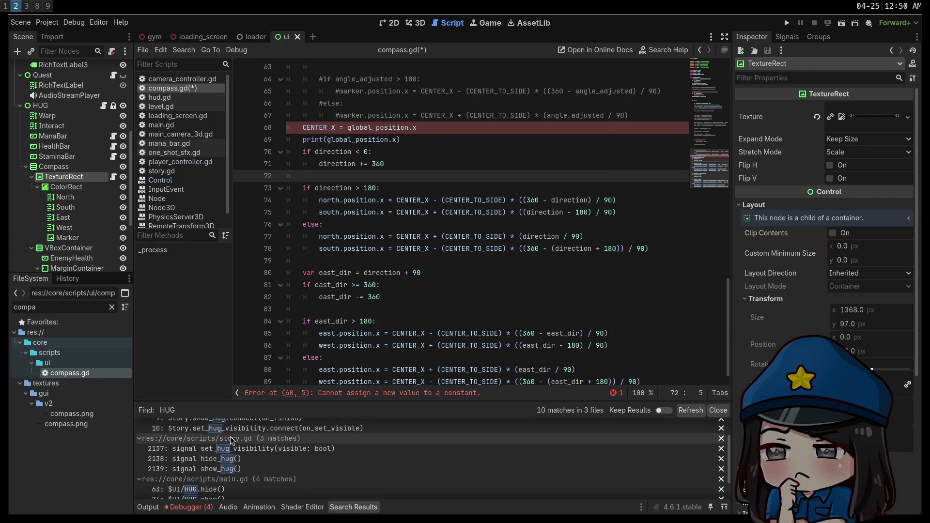
pyautogui.scroll(5, 231, 439)
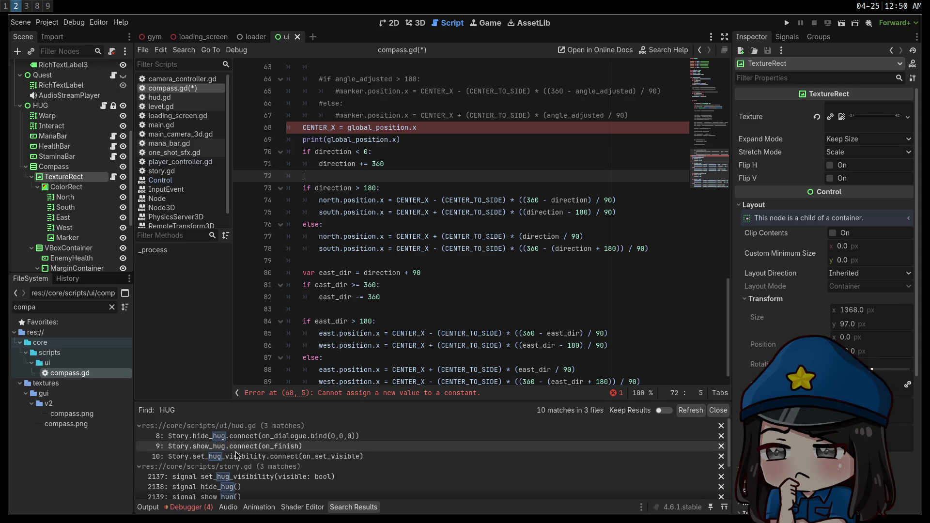
pyautogui.scroll(-2, 245, 453)
pyautogui.scroll(-1, 247, 452)
pyautogui.scroll(2, 283, 461)
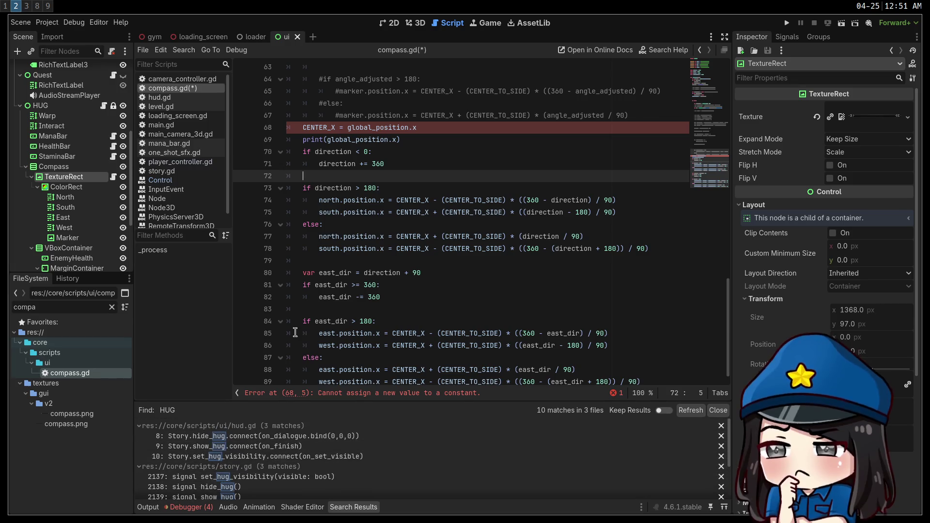
# Switch to the web browser workspace and start a new tab.
pyautogui.press('super+1')
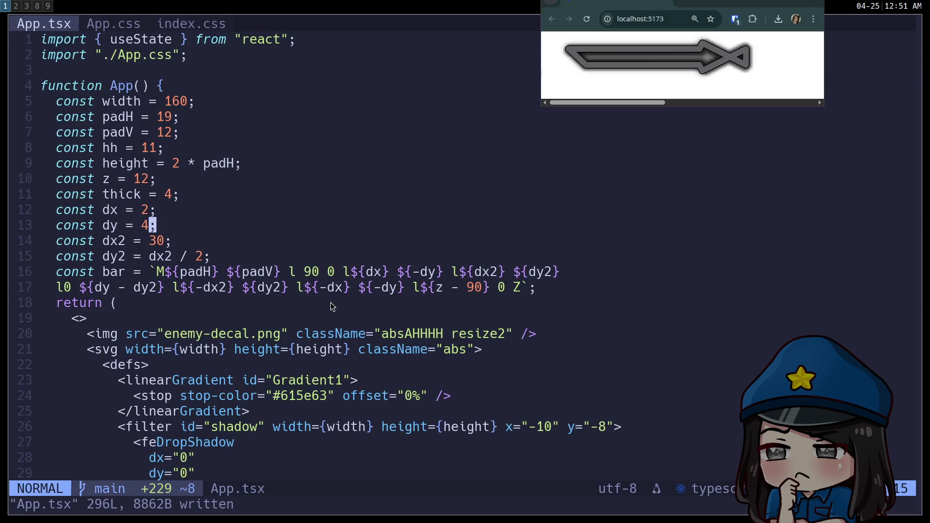
pyautogui.press('super+2')
pyautogui.press('super+3')
pyautogui.hotkey('ctrl', 't')
# Go to github.com, filter repositories for 'skyrim', open skyrim2 and its 211-commit history.
pyautogui.write('github.com')
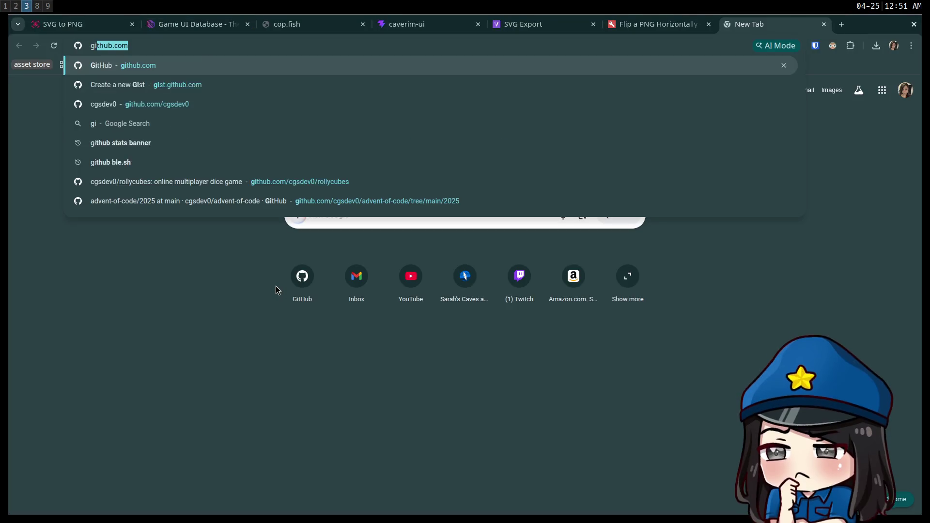
pyautogui.press('Return')
pyautogui.click(101, 180)
pyautogui.write('skyrim')
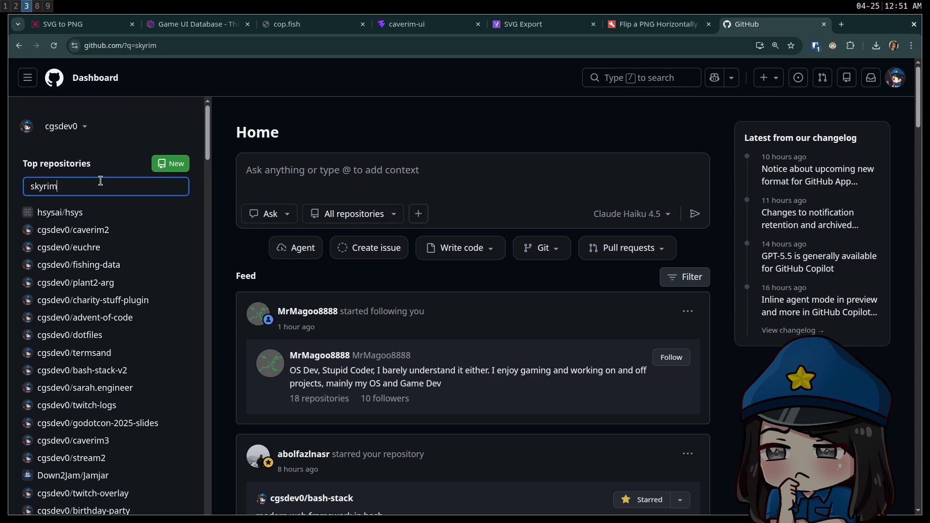
pyautogui.click(92, 212)
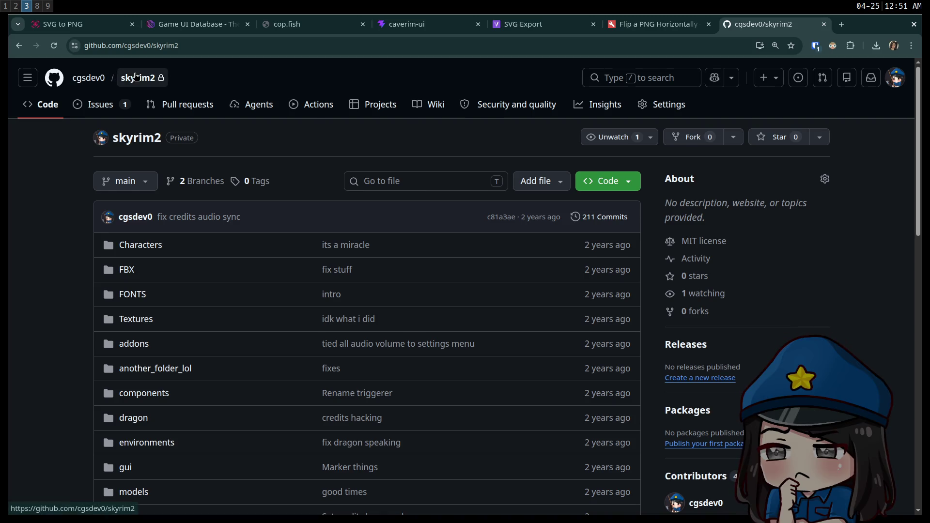
pyautogui.click(613, 215)
pyautogui.scroll(-3, 600, 227)
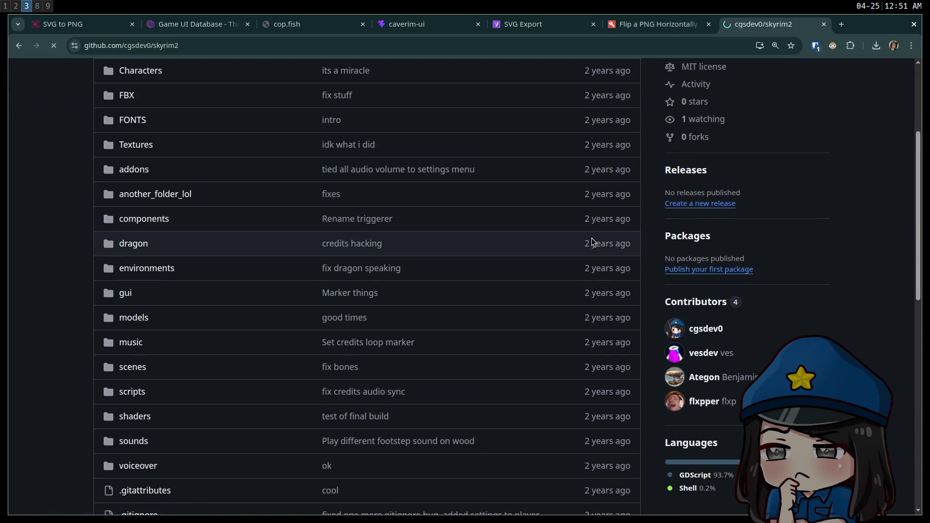
pyautogui.middleClick(18, 46)
# Close the extra repository tab and scroll through the skyrim2 commit history.
pyautogui.click(862, 25)
pyautogui.scroll(-3, 768, 203)
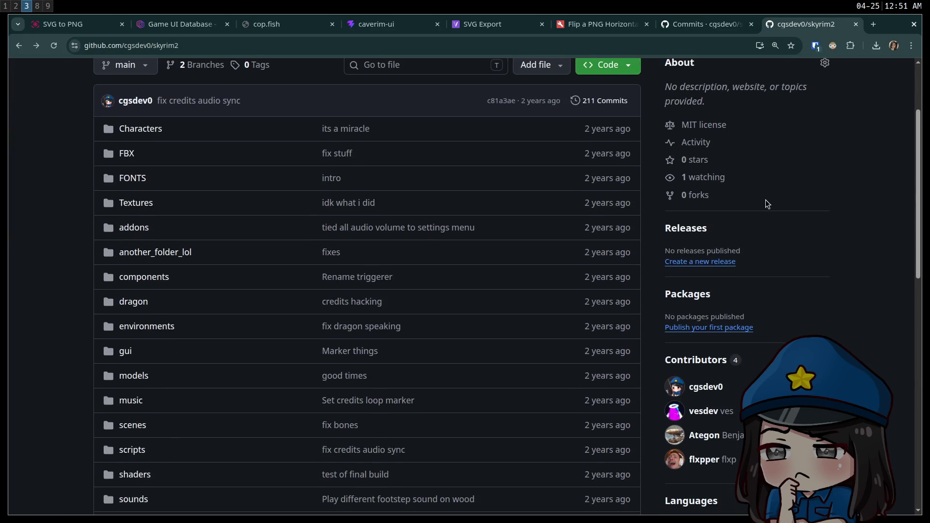
pyautogui.hotkey('ctrl', 'w')
pyautogui.scroll(-5, 564, 202)
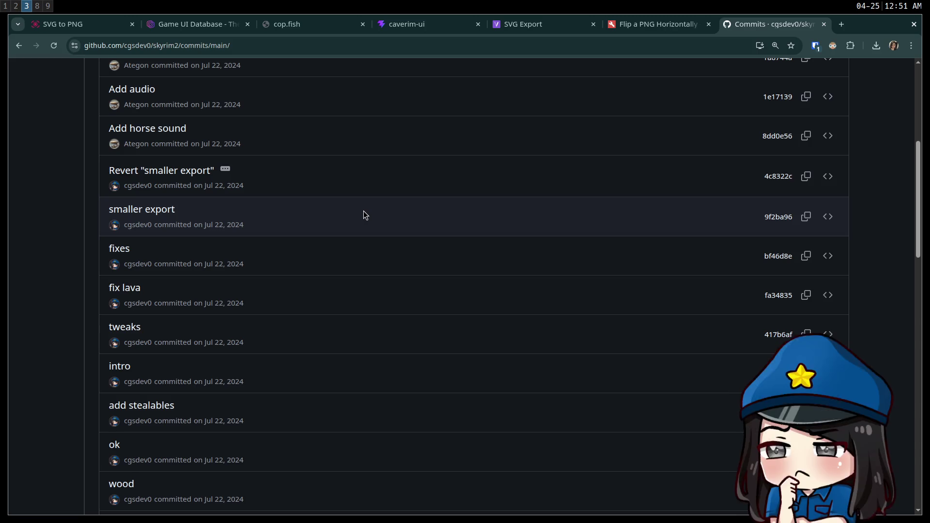
pyautogui.scroll(2, 325, 223)
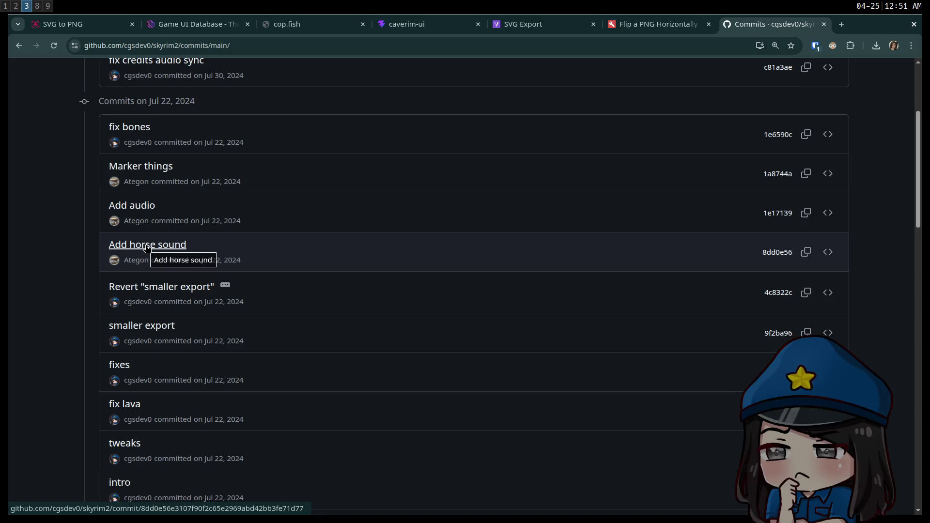
pyautogui.scroll(-1, 145, 233)
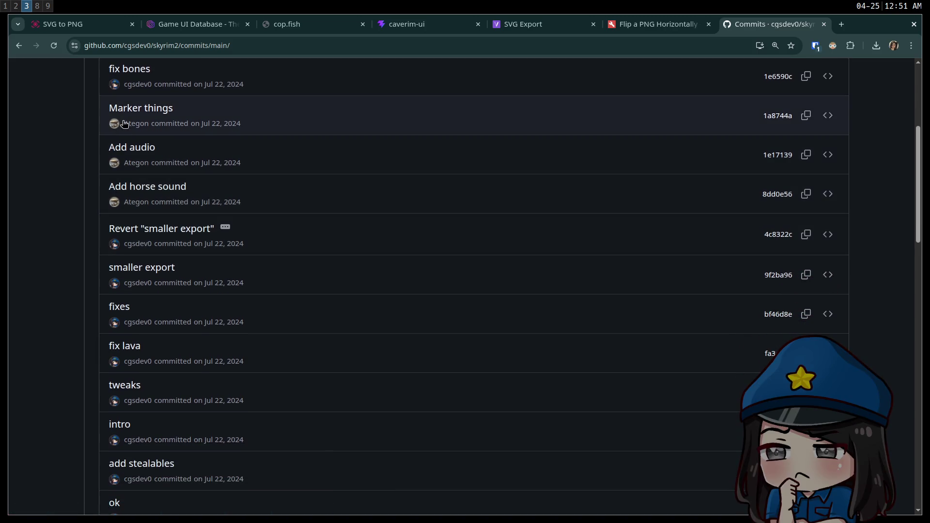
pyautogui.scroll(-6, 161, 185)
pyautogui.scroll(-12, 165, 192)
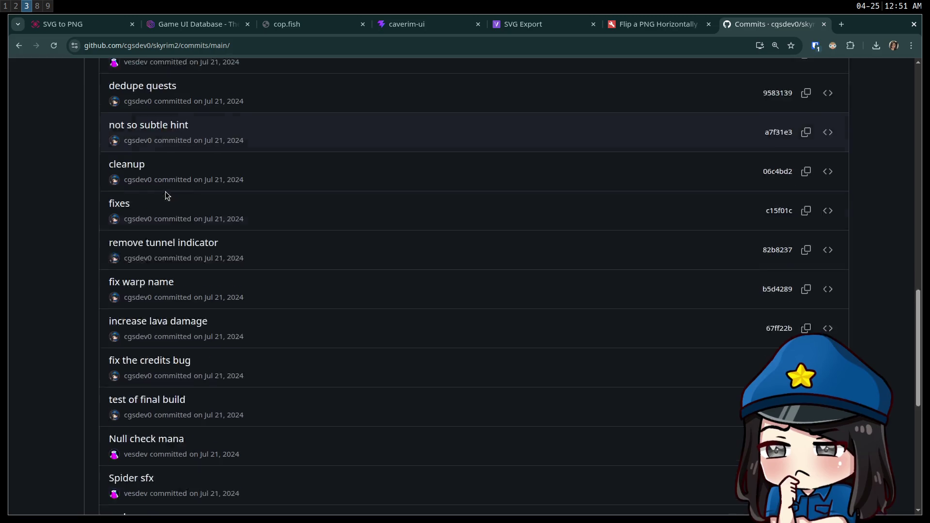
# Page back to the Jul 20, 2024 commits and open 'Add start of compass' in a new tab.
pyautogui.click(492, 416)
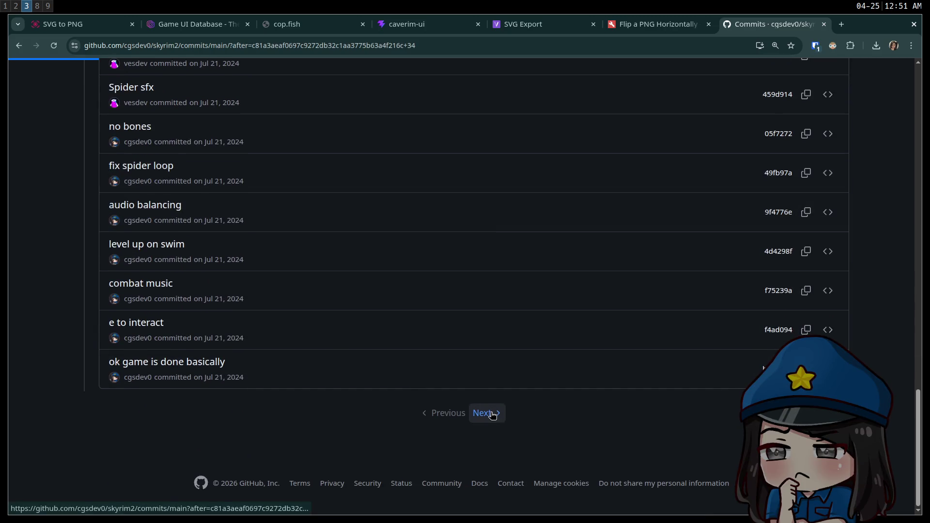
pyautogui.scroll(-4, 217, 315)
pyautogui.scroll(-11, 216, 315)
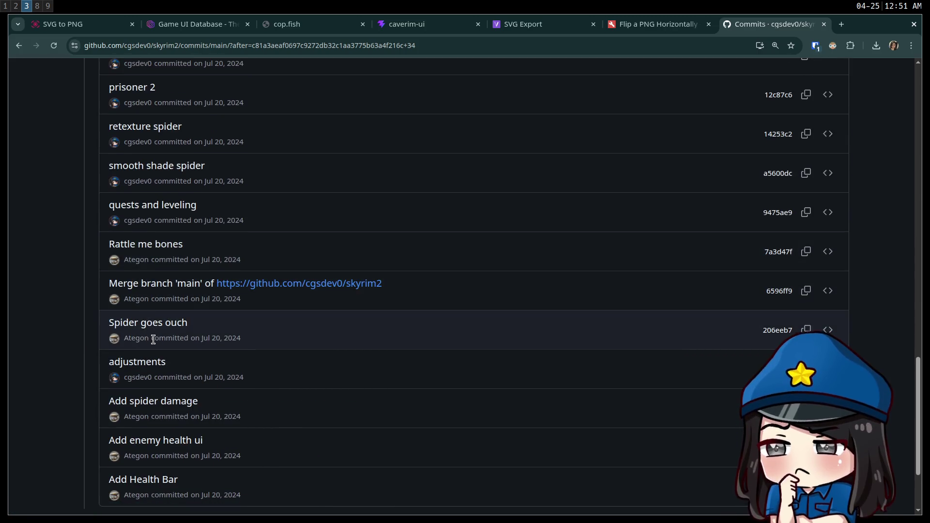
pyautogui.scroll(-3, 152, 331)
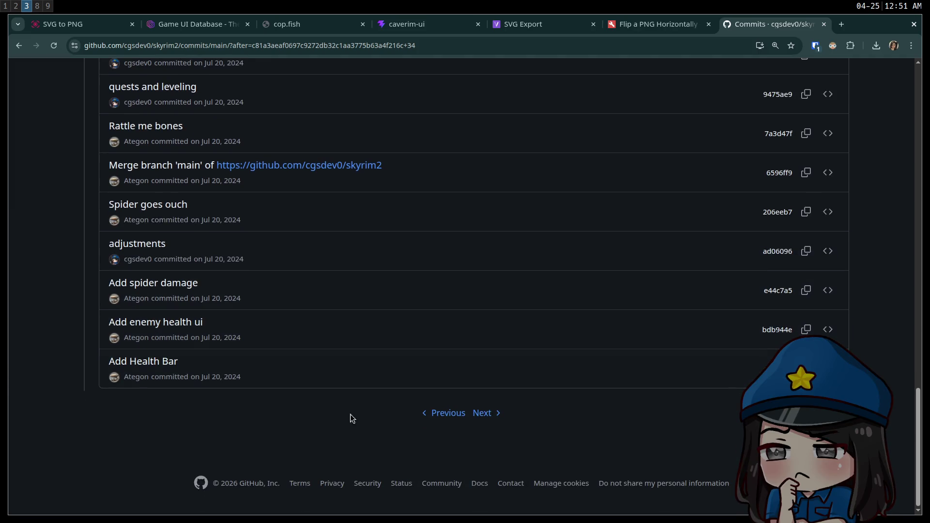
pyautogui.click(487, 420)
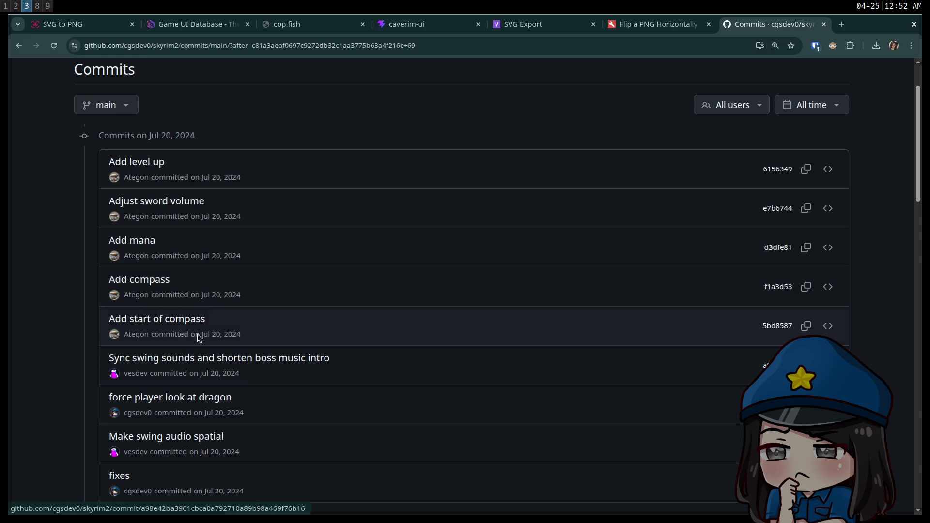
pyautogui.middleClick(172, 320)
pyautogui.click(809, 24)
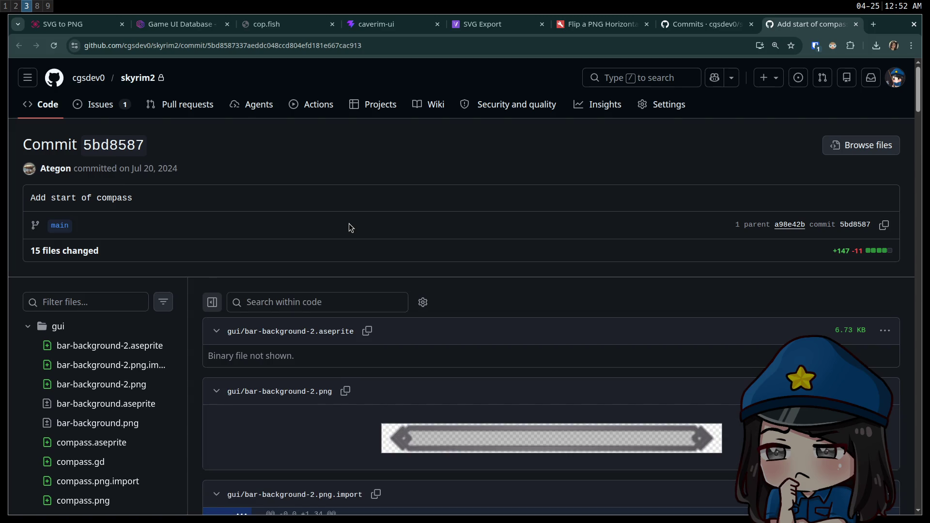
pyautogui.scroll(-5, 348, 223)
pyautogui.scroll(-15, 351, 225)
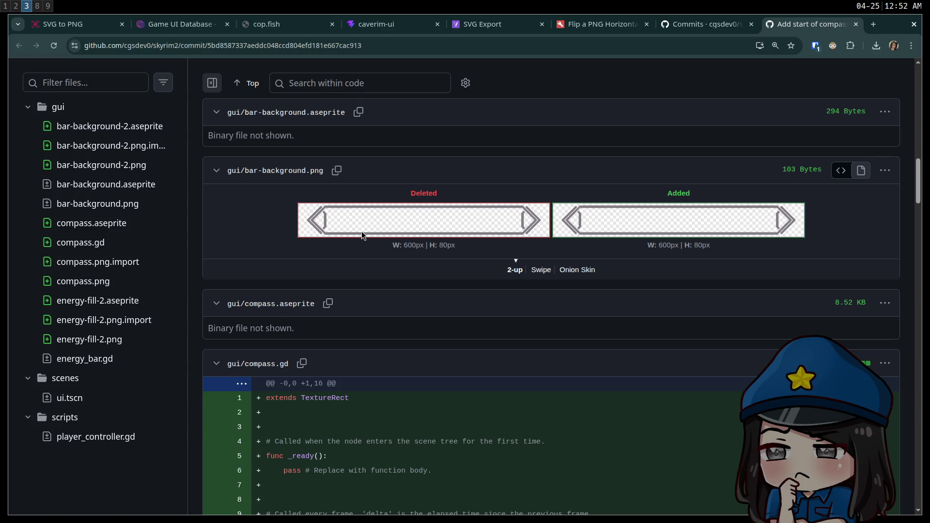
pyautogui.scroll(-1, 322, 225)
pyautogui.scroll(2, 335, 211)
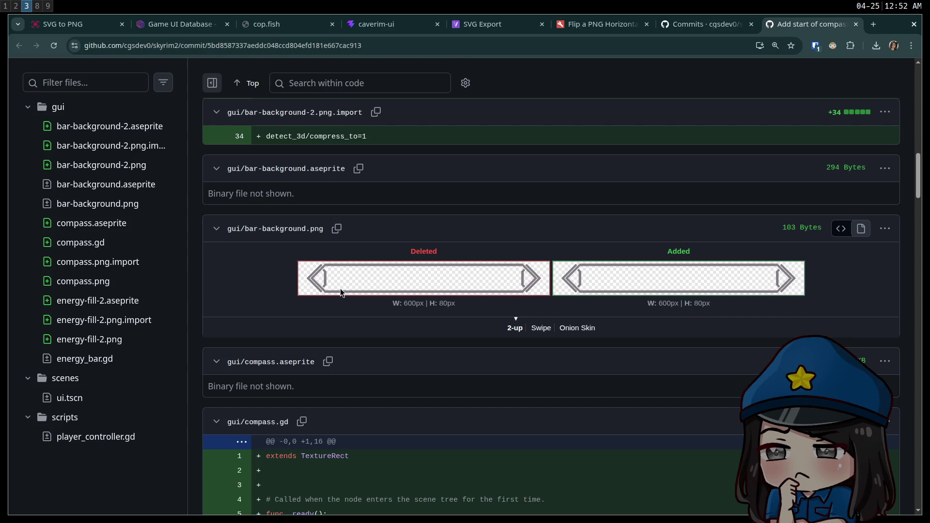
pyautogui.scroll(-1, 340, 289)
pyautogui.moveTo(922, 184); pyautogui.dragTo(922, 230)
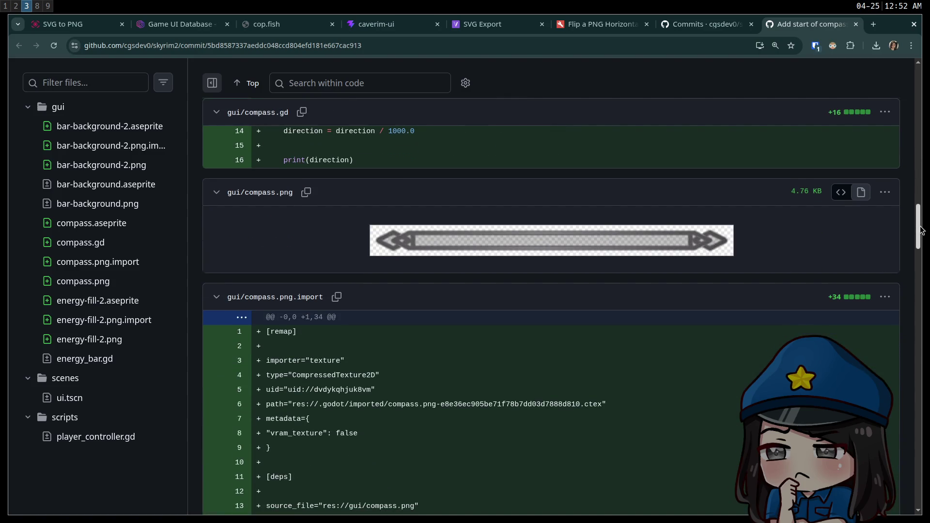
pyautogui.moveTo(922, 230)
pyautogui.mouseDown()
pyautogui.moveTo(928, 446)
pyautogui.moveTo(918, 515)
pyautogui.mouseUp()
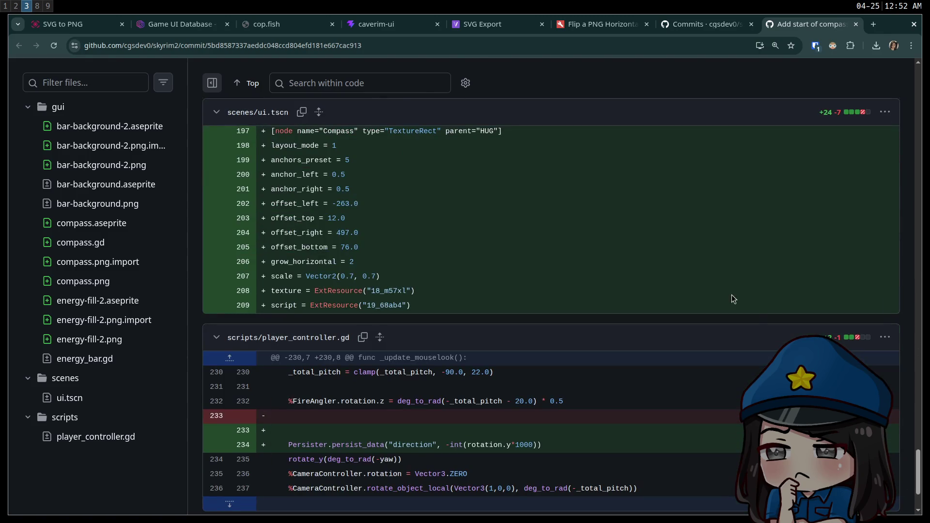
pyautogui.middleClick(802, 23)
pyautogui.scroll(-4, 312, 301)
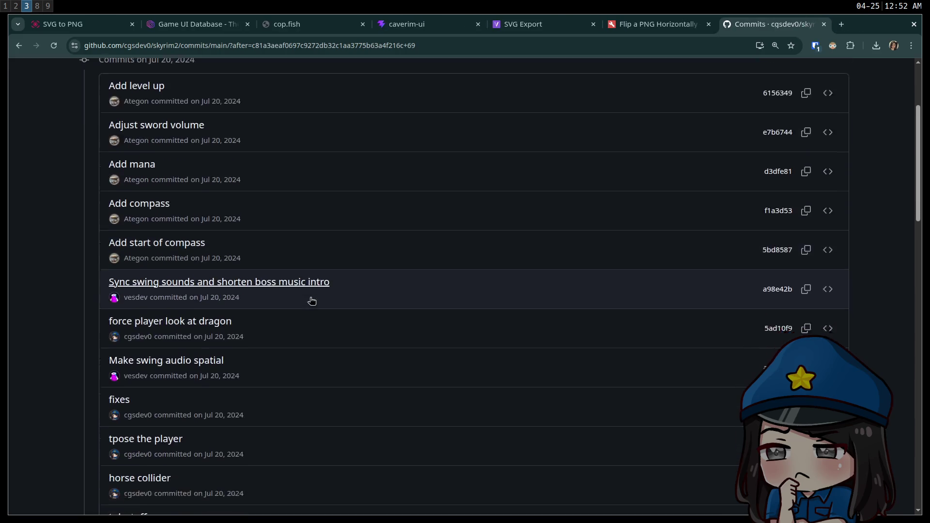
# Page through older skyrim2 commits, loading three more pages of history.
pyautogui.scroll(-6, 291, 274)
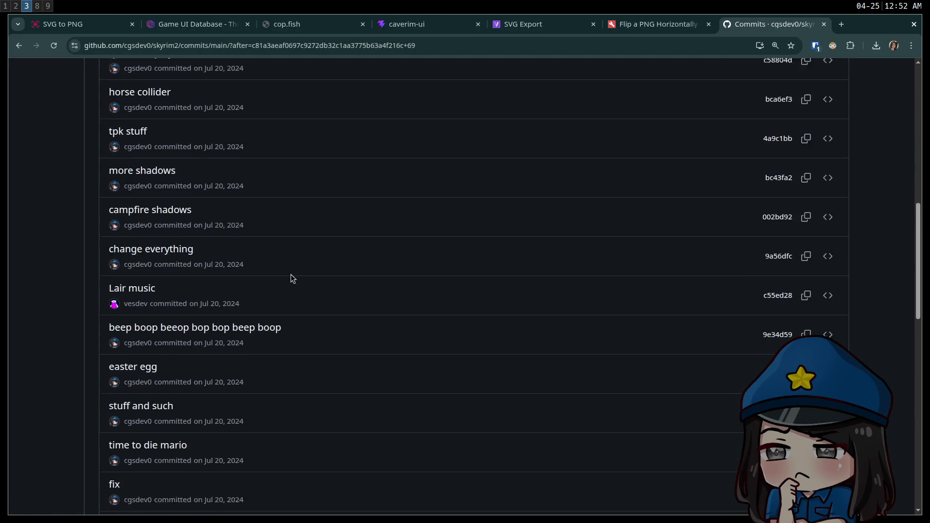
pyautogui.scroll(-15, 291, 275)
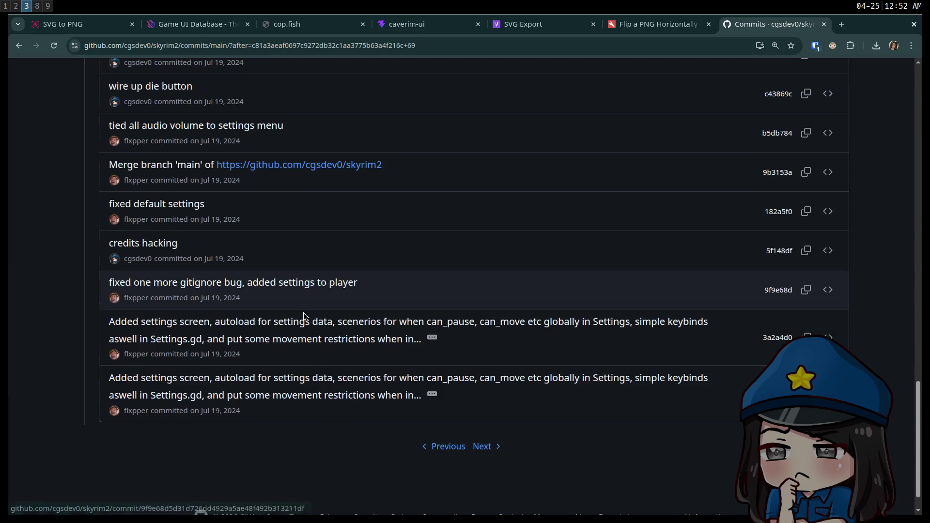
pyautogui.click(479, 446)
pyautogui.scroll(-6, 411, 410)
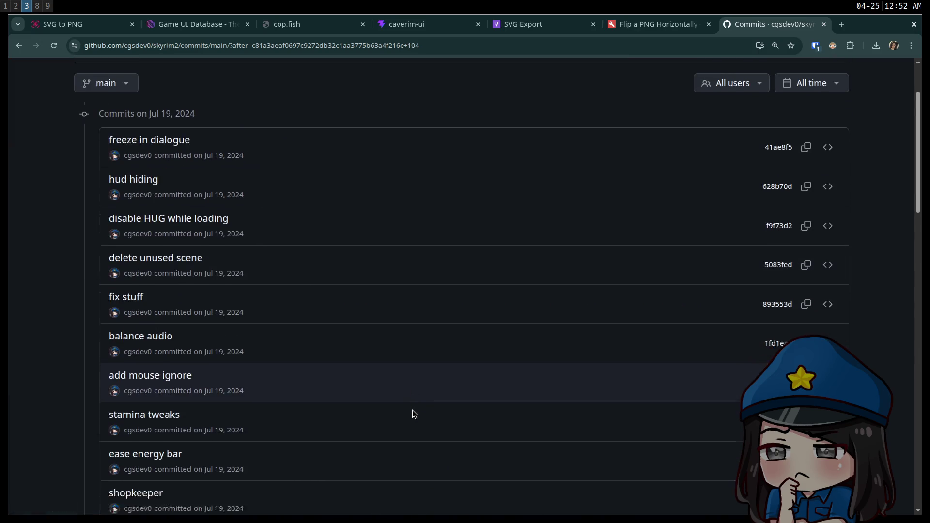
pyautogui.scroll(-12, 402, 400)
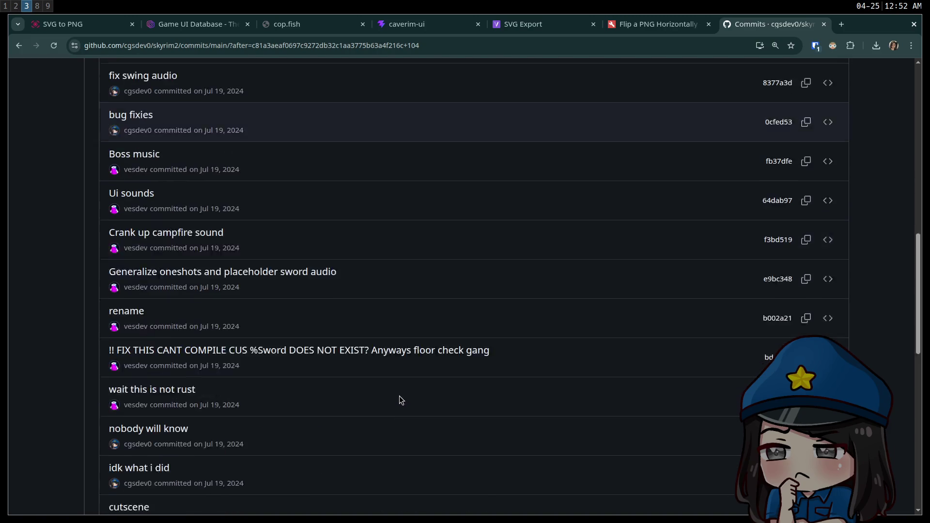
pyautogui.scroll(-5, 397, 393)
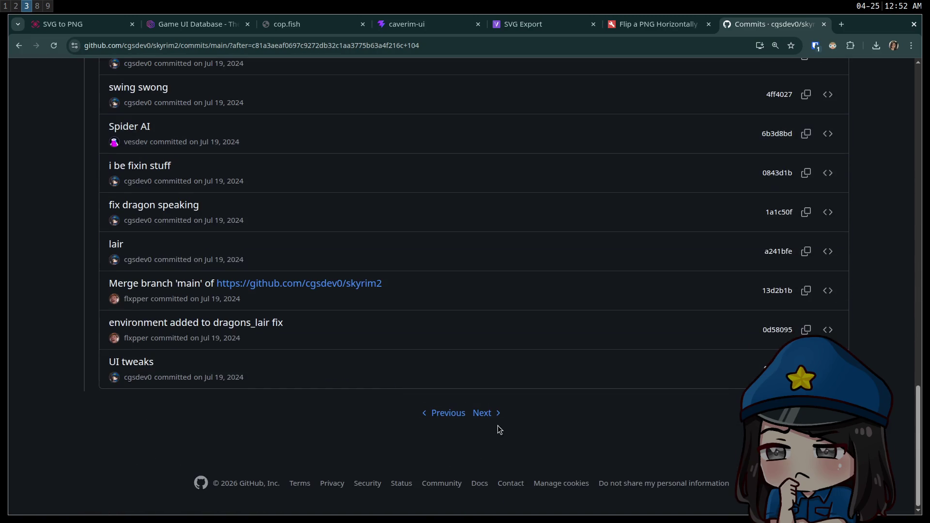
pyautogui.click(471, 407)
pyautogui.scroll(-10, 444, 393)
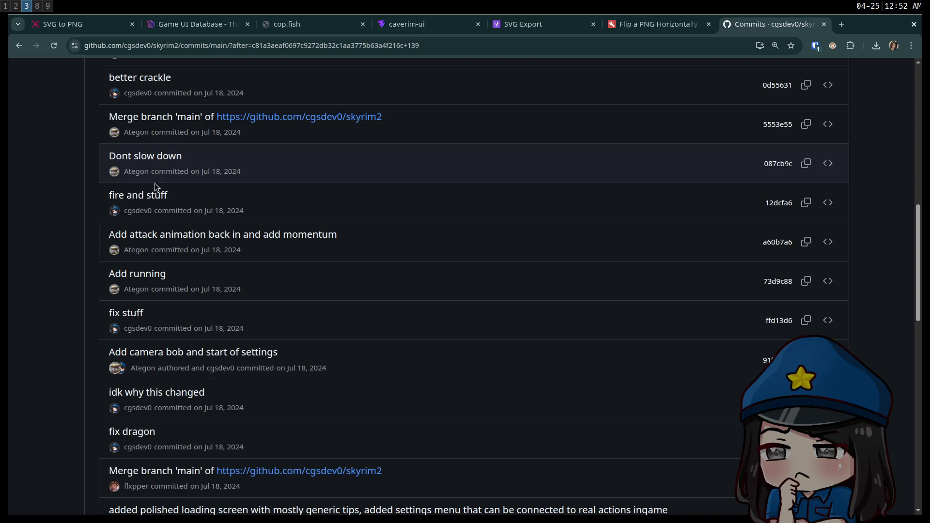
pyautogui.scroll(-15, 155, 183)
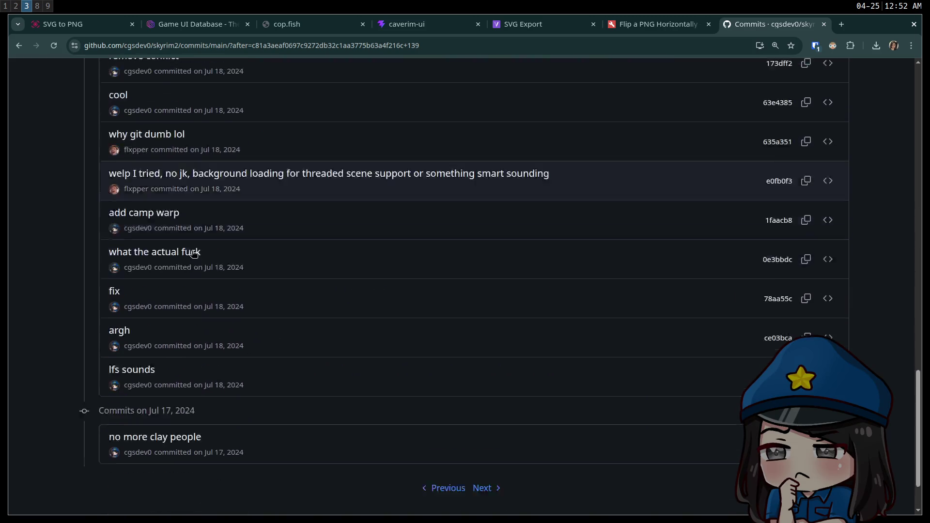
pyautogui.scroll(-2, 194, 252)
pyautogui.click(488, 414)
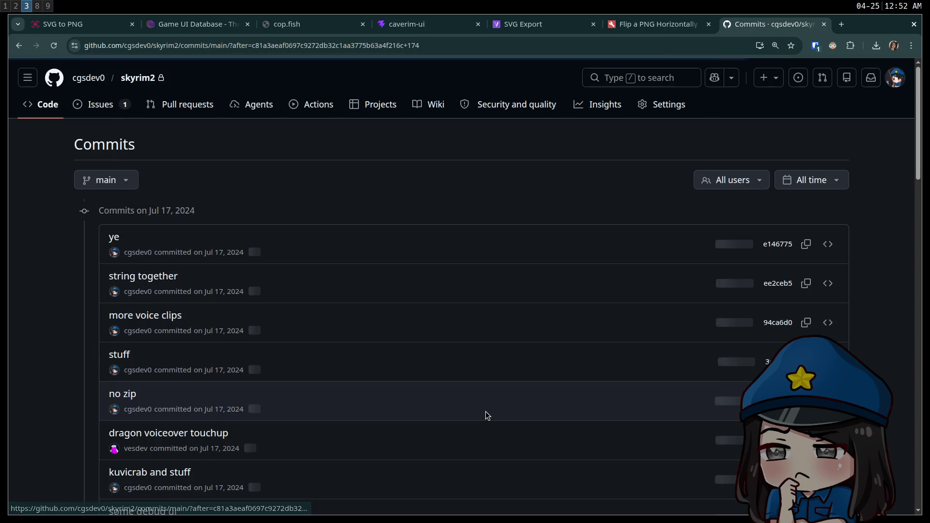
pyautogui.scroll(-7, 375, 366)
pyautogui.scroll(-20, 375, 367)
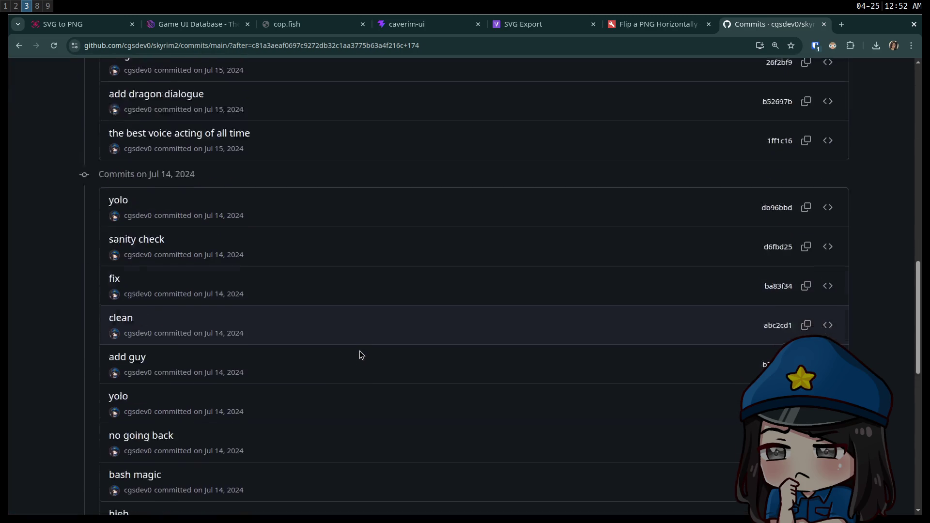
# Jump to the final page, step back one page, and open the Get Templated commit.
pyautogui.click(483, 414)
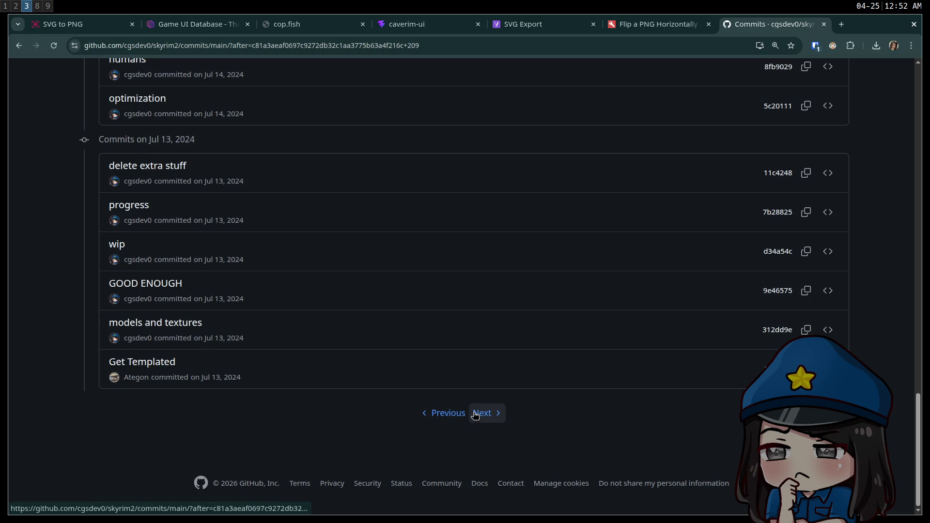
pyautogui.click(444, 213)
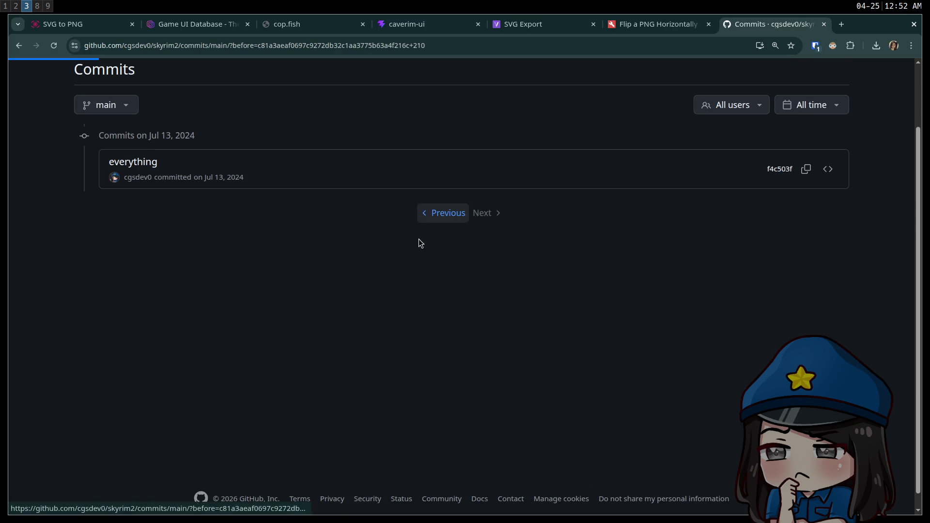
pyautogui.scroll(-20, 286, 359)
pyautogui.scroll(-9, 286, 365)
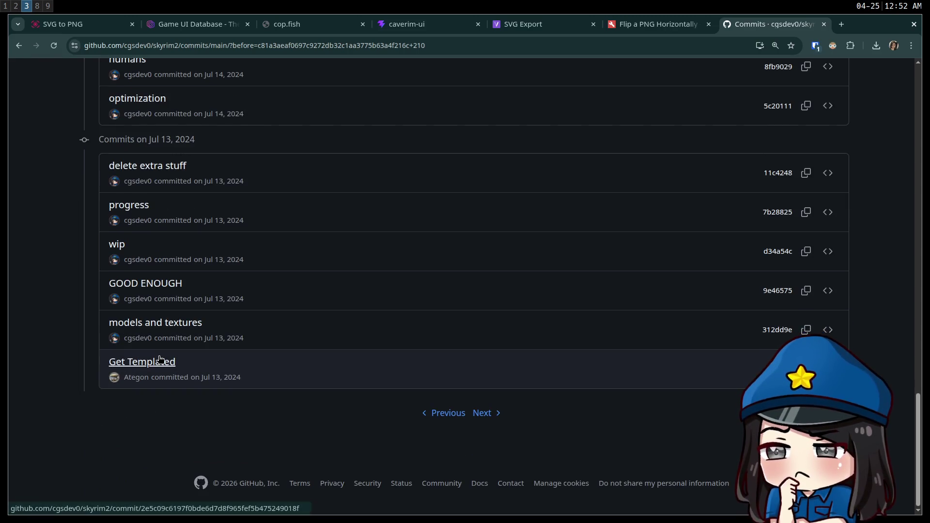
pyautogui.click(174, 362)
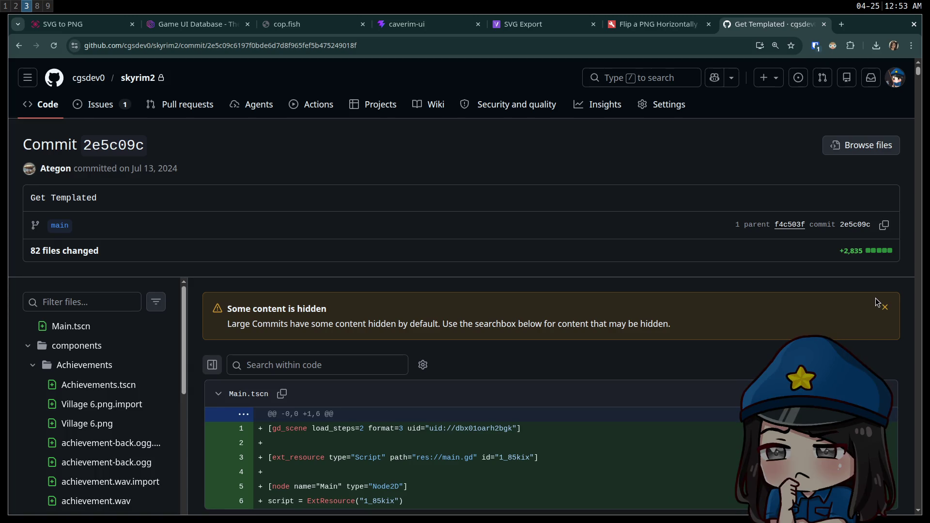
# Browse the Village 6.png, back.png and award.svg diffs, expanding their image previews.
pyautogui.click(131, 428)
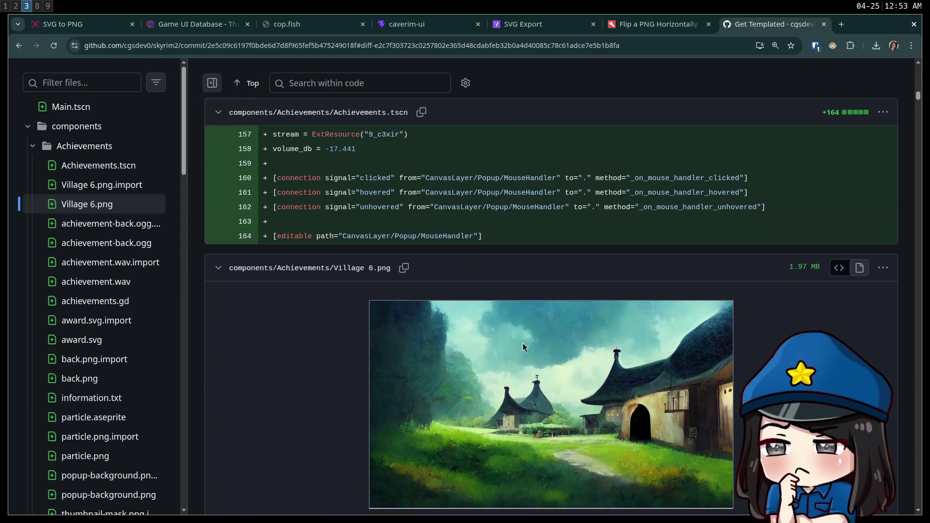
pyautogui.scroll(-2, 501, 457)
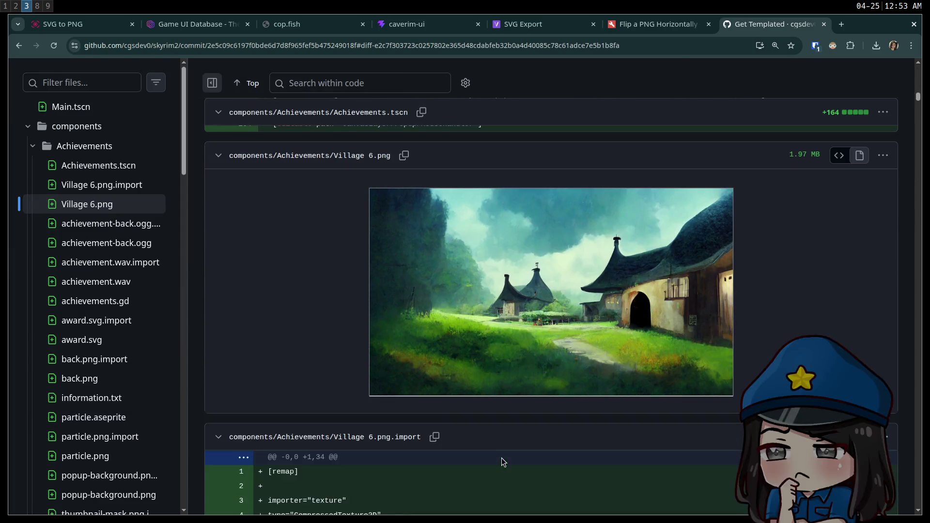
pyautogui.scroll(-4, 526, 323)
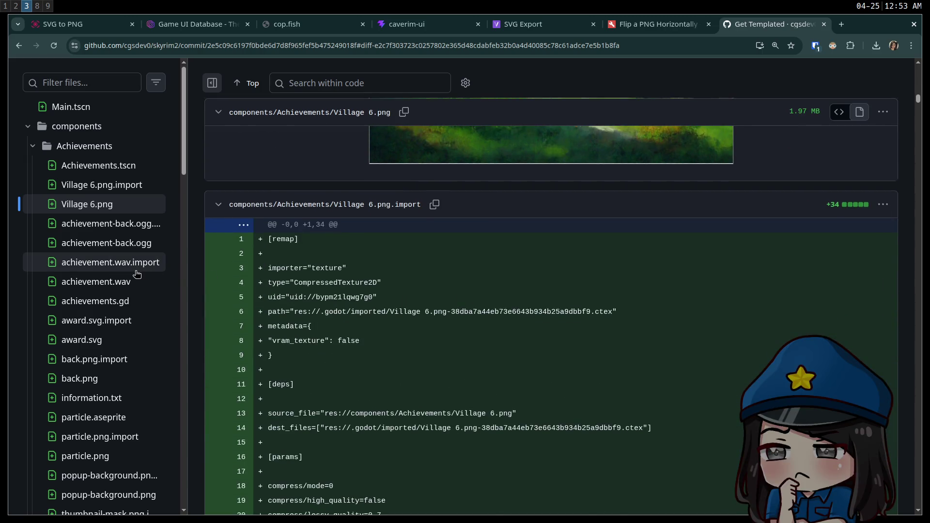
pyautogui.scroll(-2, 131, 277)
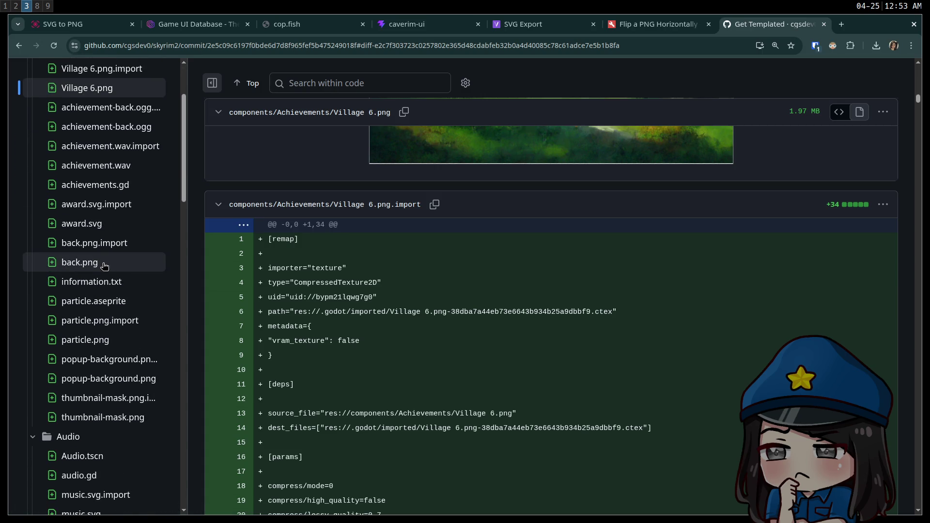
pyautogui.click(104, 266)
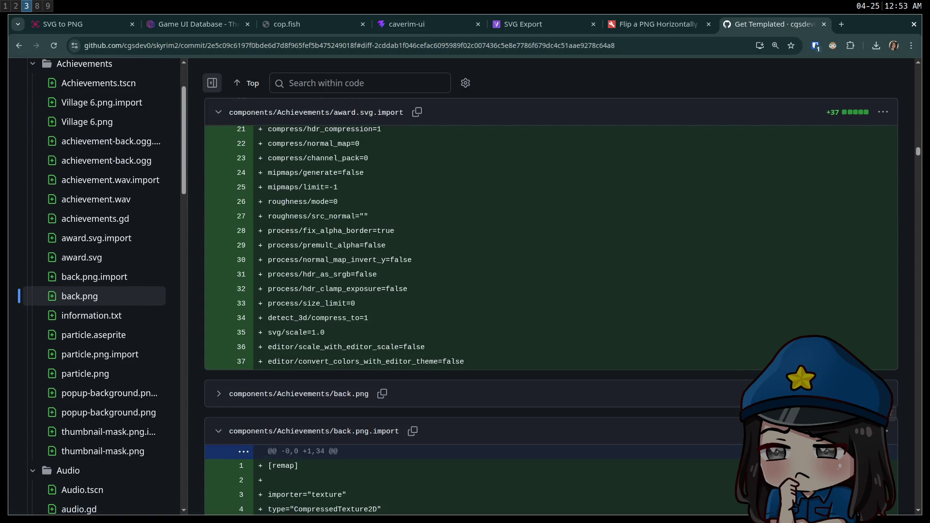
pyautogui.click(215, 398)
pyautogui.scroll(-1, 295, 328)
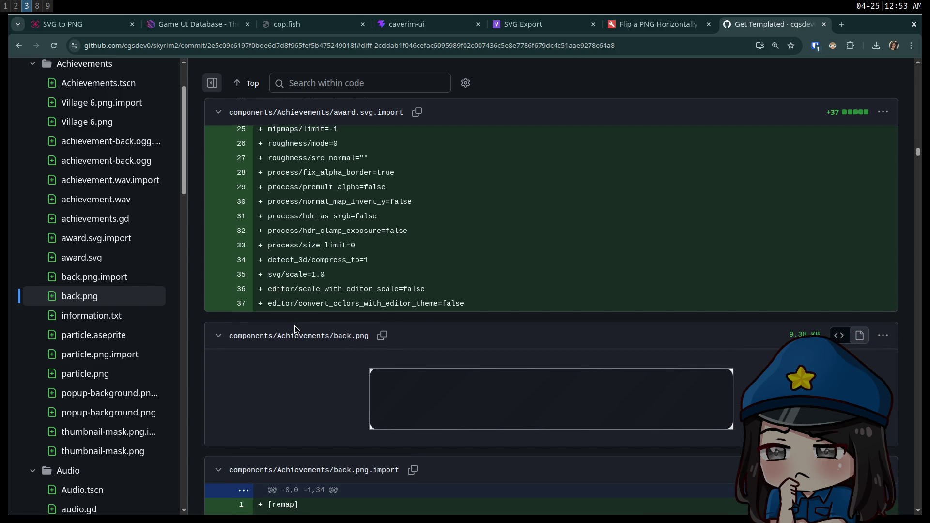
pyautogui.scroll(-2, 300, 327)
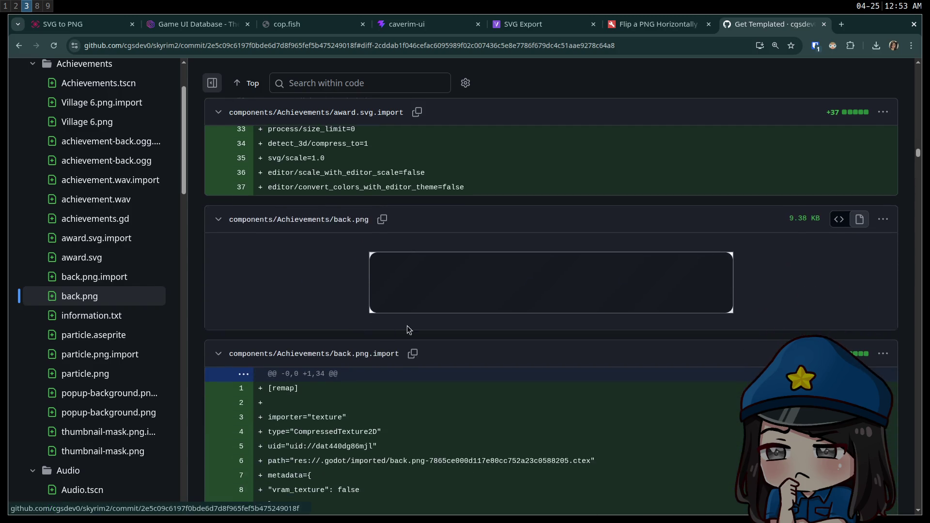
pyautogui.click(99, 265)
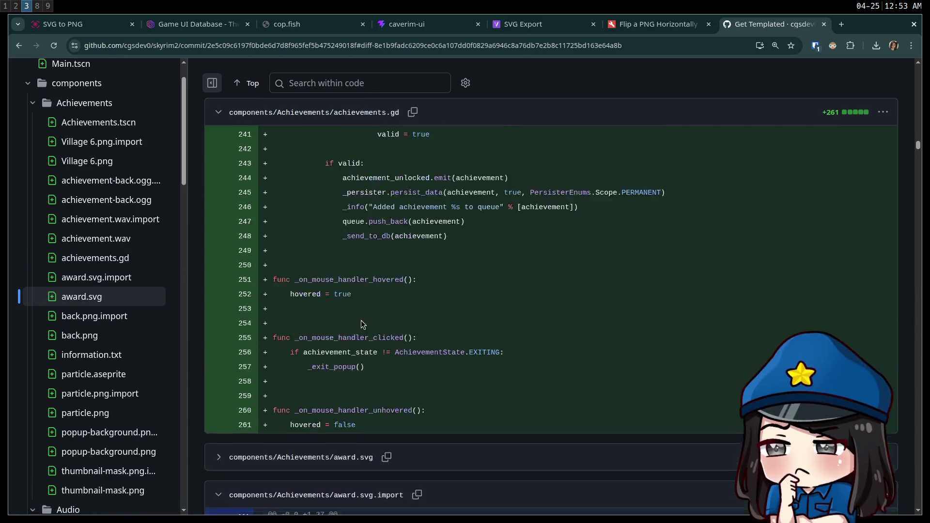
pyautogui.scroll(-2, 363, 324)
pyautogui.click(220, 336)
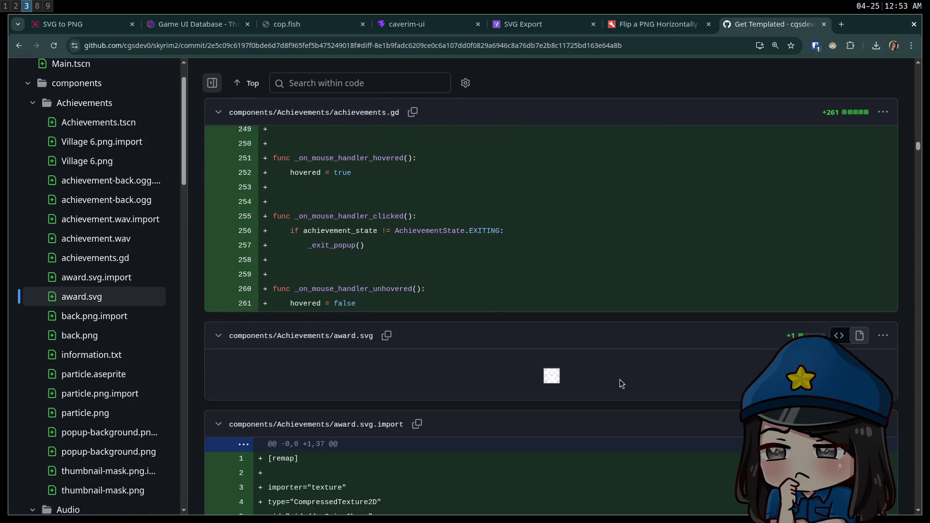
pyautogui.scroll(-5, 558, 378)
pyautogui.scroll(-2, 88, 301)
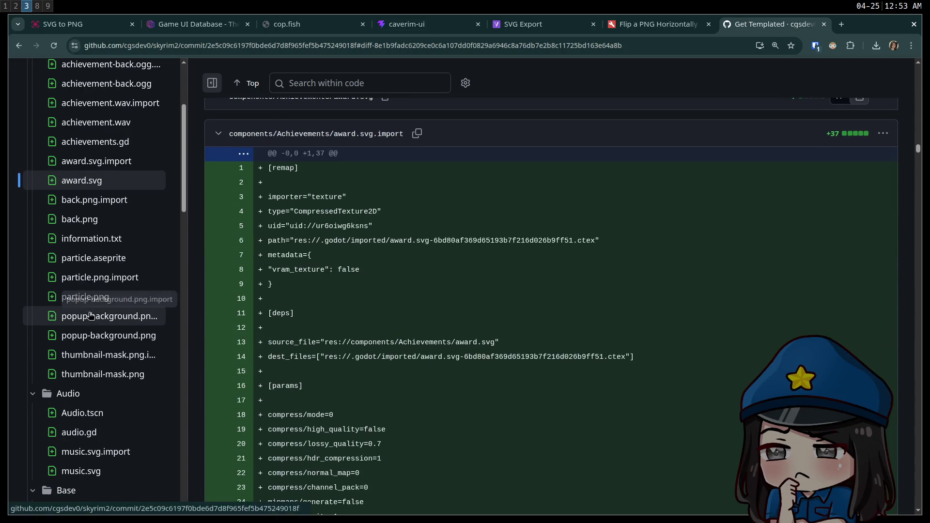
pyautogui.scroll(-3, 126, 313)
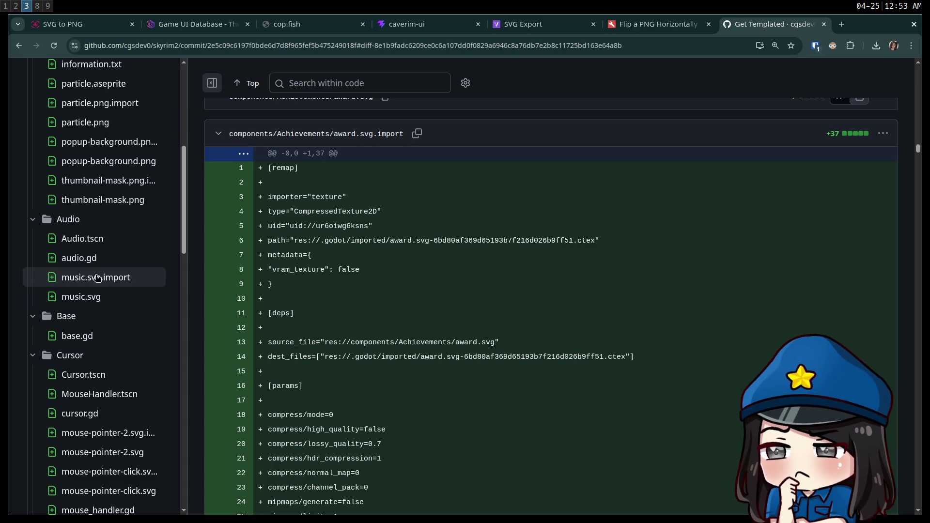
# Read through the audio.gd diff, toggle the music.svg diff open and closed, and continue toward base.gd.
pyautogui.click(90, 262)
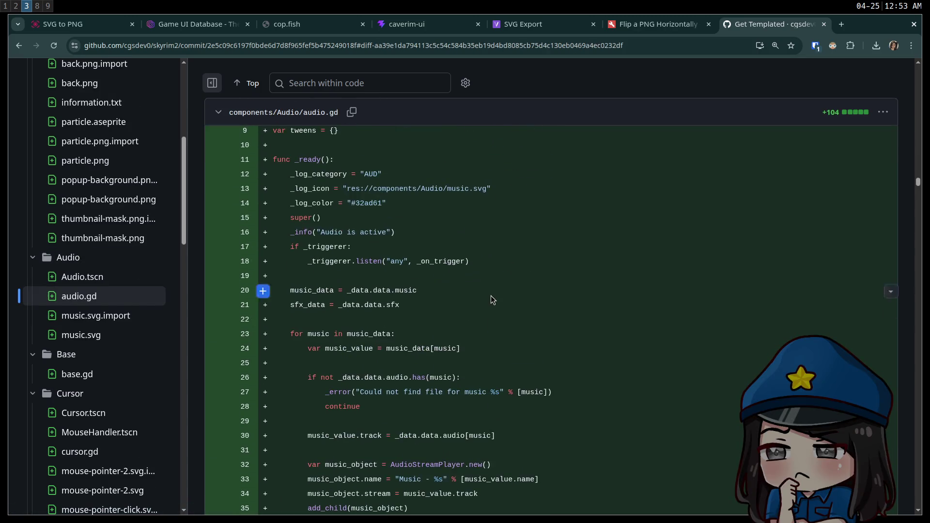
pyautogui.scroll(4, 494, 310)
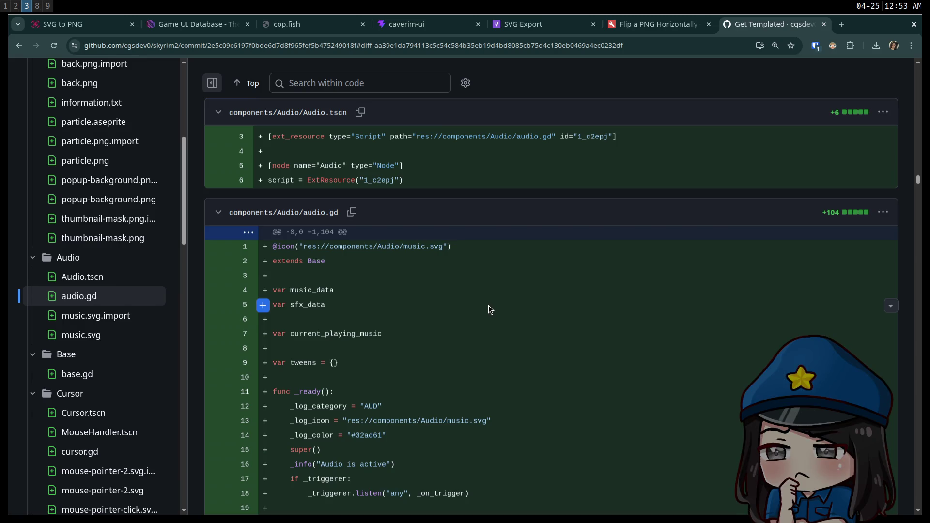
pyautogui.scroll(-2, 489, 306)
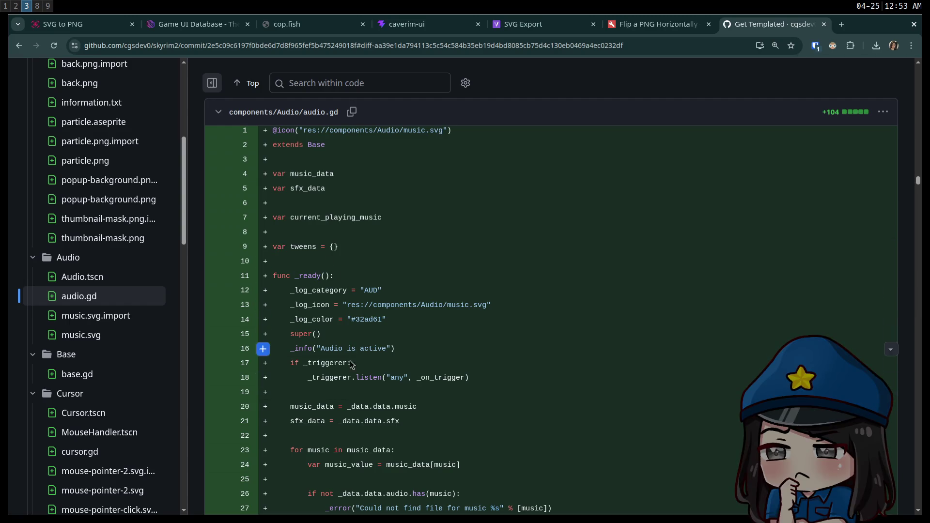
pyautogui.scroll(-3, 342, 435)
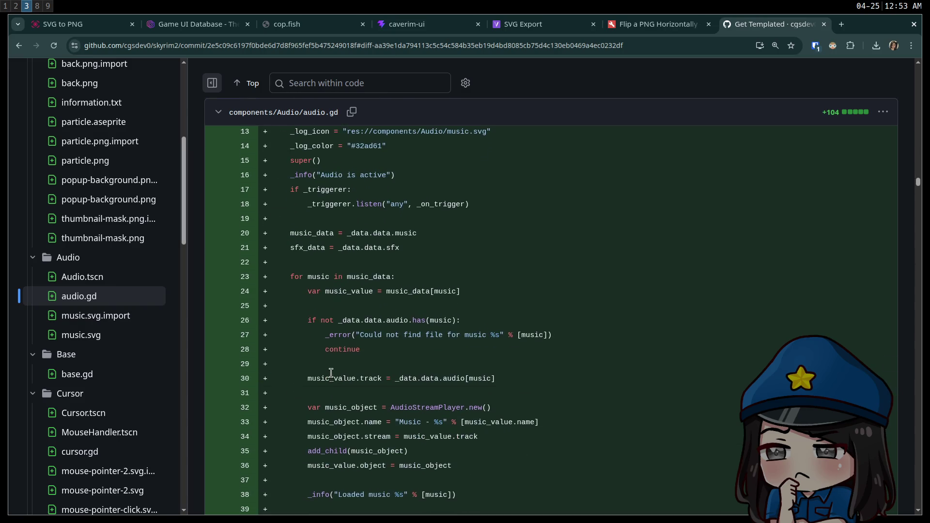
pyautogui.scroll(-2, 312, 276)
pyautogui.scroll(-11, 314, 281)
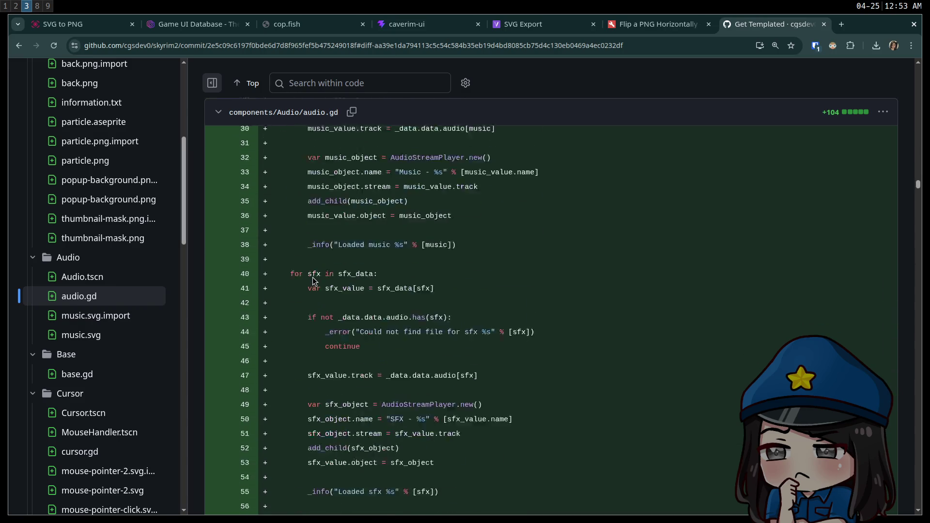
pyautogui.scroll(-11, 407, 310)
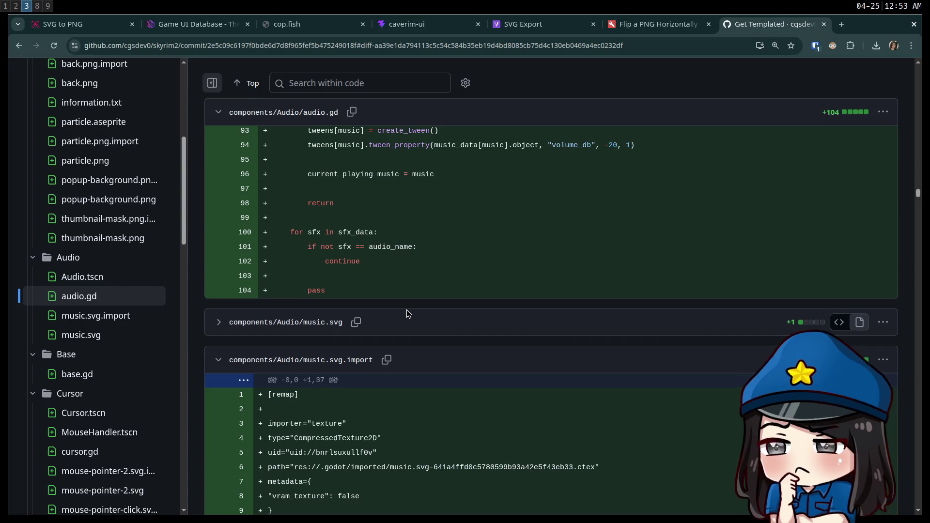
pyautogui.scroll(6, 392, 301)
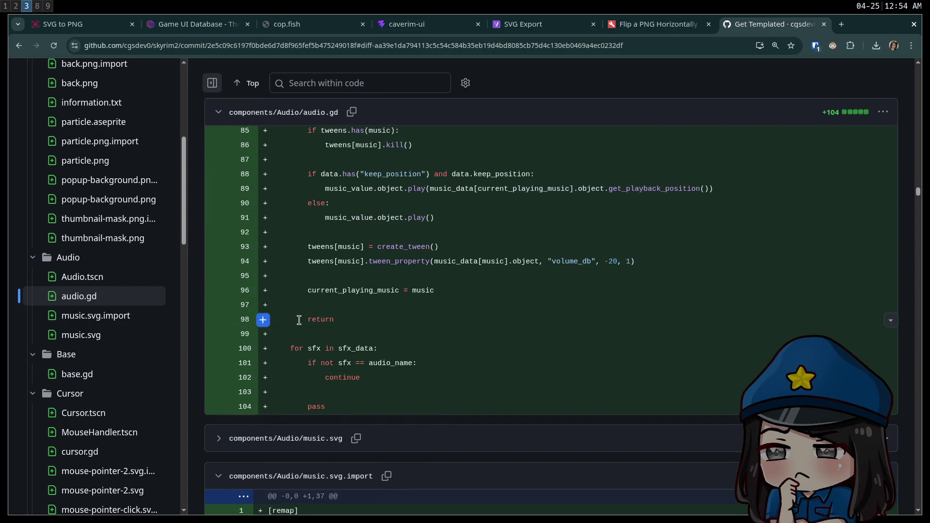
pyautogui.scroll(-2, 408, 312)
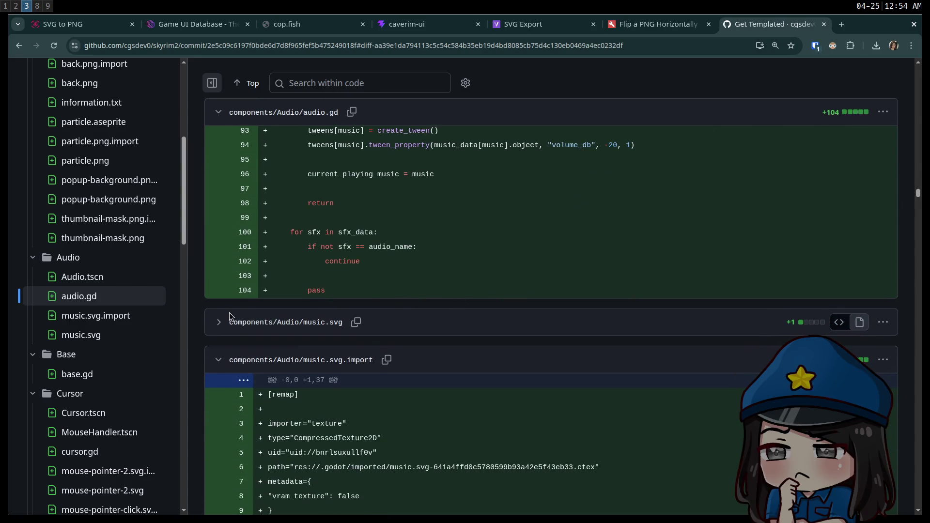
pyautogui.click(216, 323)
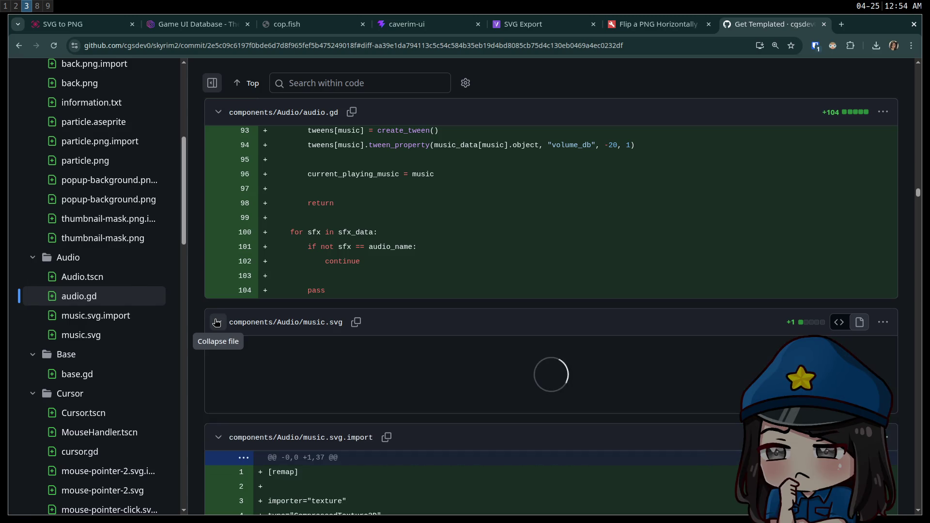
pyautogui.click(219, 323)
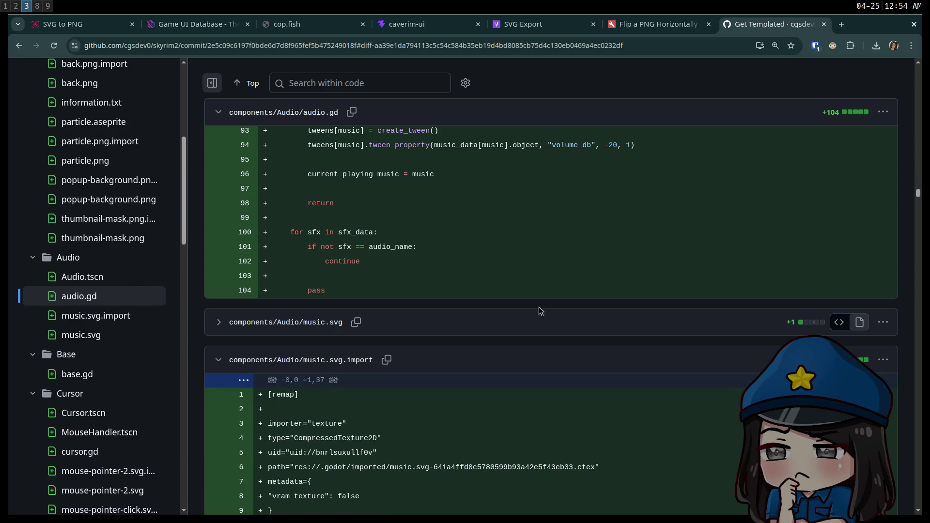
pyautogui.scroll(-10, 458, 291)
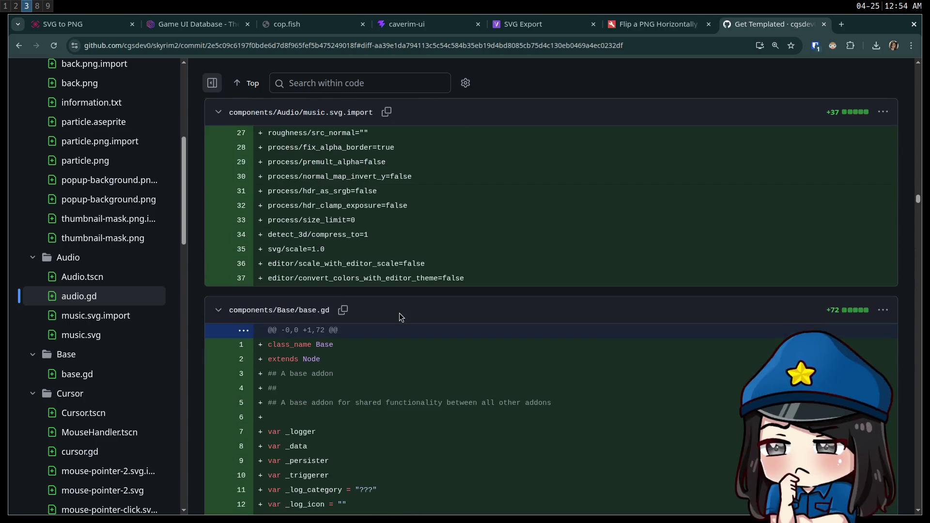
# Scroll through the cursor, data and unlocks diffs down to project.godot.
pyautogui.scroll(-6, 400, 313)
pyautogui.scroll(-15, 396, 313)
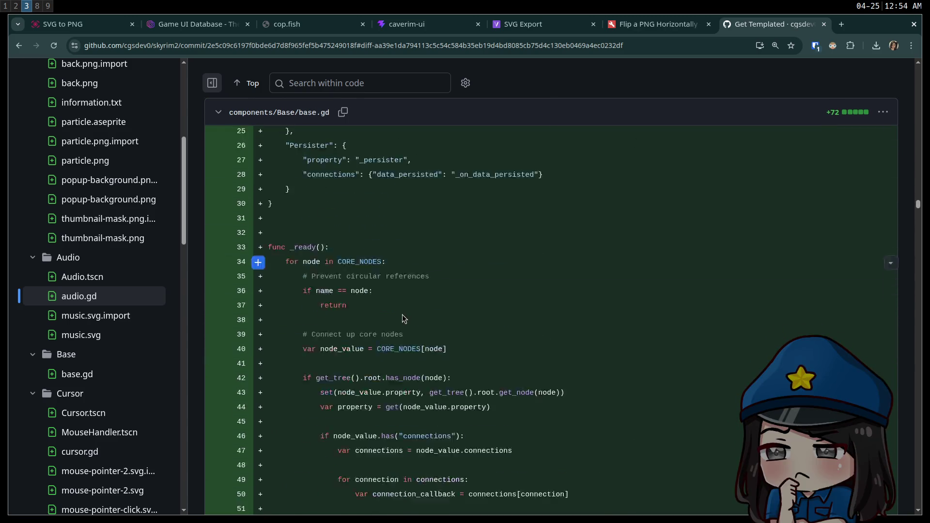
pyautogui.scroll(-20, 446, 343)
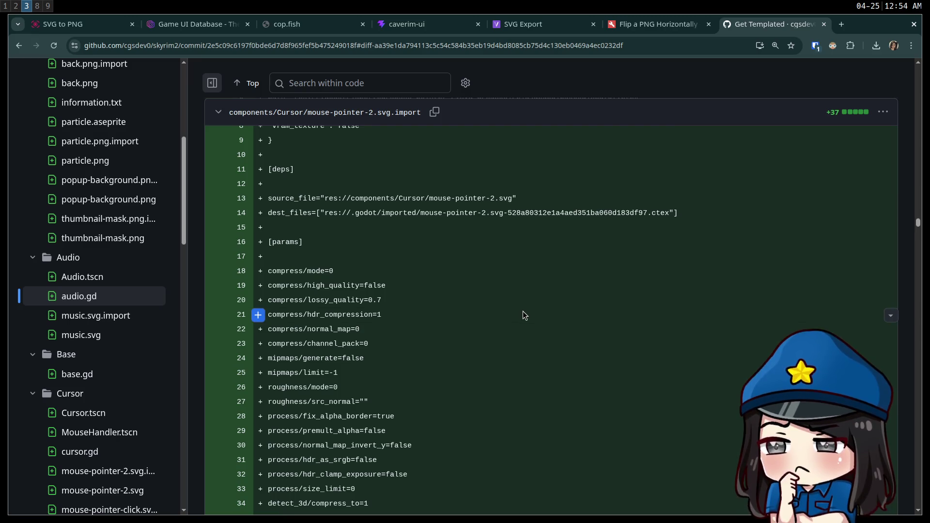
pyautogui.scroll(-13, 562, 340)
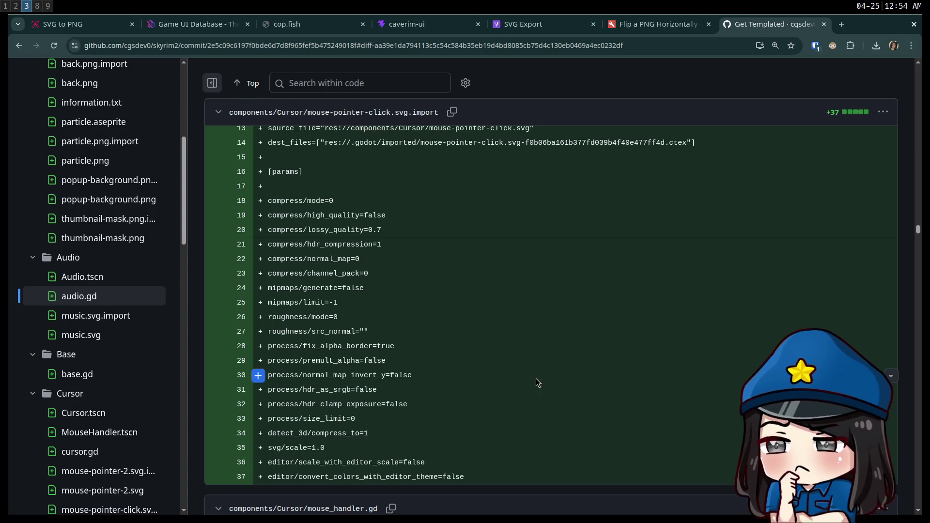
pyautogui.scroll(-15, 436, 369)
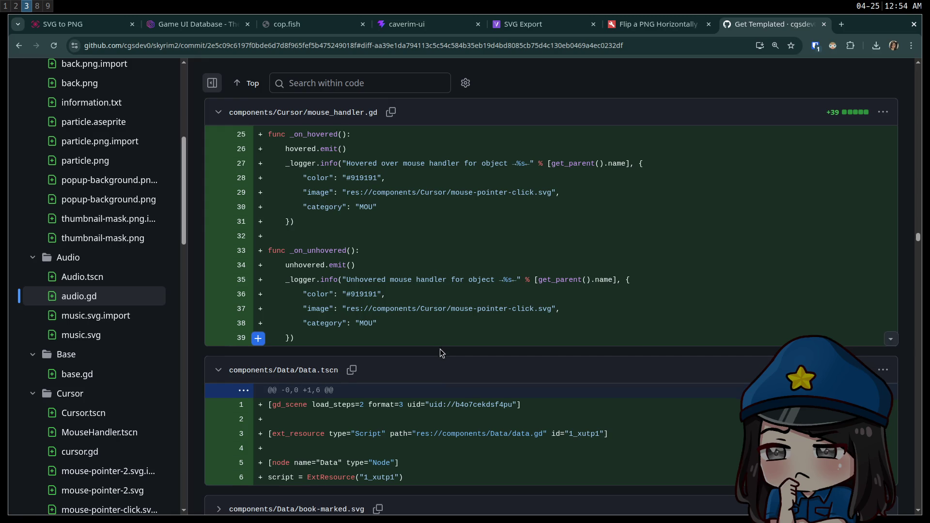
pyautogui.scroll(-12, 443, 351)
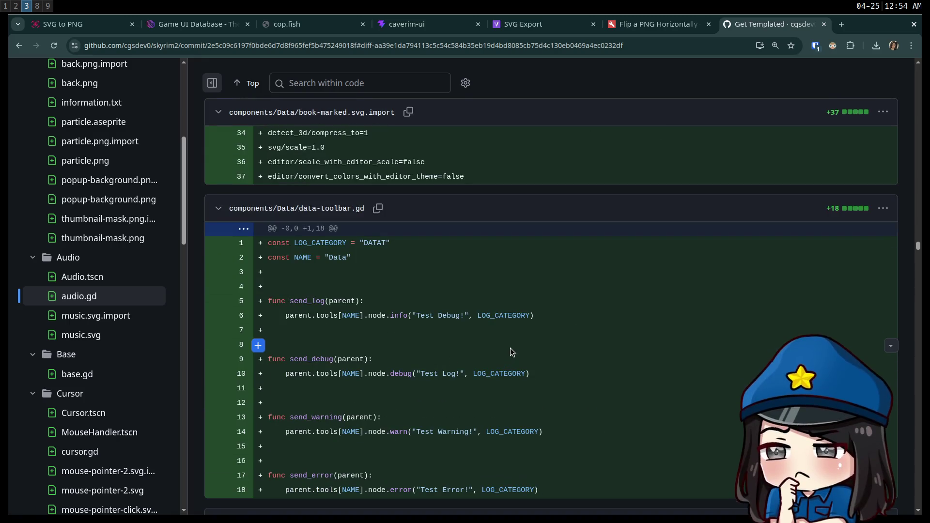
pyautogui.scroll(-8, 501, 339)
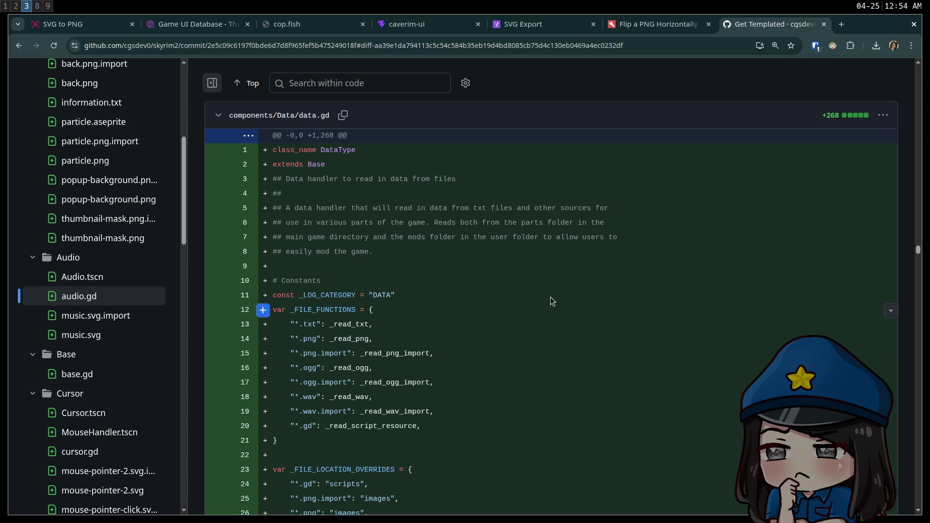
pyautogui.moveTo(928, 264); pyautogui.dragTo(928, 516)
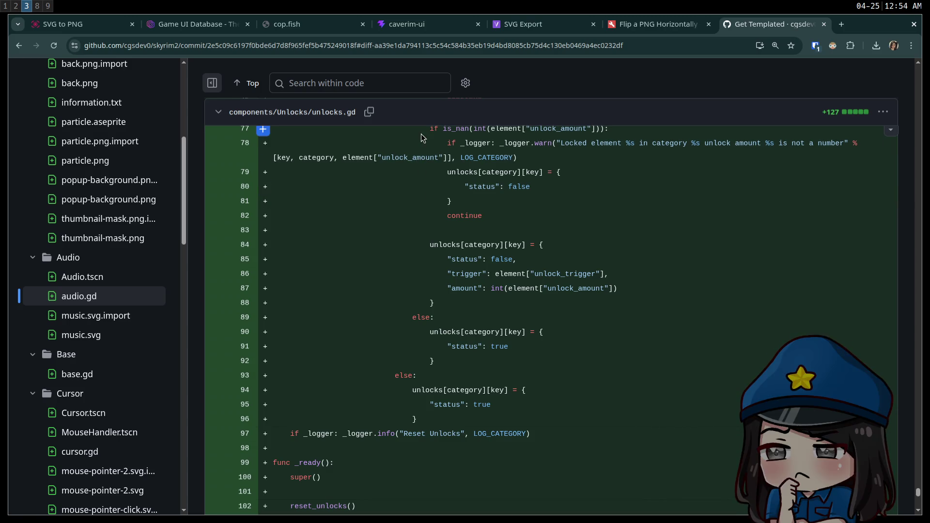
# Review project.godot's main scene and autoloads, then drag back to the commit's top.
pyautogui.scroll(5, 422, 138)
pyautogui.scroll(4, 422, 339)
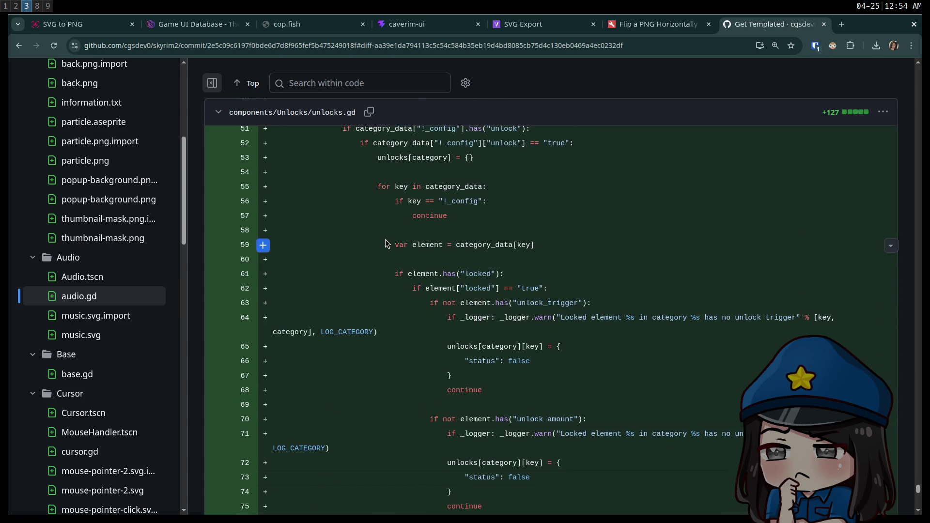
pyautogui.scroll(3, 398, 405)
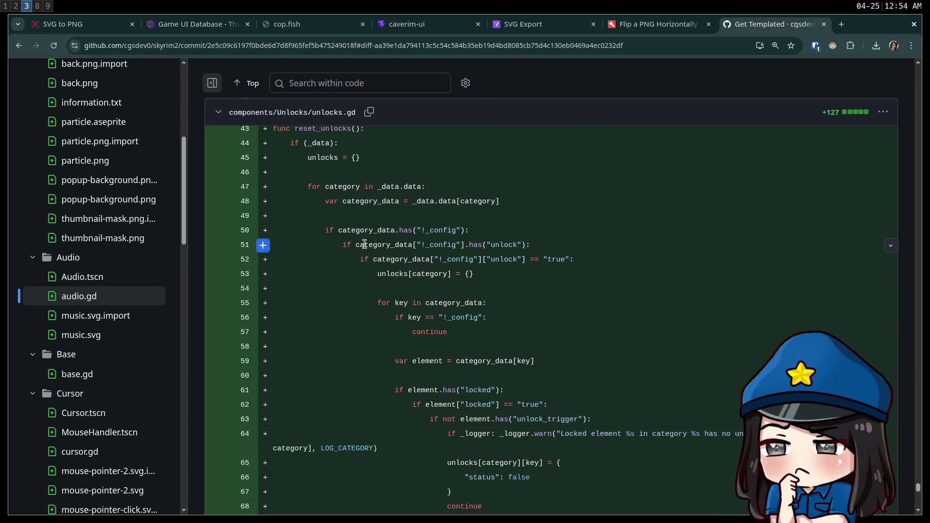
pyautogui.scroll(5, 423, 360)
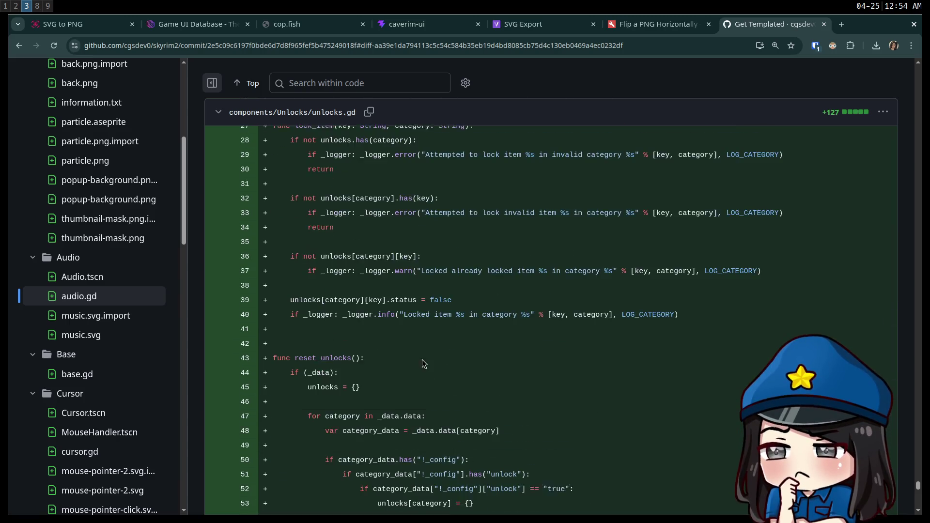
pyautogui.scroll(-20, 446, 391)
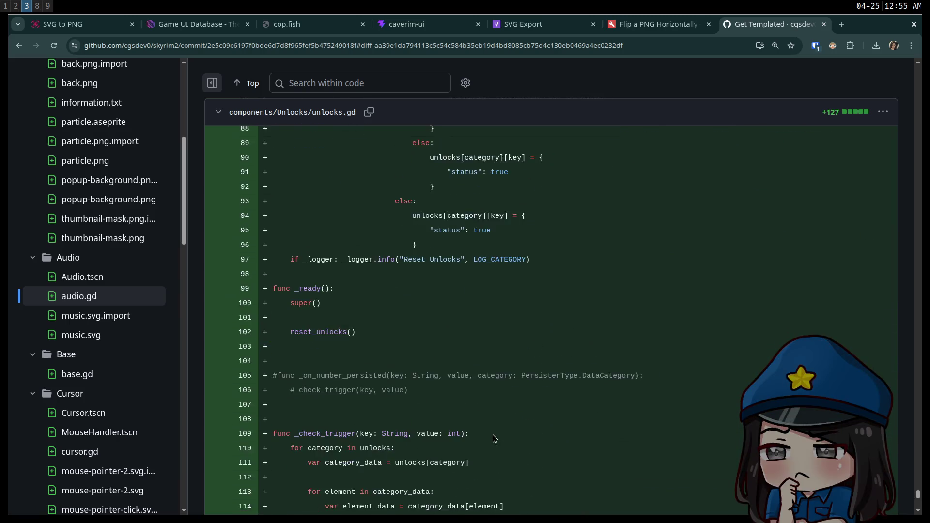
pyautogui.scroll(-8, 482, 420)
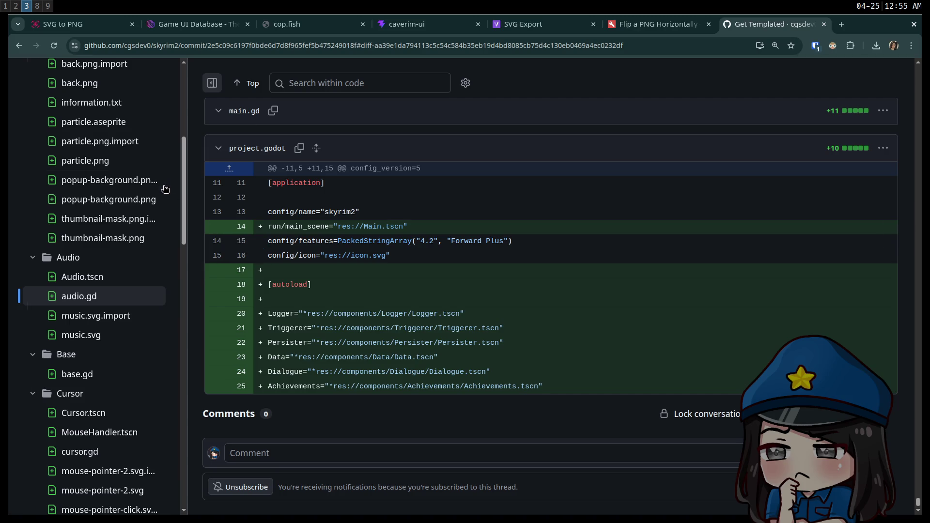
pyautogui.moveTo(917, 506); pyautogui.dragTo(927, 100)
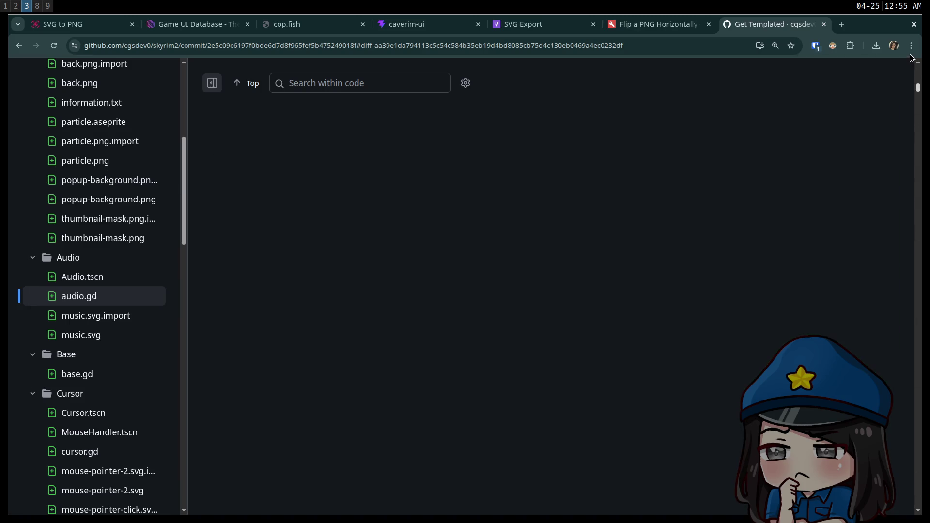
# Open issue #22 about the new objective popup, visit the repo page, then go back to the commit.
pyautogui.click(112, 106)
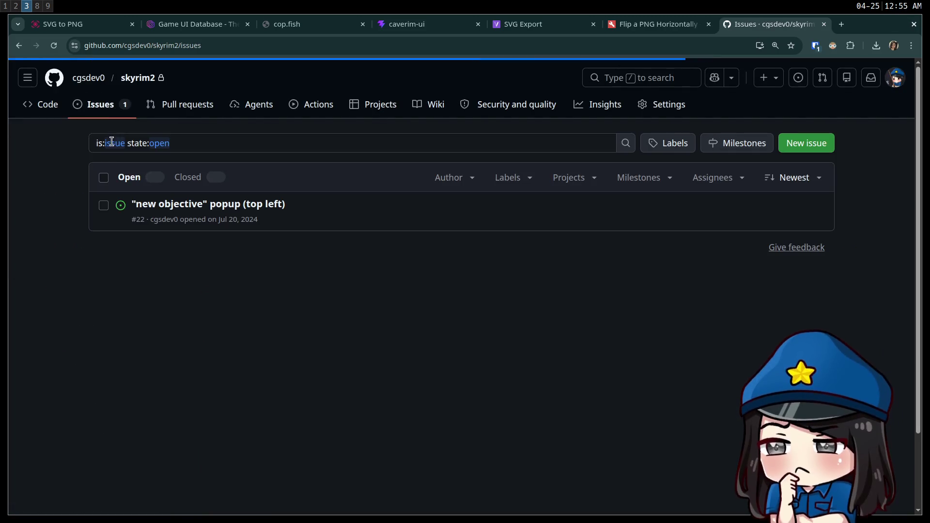
pyautogui.click(238, 206)
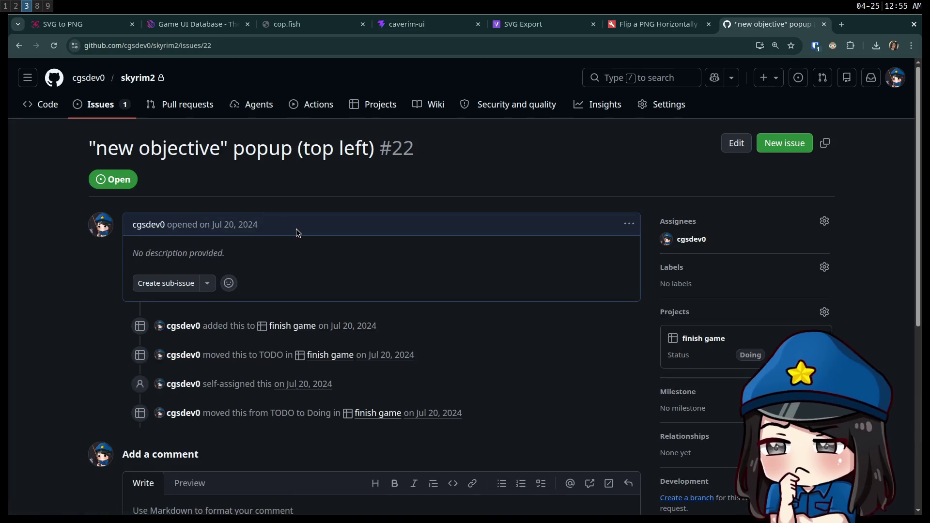
pyautogui.click(143, 81)
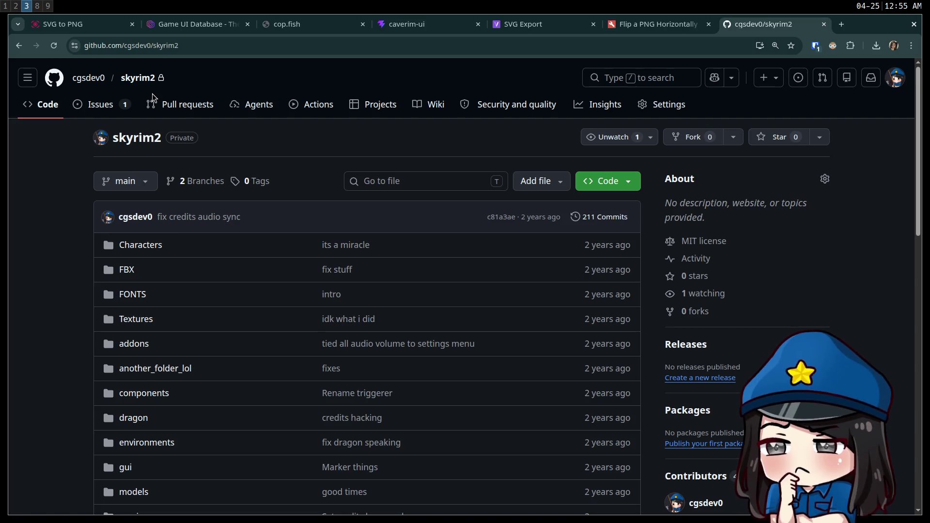
pyautogui.click(18, 46)
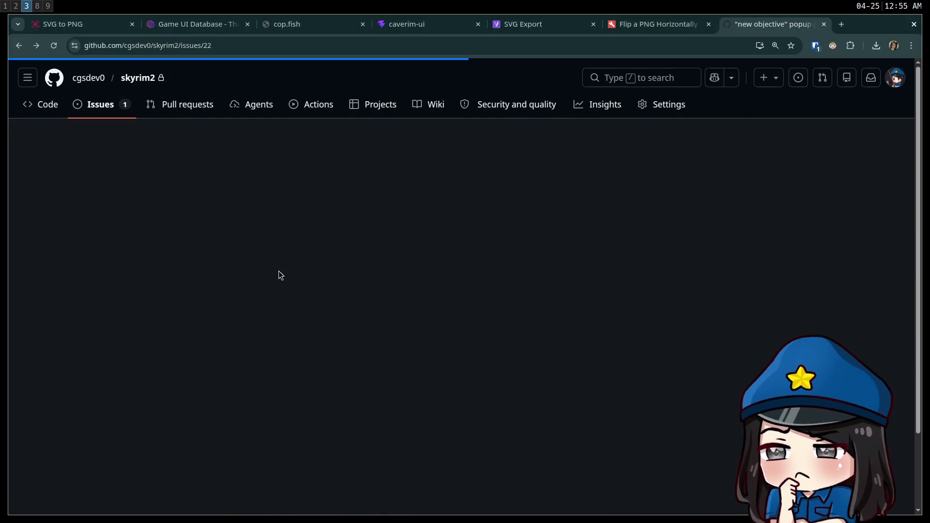
pyautogui.click(22, 47)
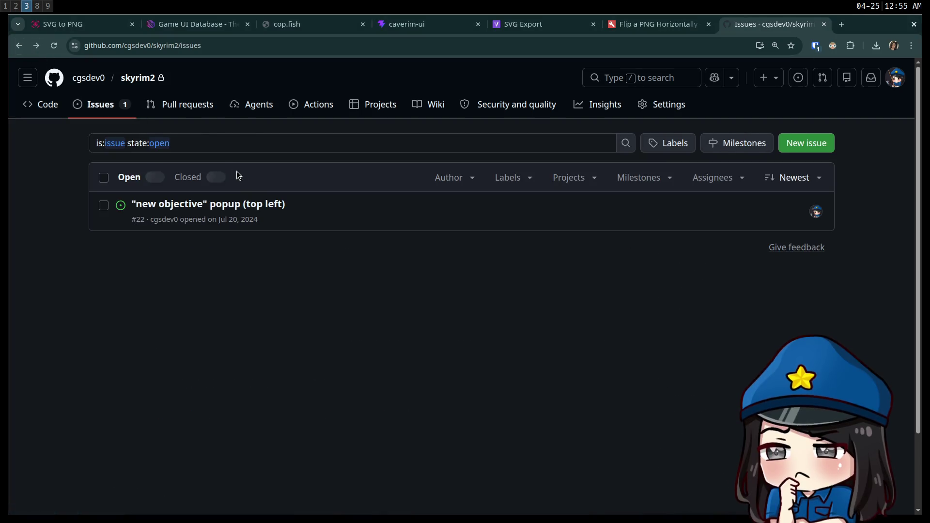
pyautogui.click(21, 48)
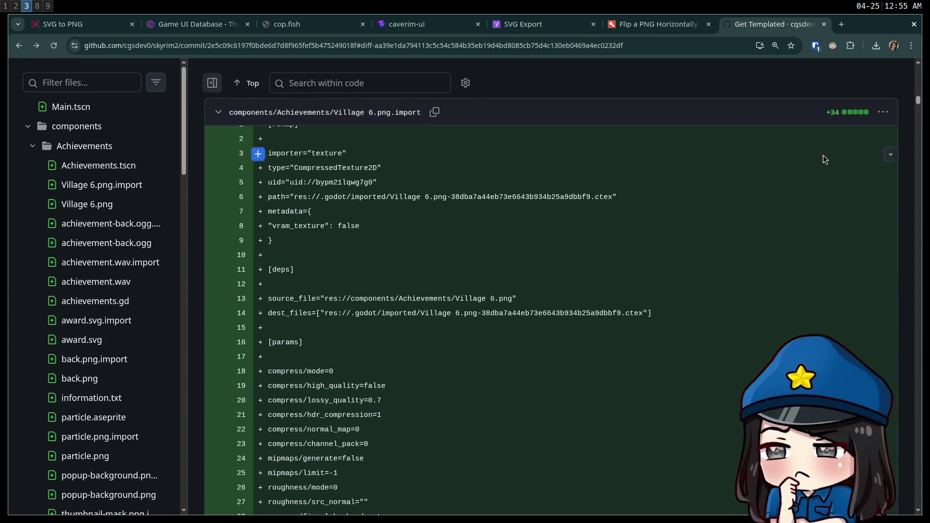
# Hide the file tree and open the full Main.tscn file through its diff menu's View file.
pyautogui.click(211, 83)
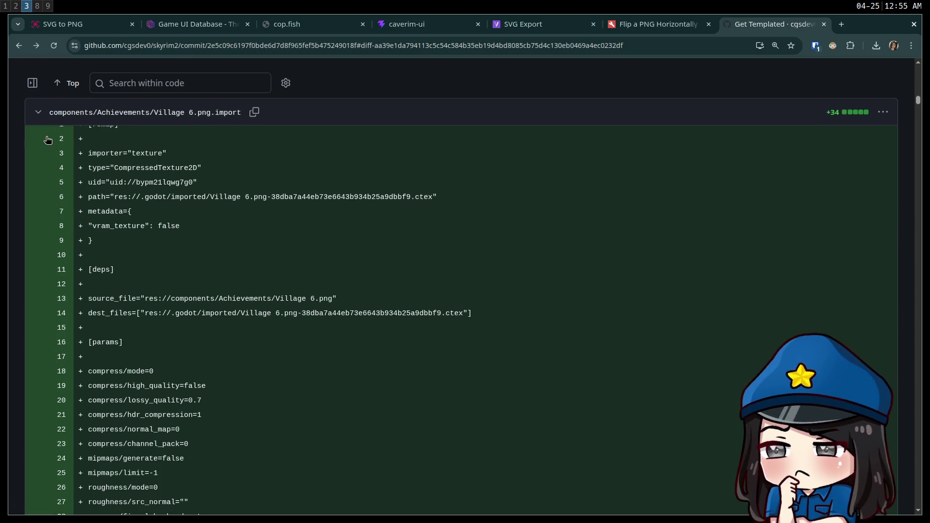
pyautogui.moveTo(918, 102); pyautogui.dragTo(922, 62)
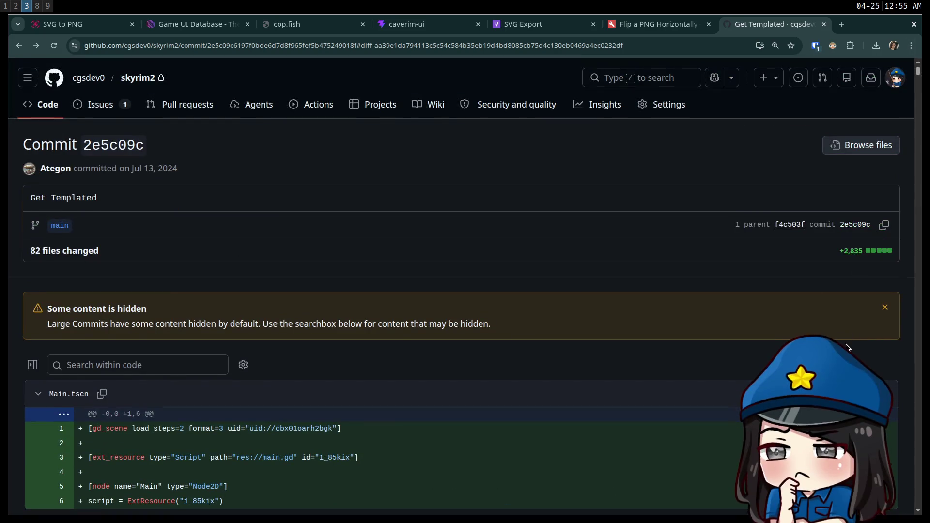
pyautogui.scroll(-3, 736, 306)
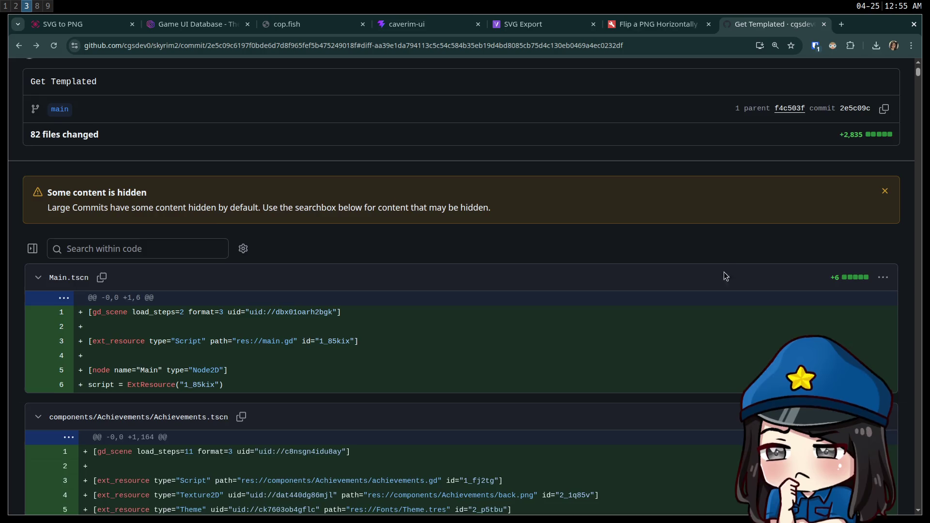
pyautogui.scroll(-3, 724, 272)
pyautogui.scroll(6, 286, 240)
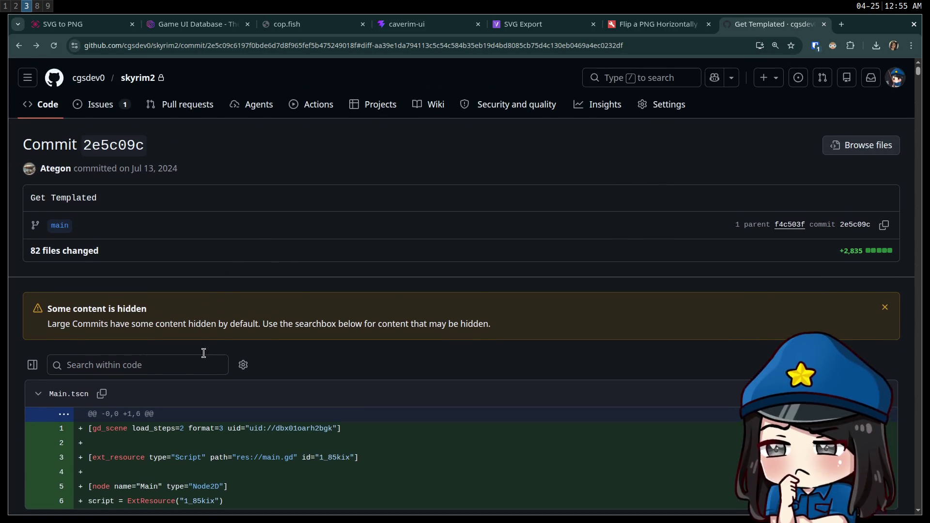
pyautogui.scroll(-3, 175, 349)
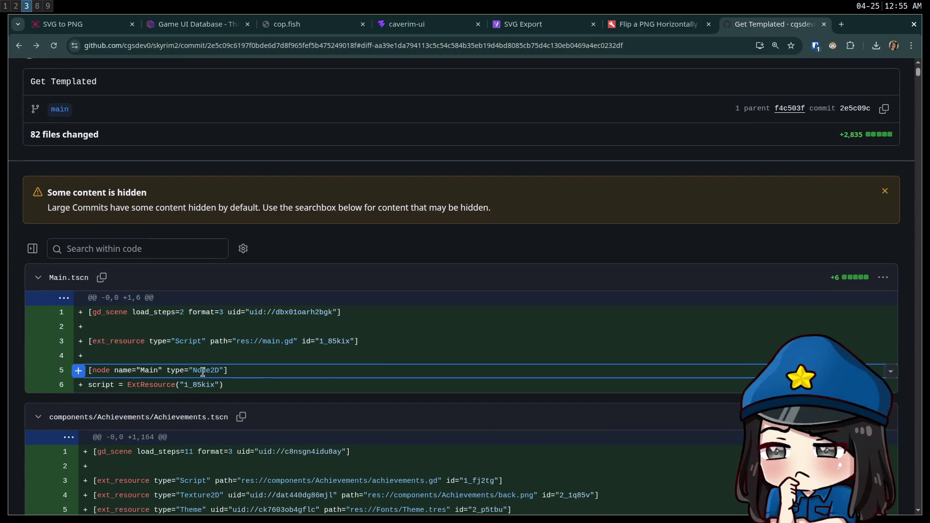
pyautogui.click(885, 278)
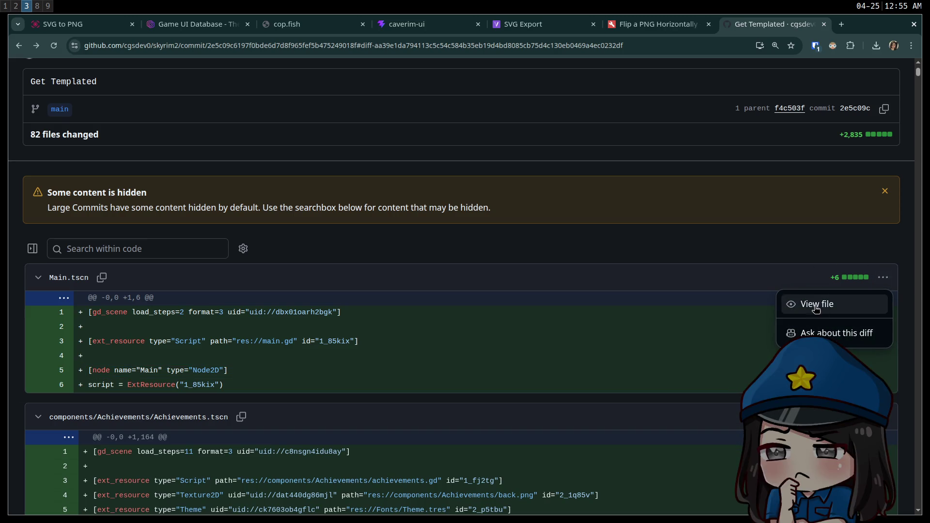
pyautogui.click(787, 304)
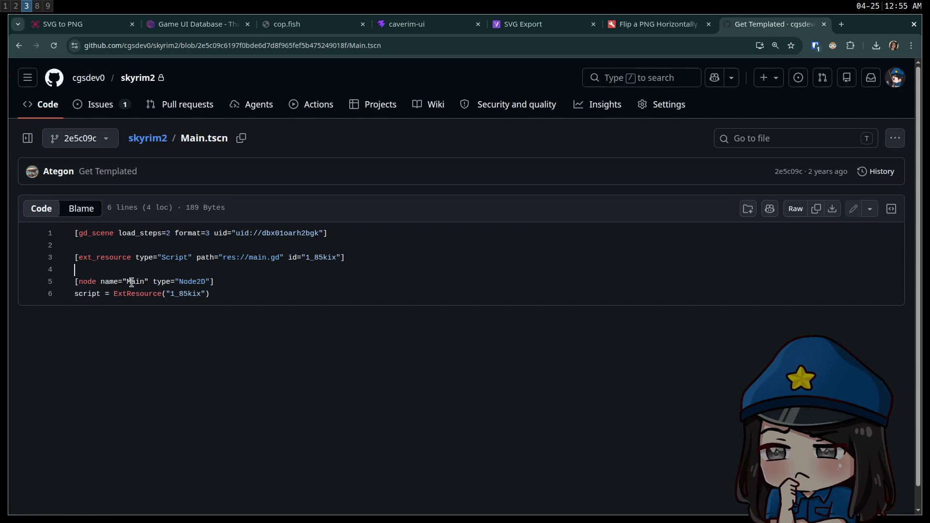
pyautogui.click(71, 276)
# Turn on uBlock Origin Lite, close the Extensions tab, and select Main.tscn lines 3-5.
pyautogui.click(852, 45)
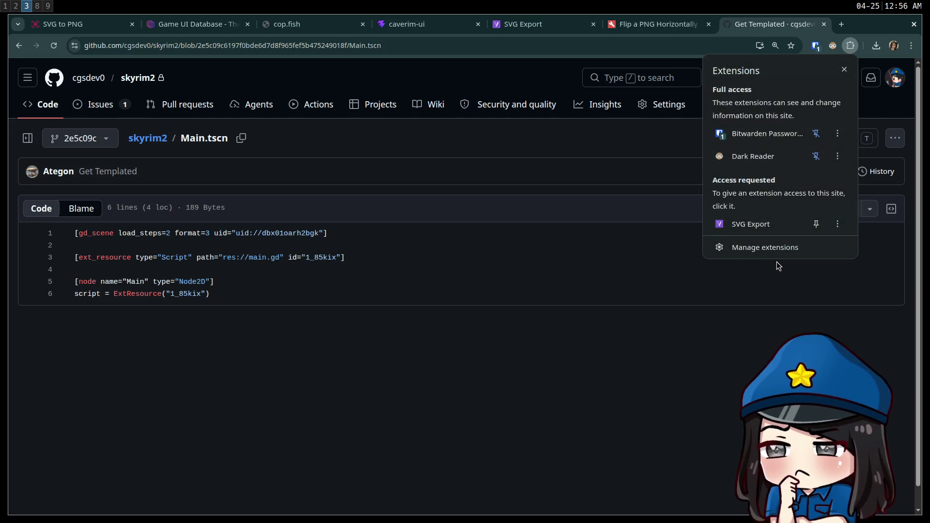
pyautogui.click(773, 248)
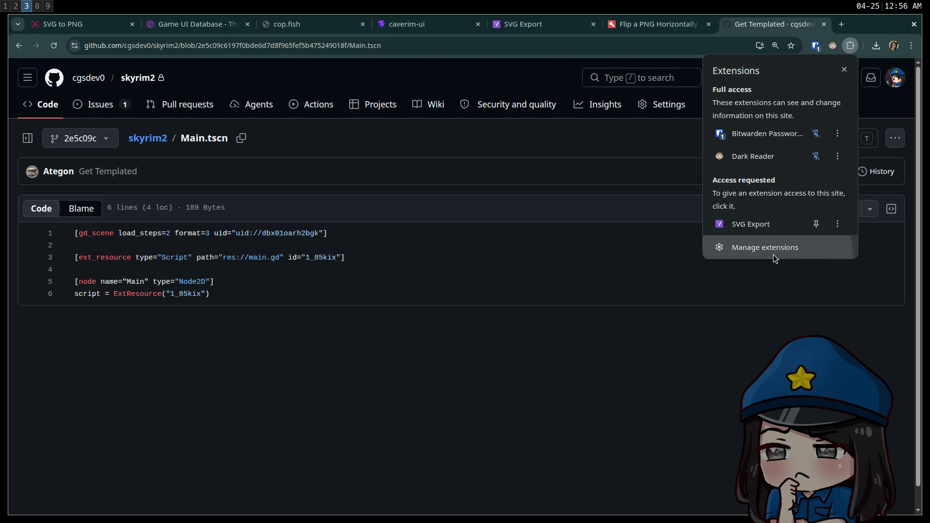
pyautogui.scroll(-6, 436, 243)
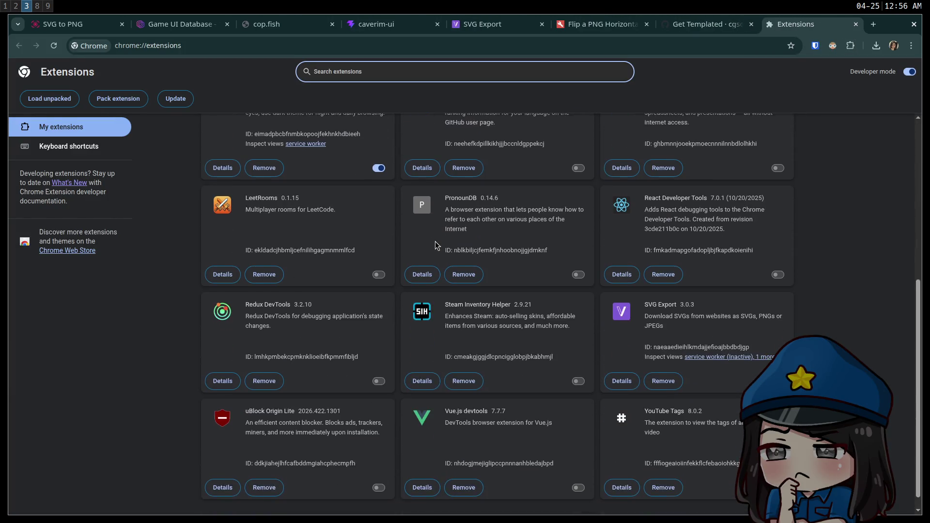
pyautogui.click(380, 472)
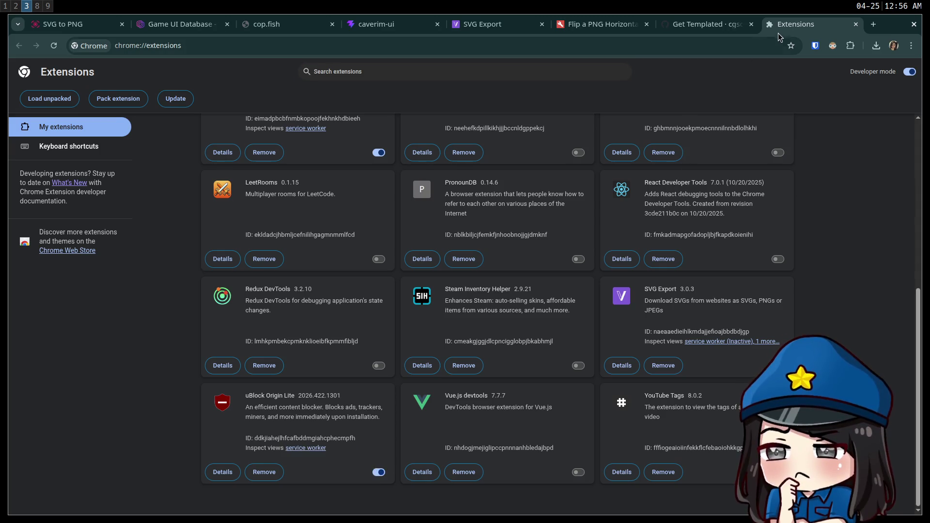
pyautogui.middleClick(795, 25)
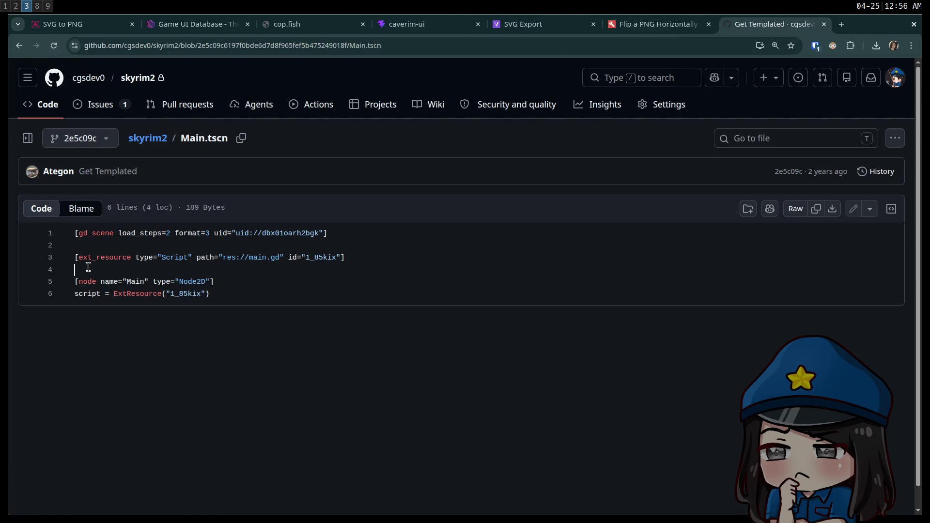
pyautogui.moveTo(183, 282); pyautogui.dragTo(112, 259)
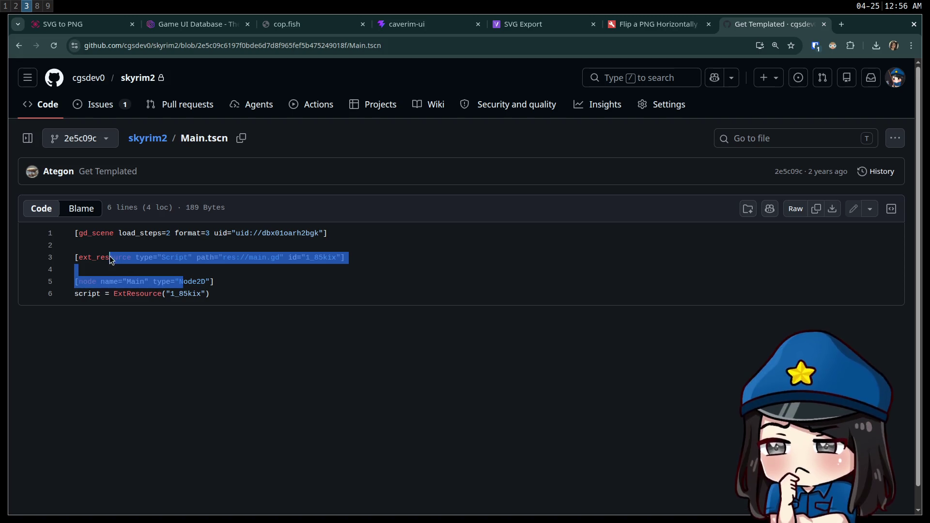
pyautogui.click(183, 282)
pyautogui.click(130, 257)
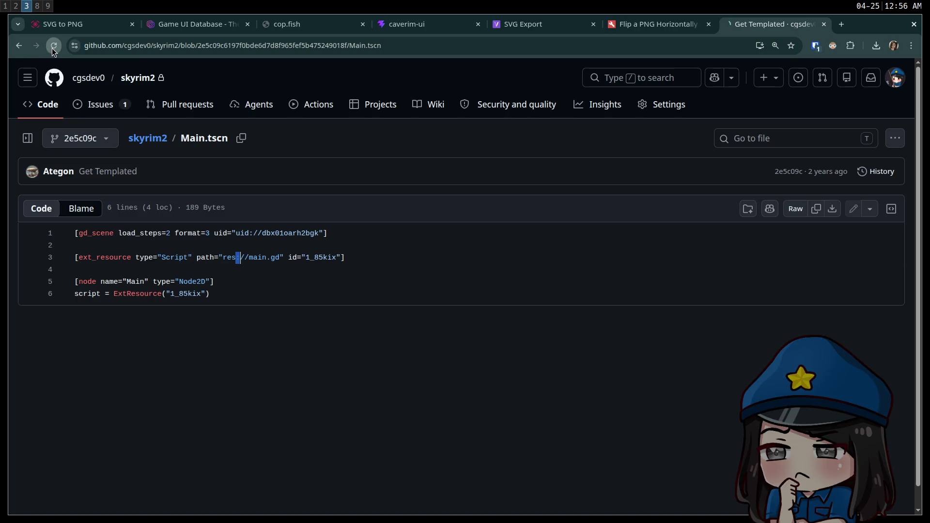
pyautogui.doubleClick(98, 258)
pyautogui.click(194, 275)
pyautogui.doubleClick(140, 291)
pyautogui.click(143, 270)
pyautogui.moveTo(232, 297)
pyautogui.mouseDown()
pyautogui.moveTo(80, 213)
pyautogui.moveTo(203, 257)
pyautogui.moveTo(178, 194)
pyautogui.moveTo(262, 258)
pyautogui.moveTo(187, 208)
pyautogui.moveTo(119, 252)
pyautogui.moveTo(93, 234)
pyautogui.moveTo(287, 286)
pyautogui.moveTo(307, 304)
pyautogui.moveTo(118, 212)
pyautogui.mouseUp()
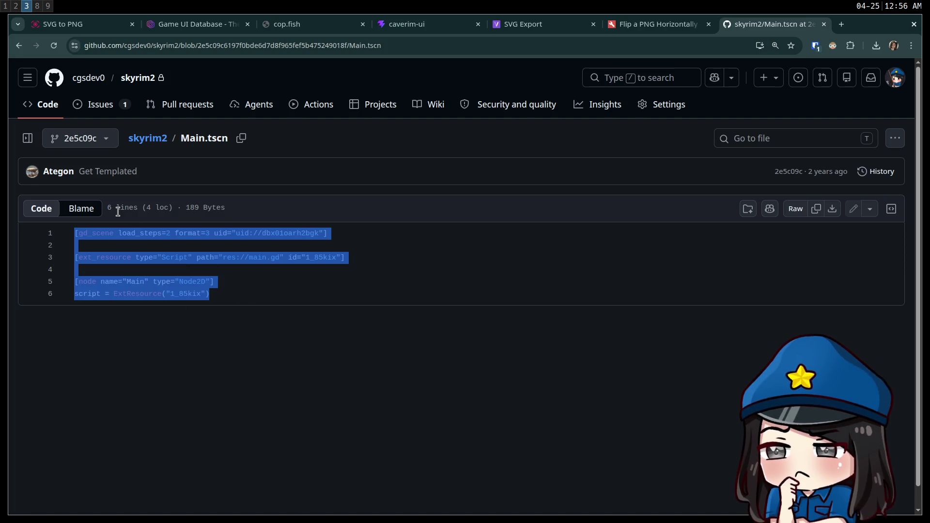
pyautogui.click(330, 279)
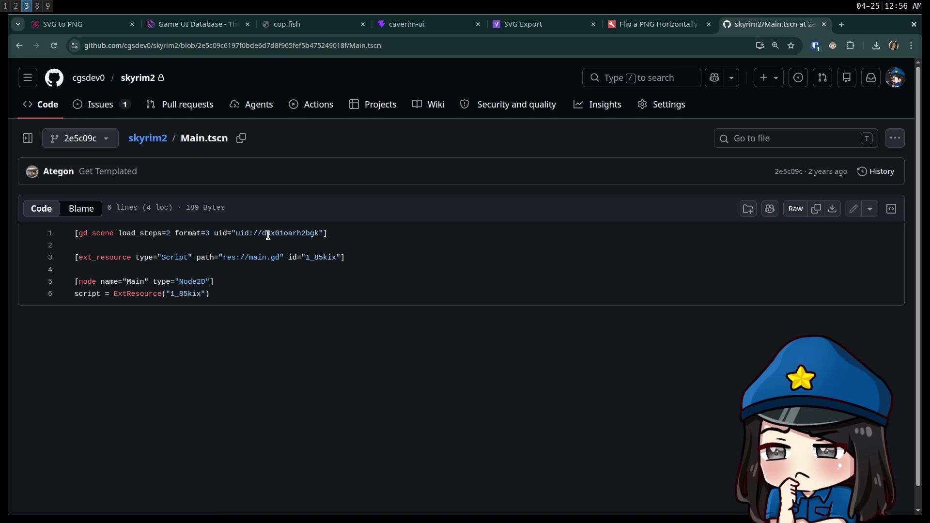
pyautogui.doubleClick(109, 259)
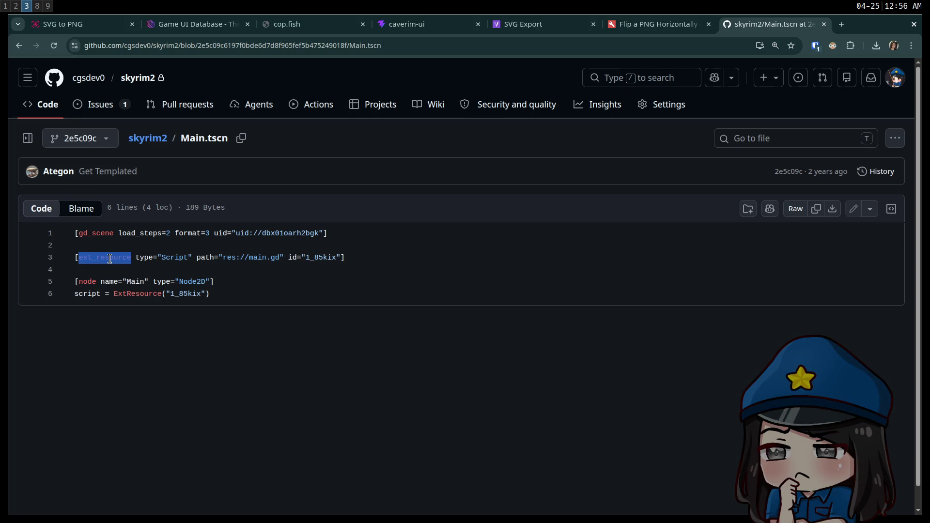
pyautogui.click(108, 258)
pyautogui.doubleClick(112, 258)
pyautogui.tripleClick(112, 258)
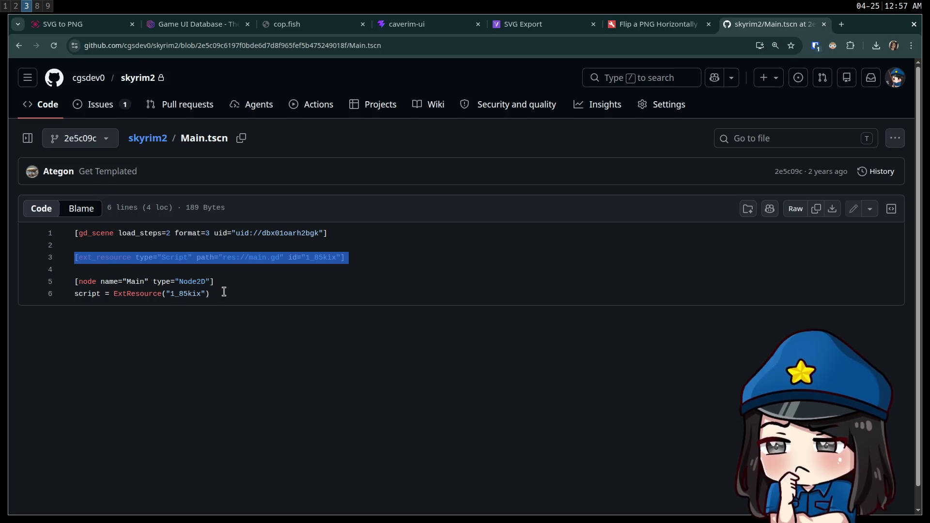
pyautogui.moveTo(224, 292)
pyautogui.mouseDown()
pyautogui.moveTo(94, 206)
pyautogui.moveTo(100, 280)
pyautogui.mouseUp()
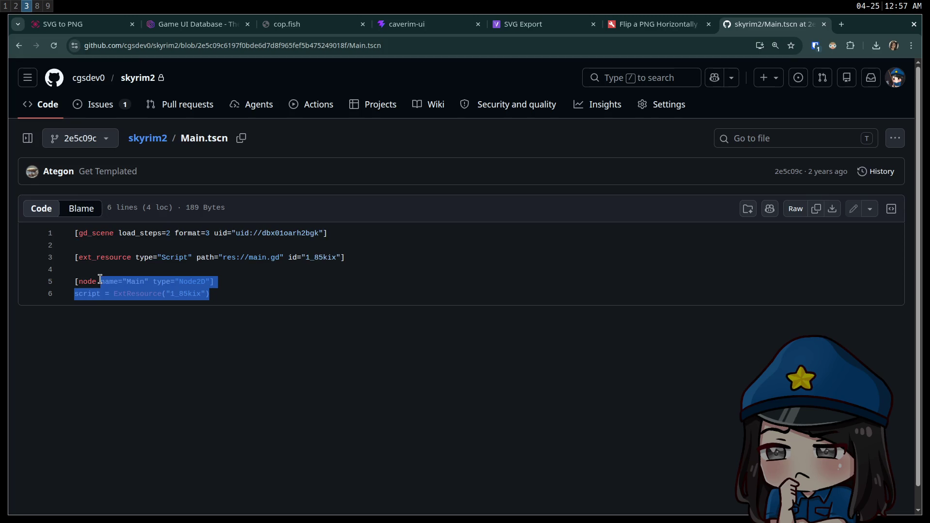
pyautogui.click(103, 280)
pyautogui.doubleClick(112, 281)
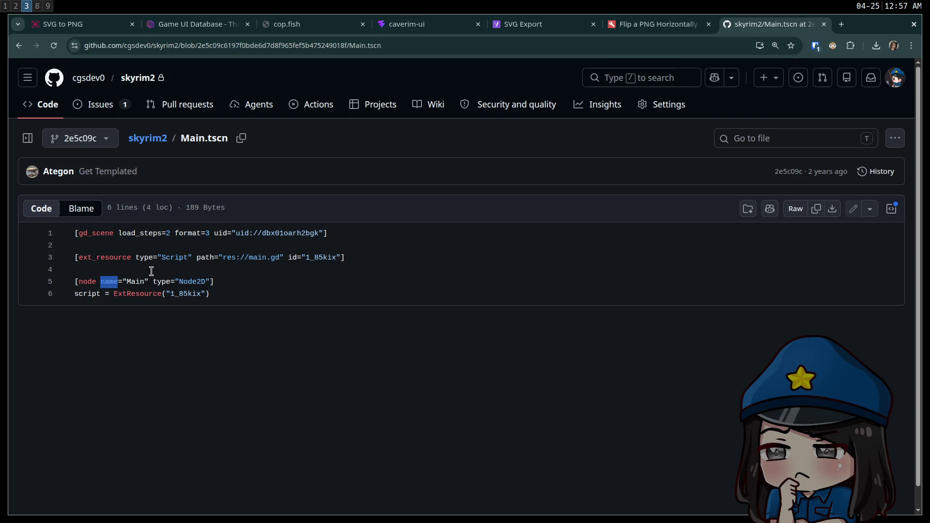
pyautogui.click(263, 282)
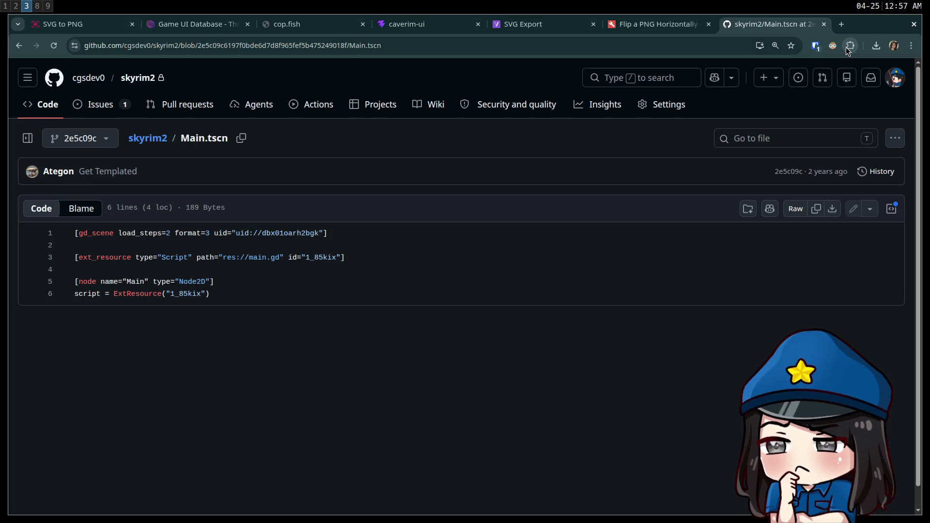
# Check uBlock Origin Lite's github.com controls, open chrome://extensions, then reload the Main.tscn tab.
pyautogui.doubleClick(143, 271)
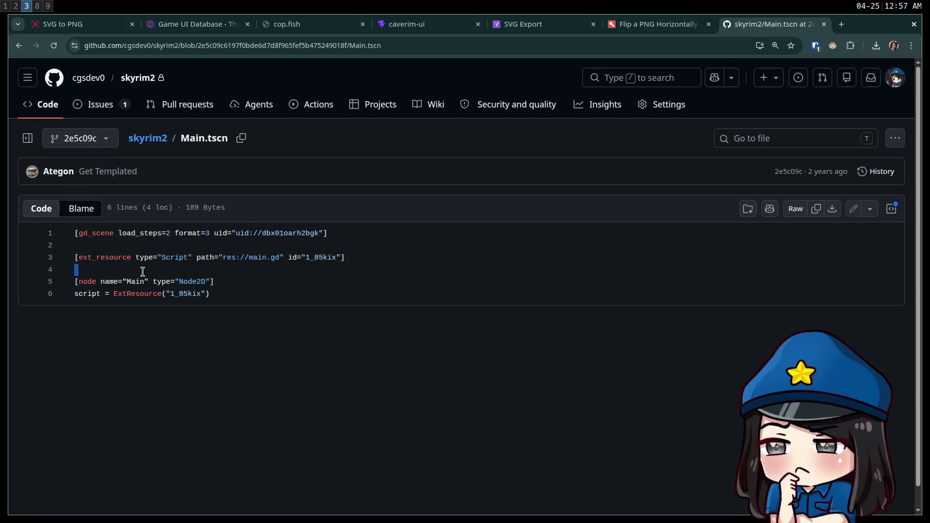
pyautogui.doubleClick(111, 258)
pyautogui.click(457, 288)
pyautogui.click(851, 45)
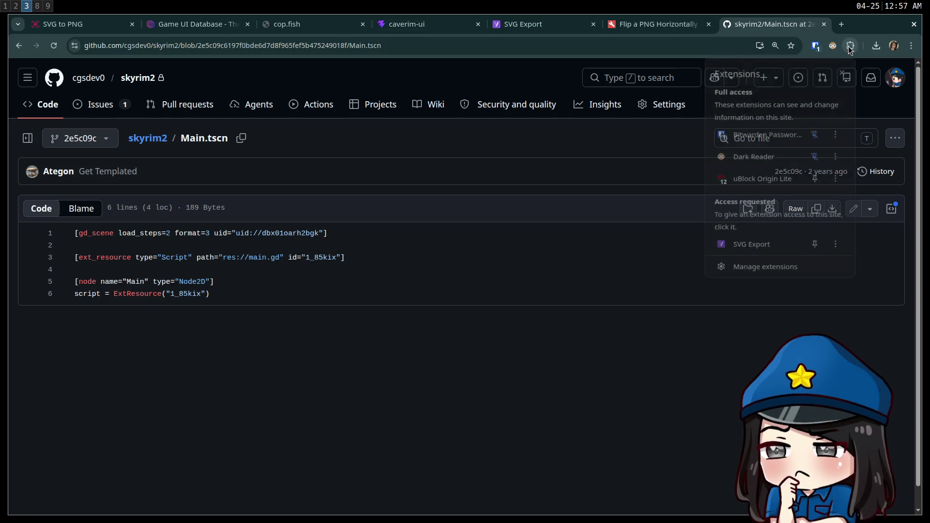
pyautogui.click(767, 180)
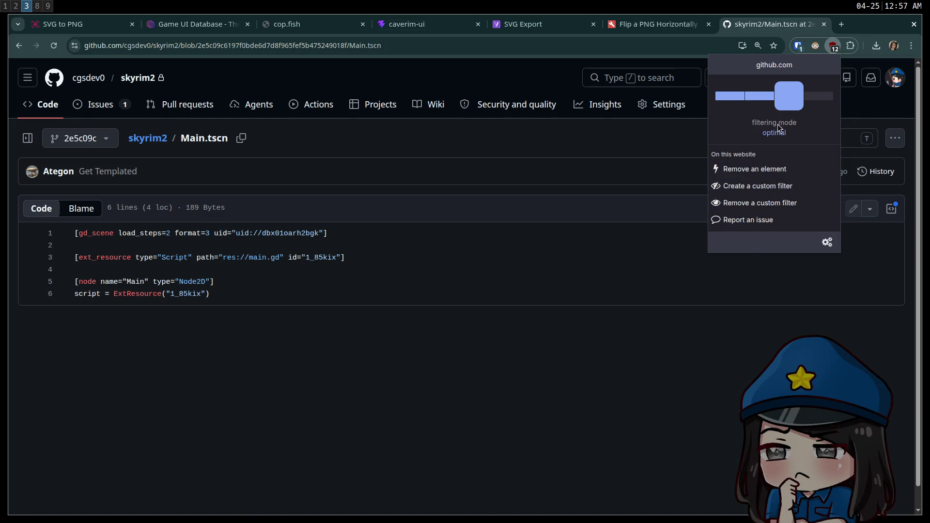
pyautogui.click(851, 45)
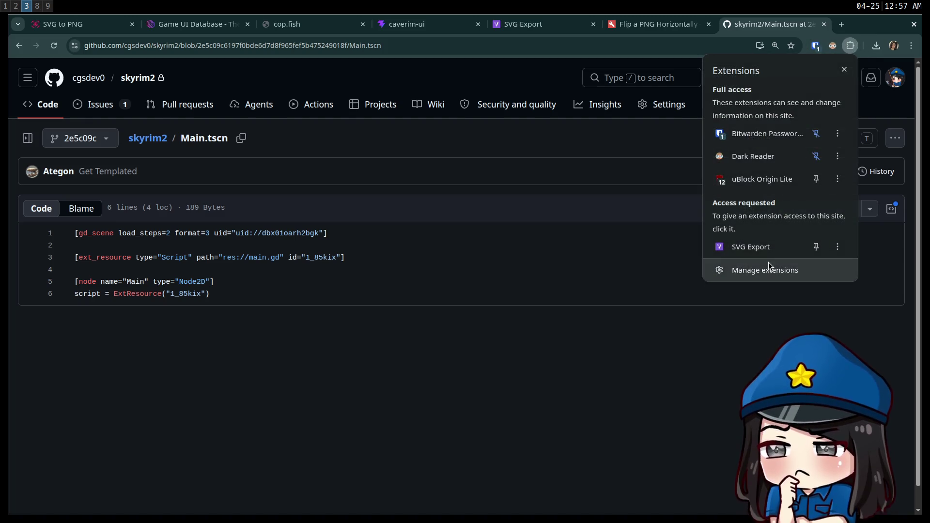
pyautogui.click(769, 266)
pyautogui.scroll(-6, 324, 436)
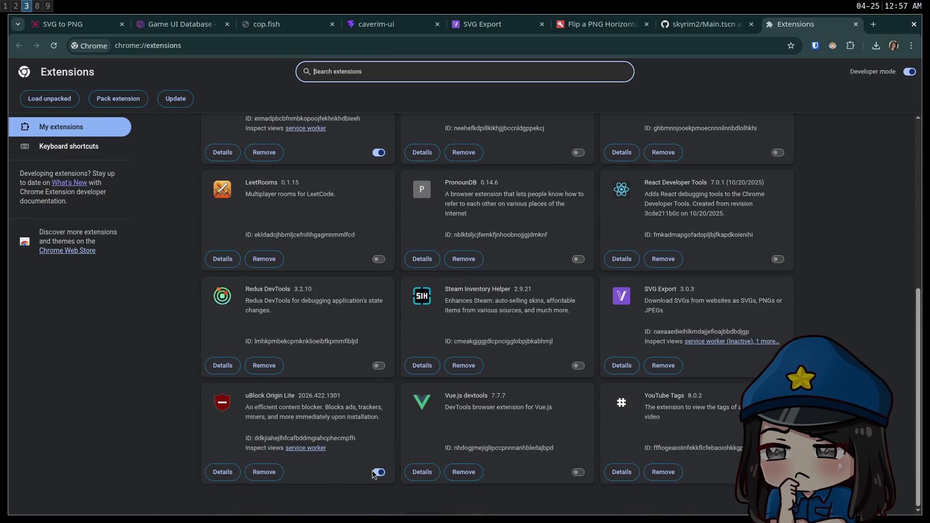
pyautogui.click(736, 24)
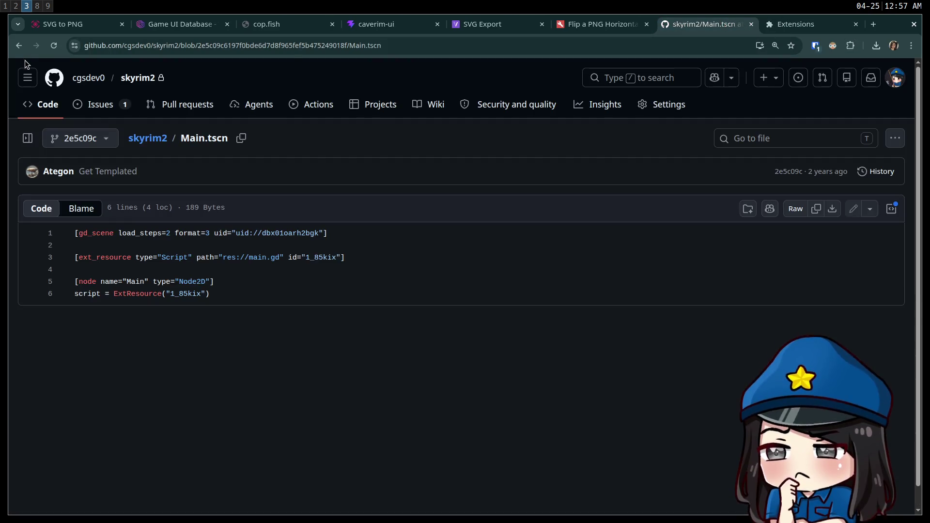
pyautogui.click(55, 45)
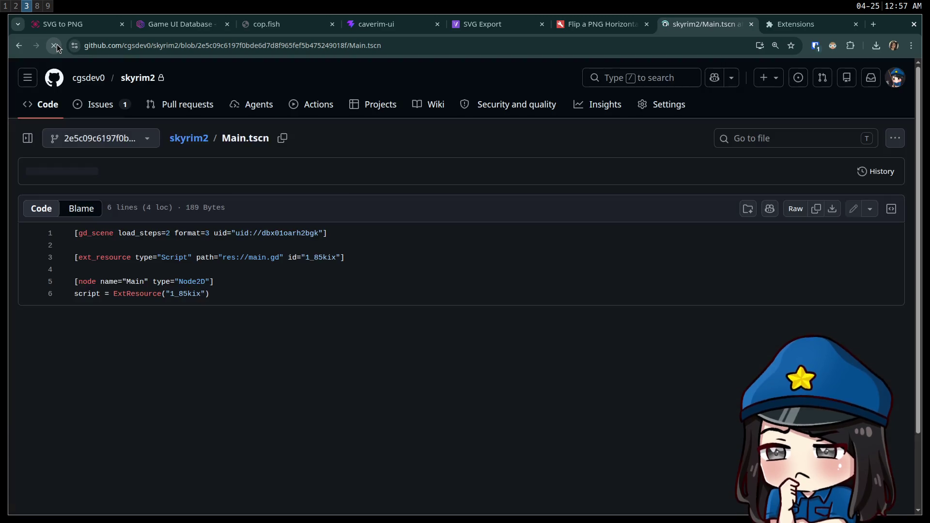
pyautogui.doubleClick(109, 257)
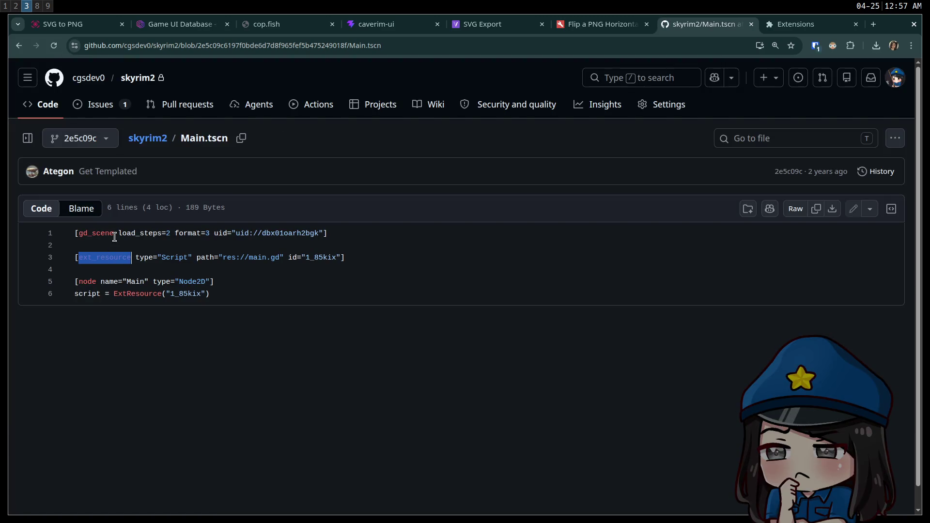
pyautogui.click(135, 262)
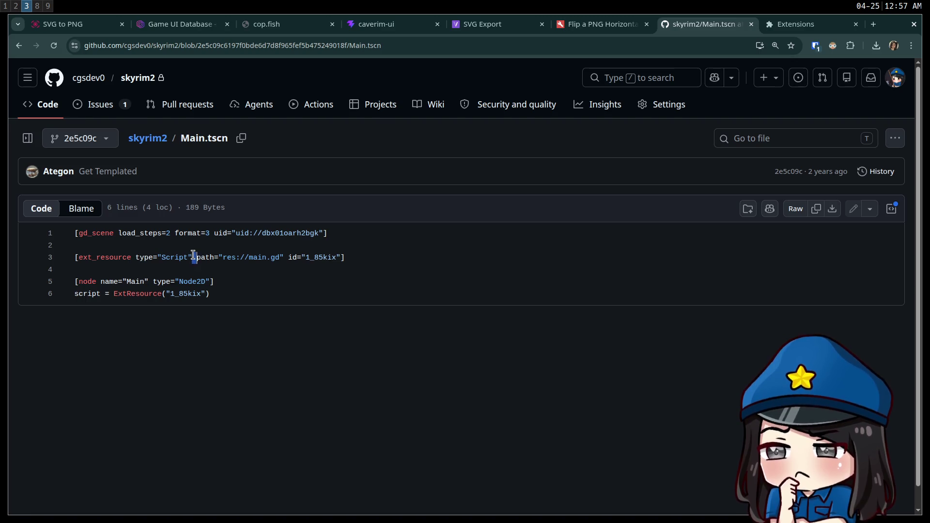
pyautogui.doubleClick(142, 258)
pyautogui.click(199, 267)
pyautogui.click(179, 294)
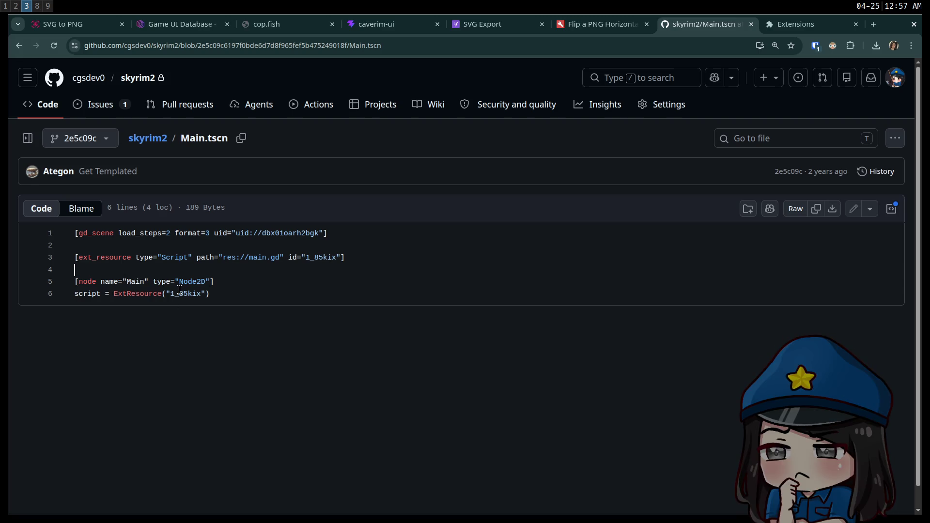
pyautogui.doubleClick(144, 257)
pyautogui.click(164, 319)
pyautogui.doubleClick(142, 258)
pyautogui.click(141, 258)
pyautogui.tripleClick(194, 257)
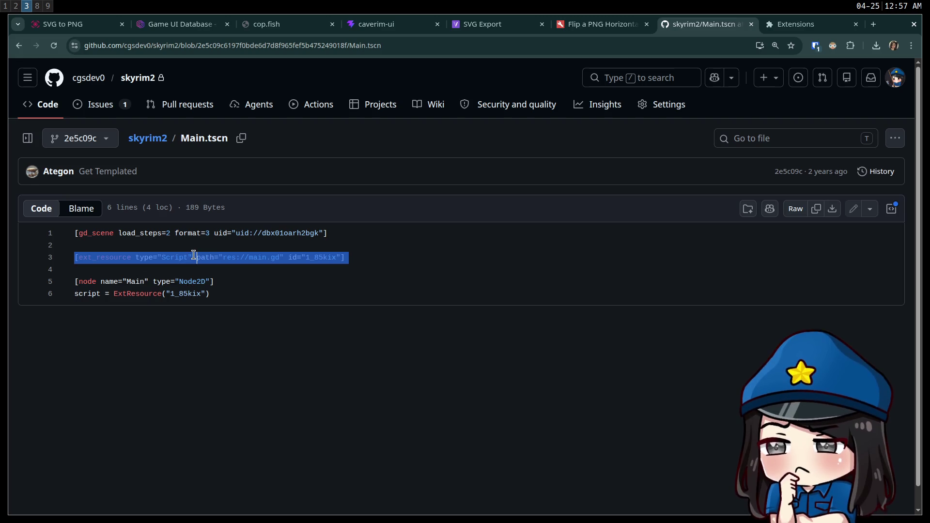
pyautogui.tripleClick(188, 280)
pyautogui.tripleClick(189, 281)
pyautogui.tripleClick(189, 281)
pyautogui.click(188, 257)
pyautogui.doubleClick(145, 260)
pyautogui.click(143, 262)
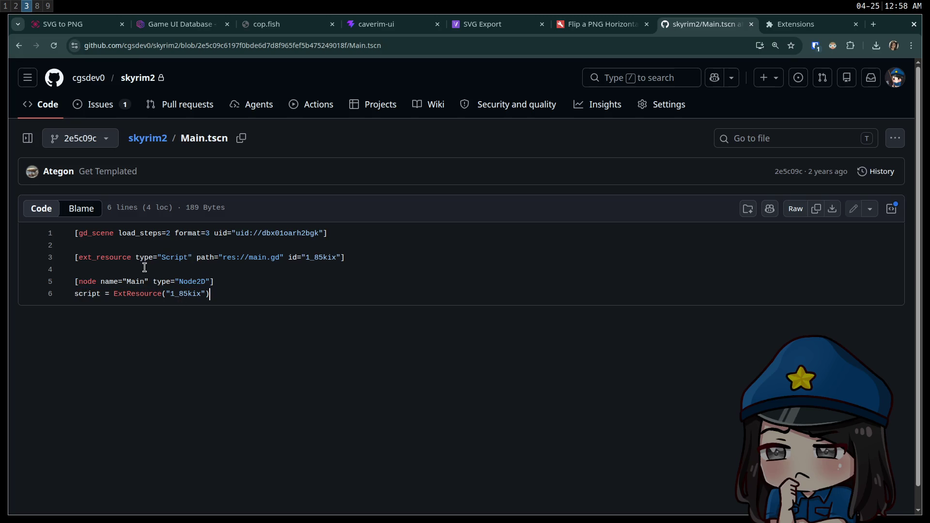
pyautogui.doubleClick(141, 259)
pyautogui.click(141, 260)
pyautogui.click(141, 259)
pyautogui.doubleClick(141, 259)
pyautogui.click(141, 260)
pyautogui.doubleClick(155, 258)
pyautogui.click(178, 258)
pyautogui.tripleClick(129, 258)
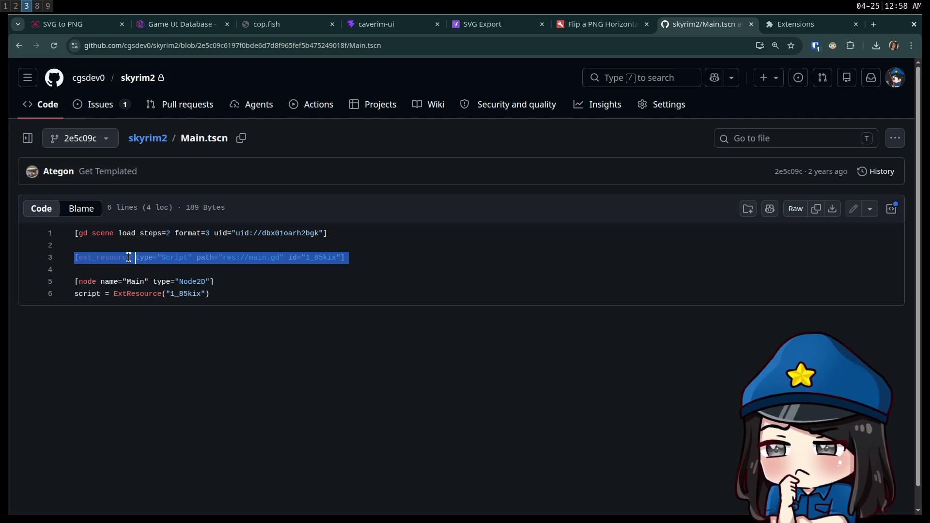
pyautogui.click(129, 257)
pyautogui.press('Right')
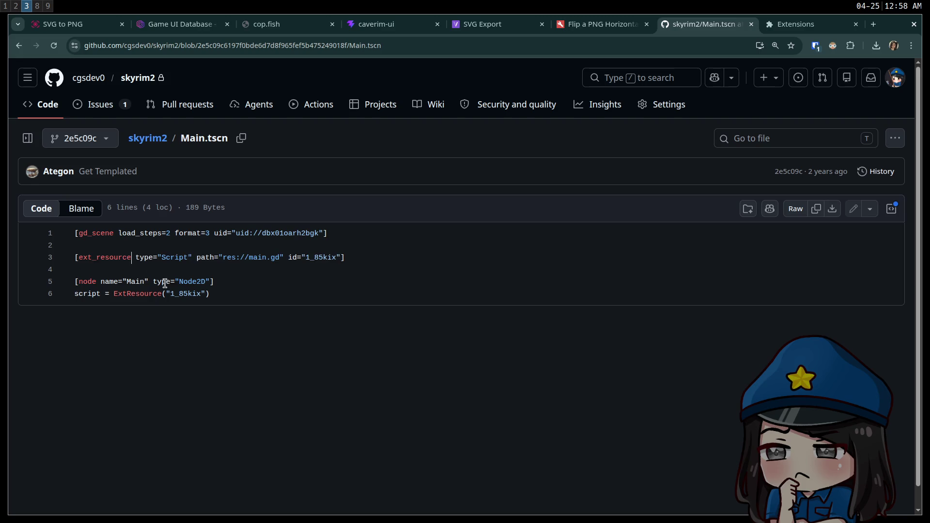
pyautogui.click(803, 30)
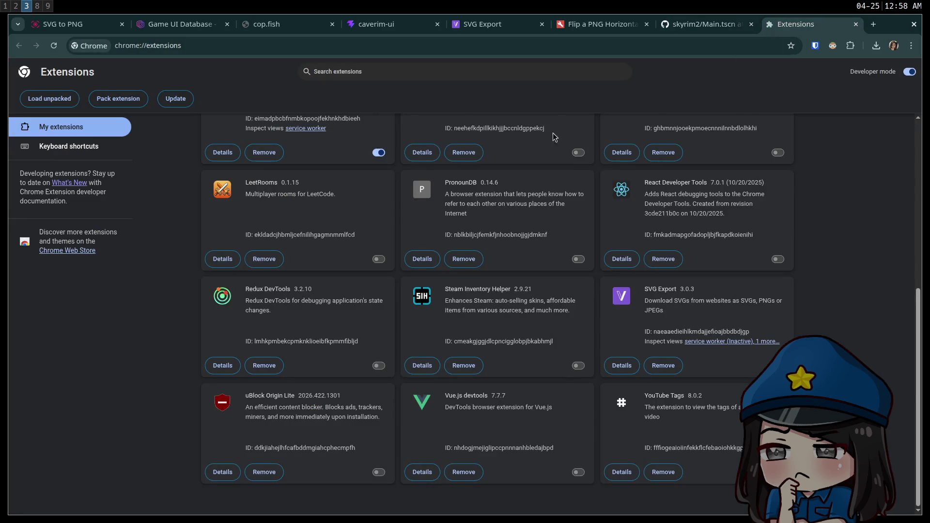
pyautogui.click(741, 23)
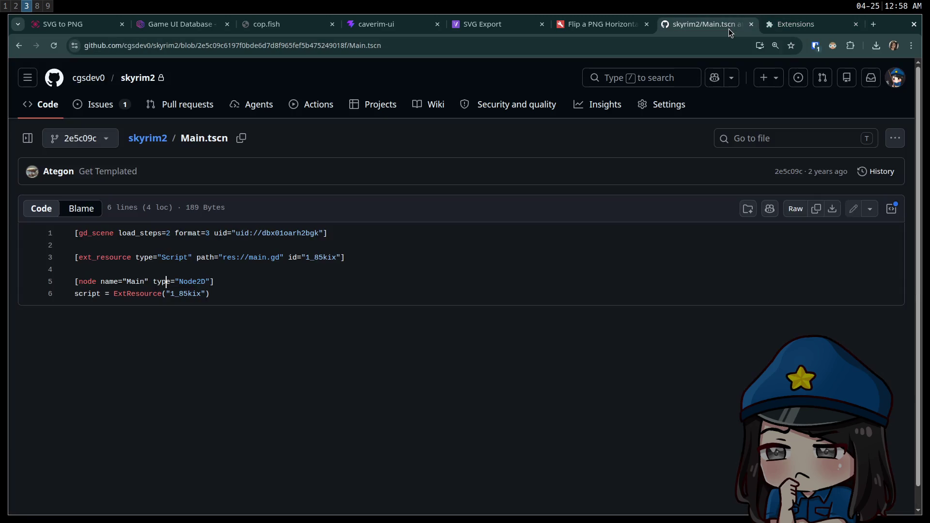
pyautogui.click(129, 258)
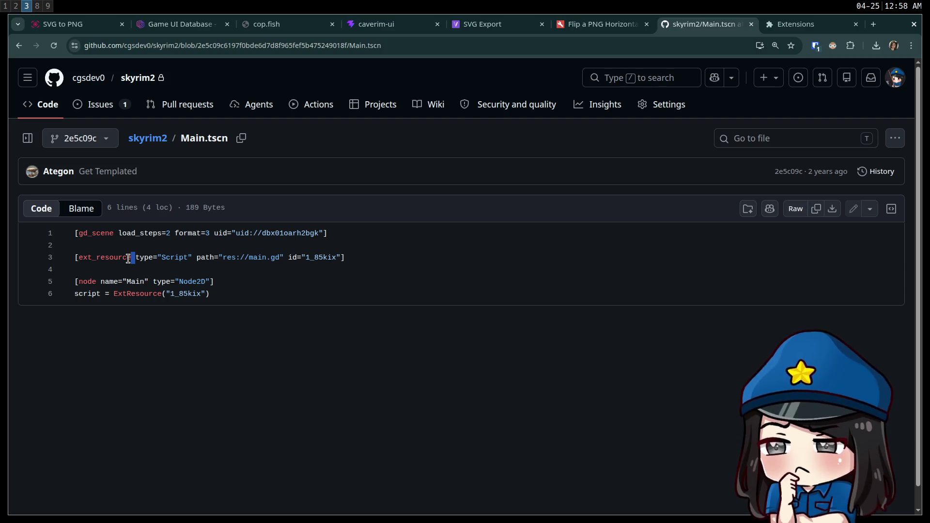
pyautogui.tripleClick(128, 258)
pyautogui.tripleClick(129, 258)
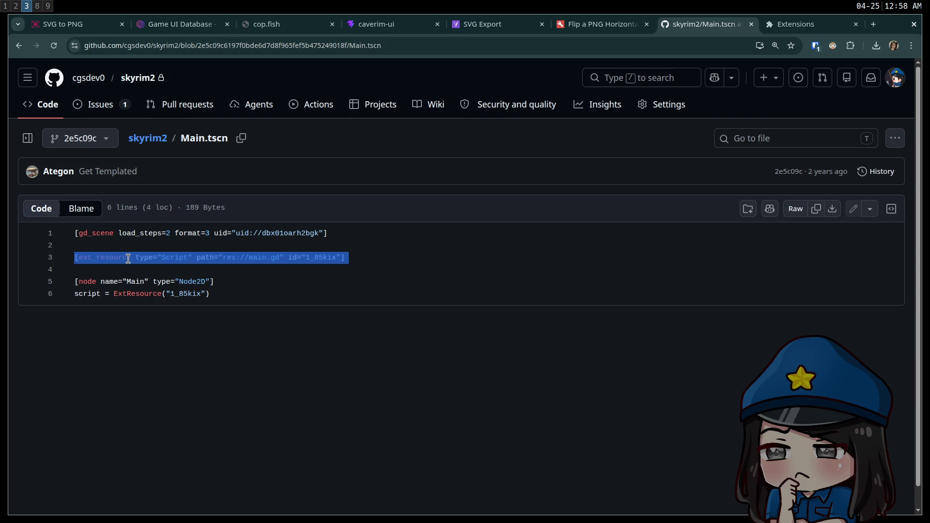
pyautogui.tripleClick(129, 259)
pyautogui.tripleClick(129, 258)
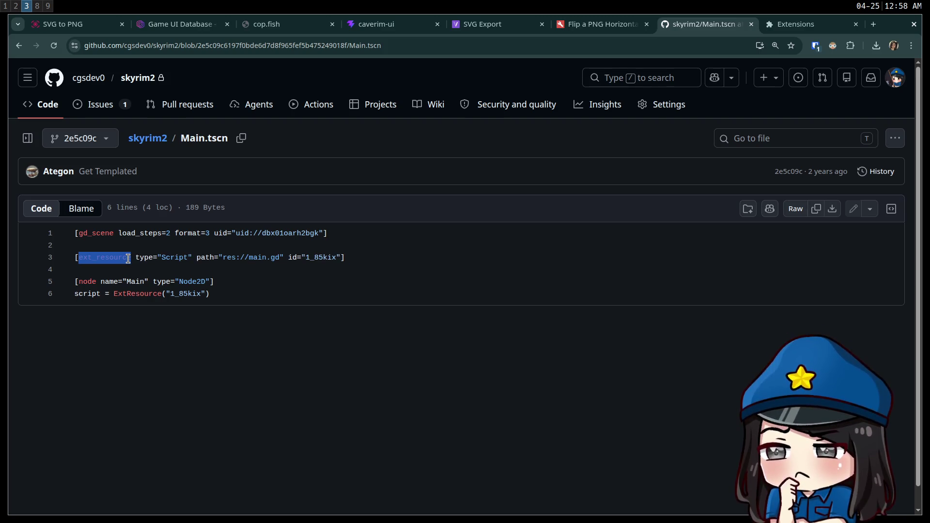
pyautogui.doubleClick(128, 258)
pyautogui.tripleClick(129, 258)
pyautogui.doubleClick(128, 258)
pyautogui.tripleClick(129, 258)
pyautogui.doubleClick(128, 258)
pyautogui.tripleClick(128, 258)
pyautogui.click(128, 259)
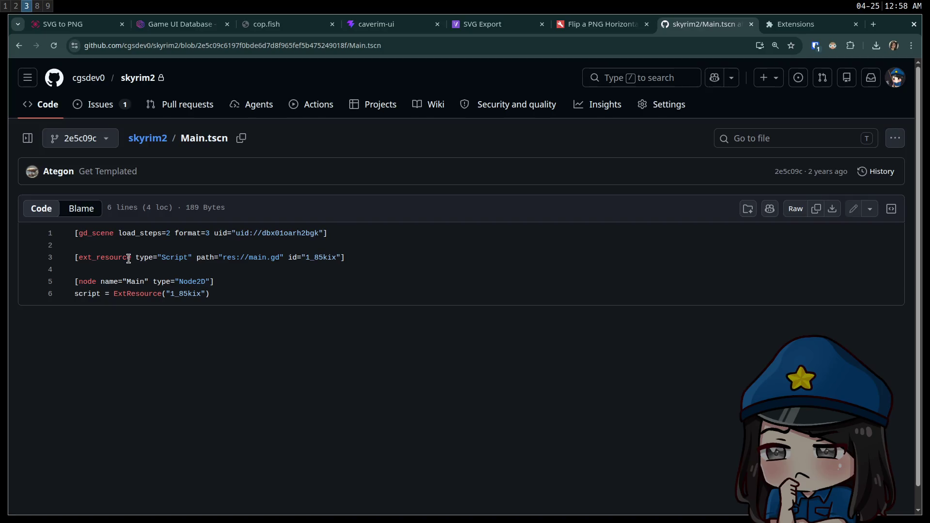
pyautogui.tripleClick(128, 258)
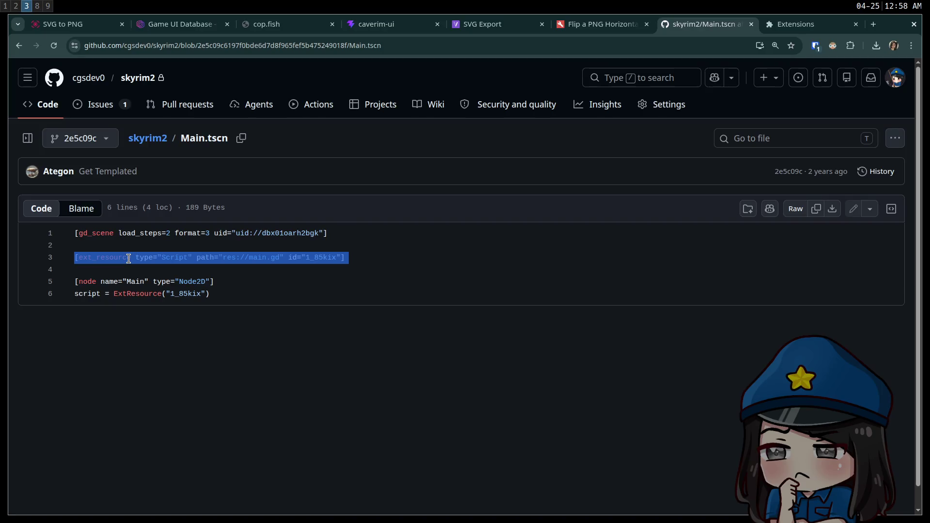
pyautogui.click(129, 258)
pyautogui.doubleClick(128, 258)
pyautogui.tripleClick(128, 258)
pyautogui.click(379, 271)
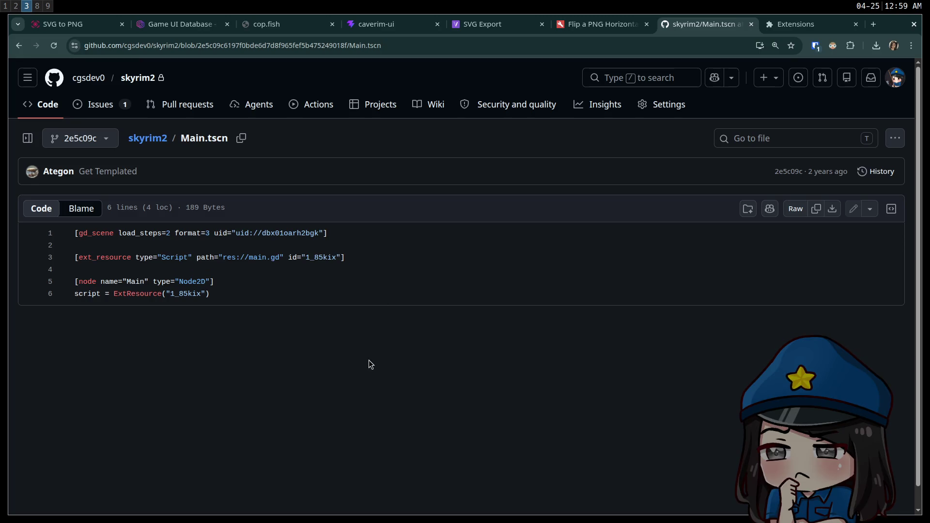
pyautogui.doubleClick(117, 264)
pyautogui.click(253, 301)
pyautogui.tripleClick(336, 257)
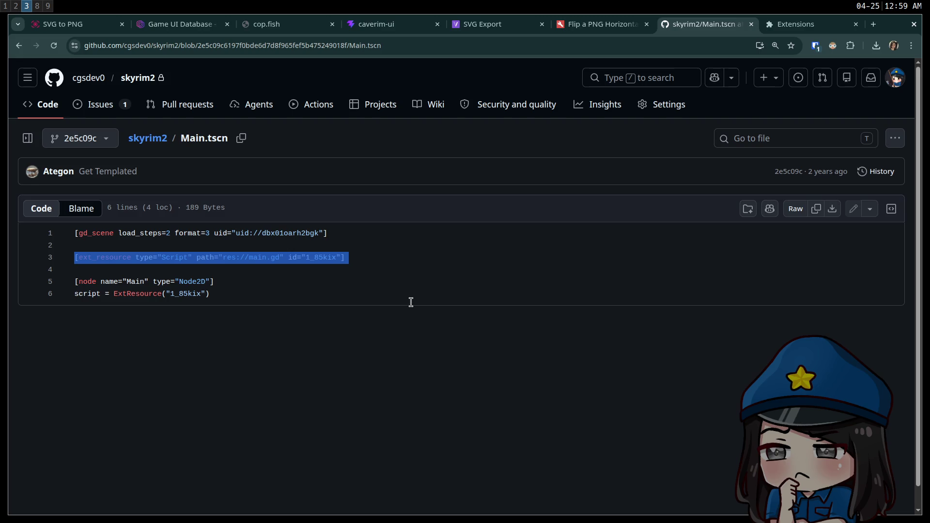
pyautogui.click(411, 302)
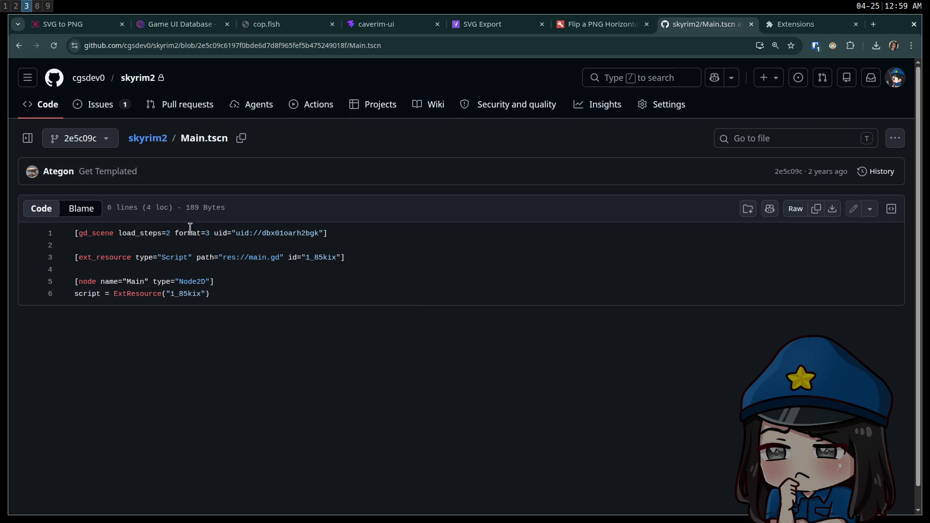
pyautogui.moveTo(293, 305); pyautogui.dragTo(155, 193)
pyautogui.click(297, 382)
pyautogui.moveTo(292, 291)
pyautogui.mouseDown()
pyautogui.moveTo(246, 257)
pyautogui.moveTo(111, 199)
pyautogui.mouseUp()
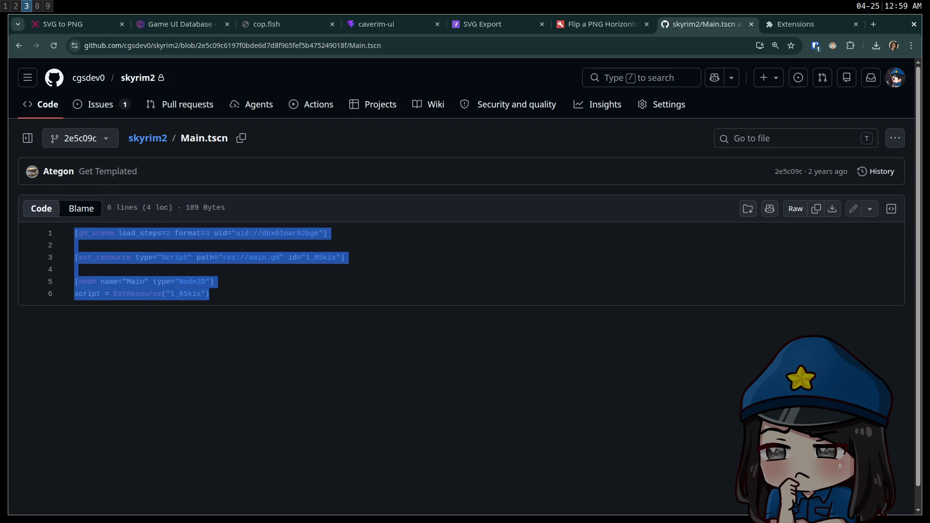
pyautogui.scroll(-1, 287, 290)
pyautogui.click(286, 303)
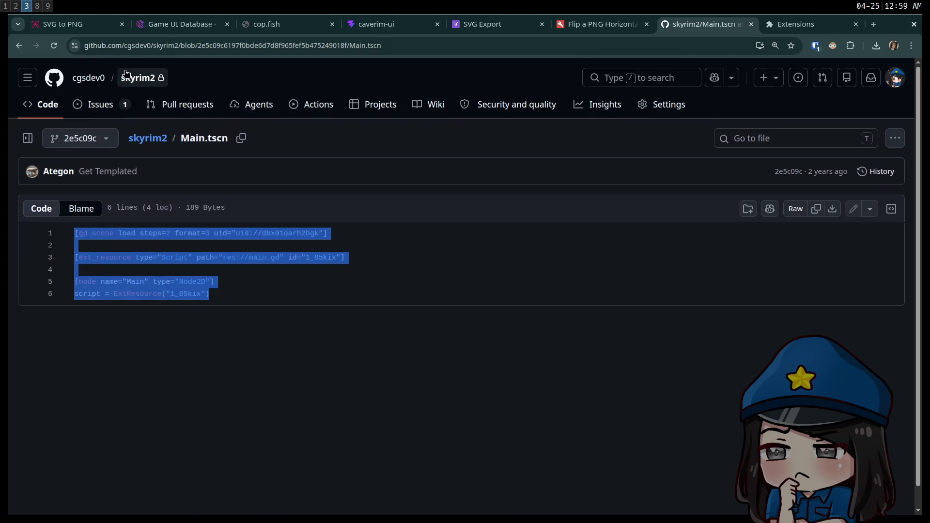
# Browse the file list on the skyrim2 repository's home page.
pyautogui.click(139, 83)
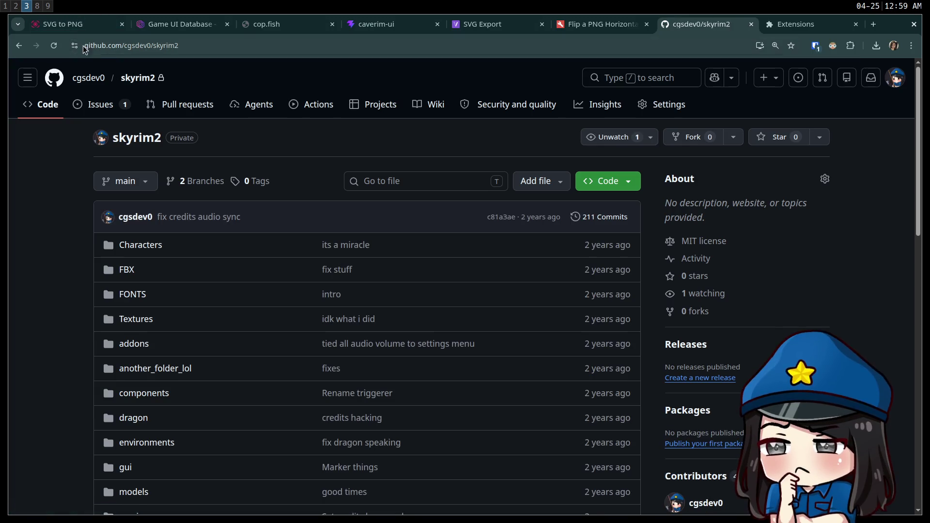
pyautogui.scroll(-10, 90, 214)
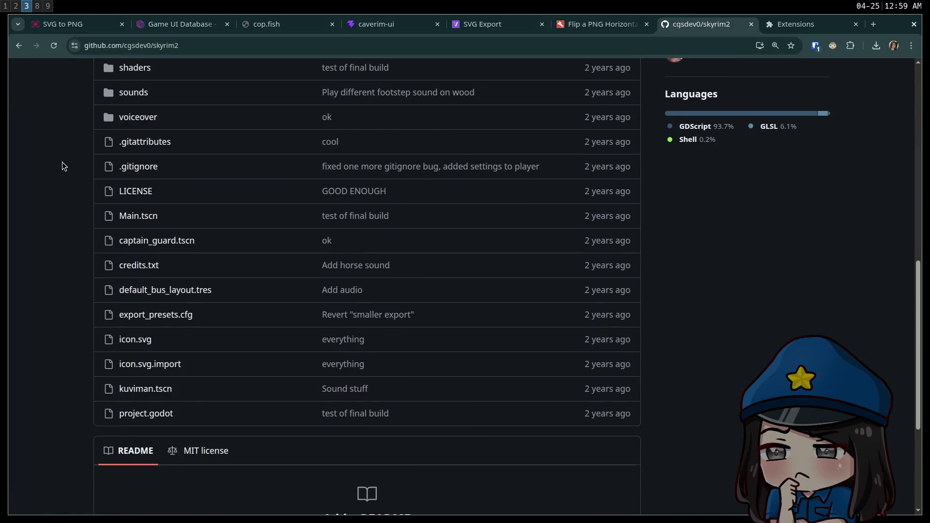
pyautogui.scroll(-4, 78, 159)
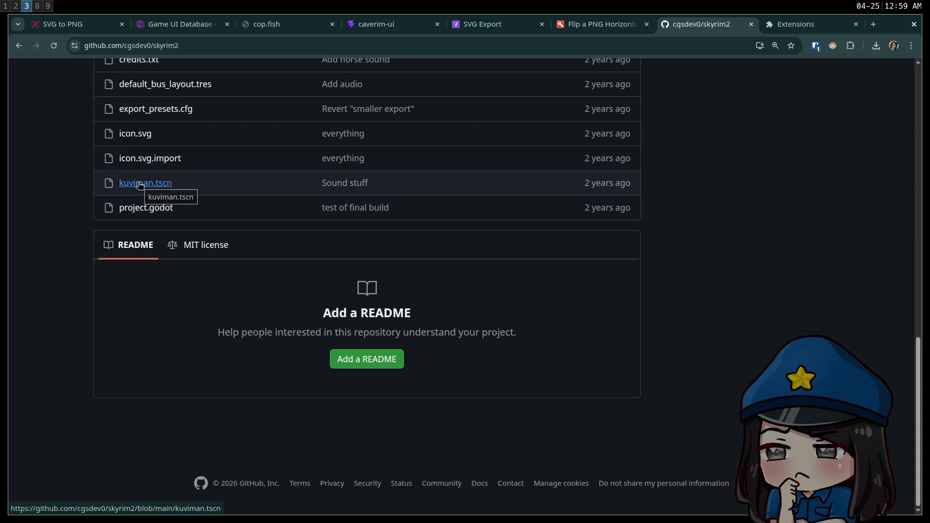
pyautogui.scroll(9, 59, 192)
pyautogui.scroll(5, 60, 193)
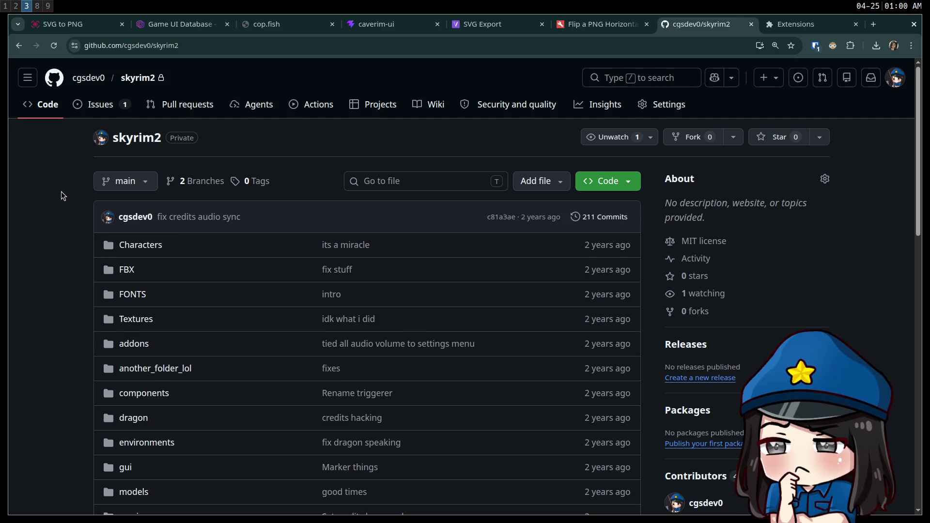
# Cast a line in the cop.fish popup, close the skyrim2 and Extensions tabs, then return to Godot.
pyautogui.press('super+f')
pyautogui.click(285, 339)
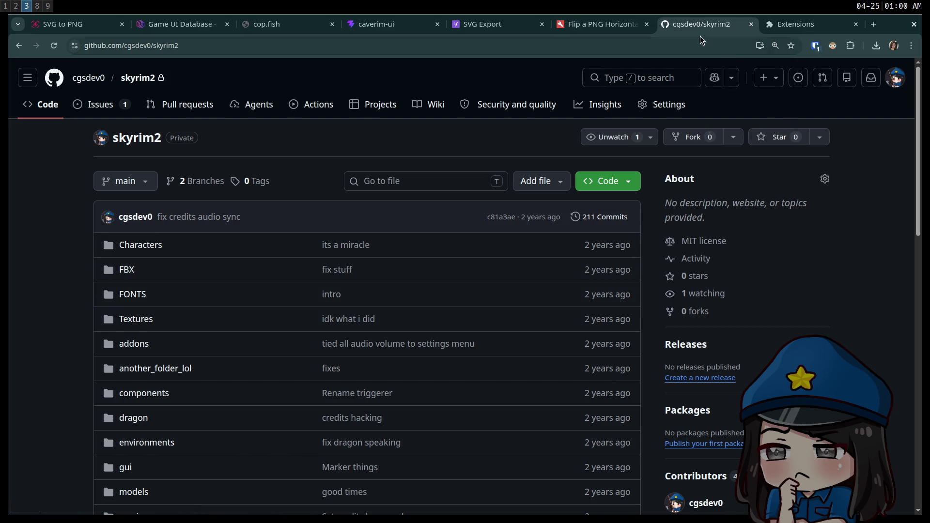
pyautogui.hotkey('ctrl', 'w')
pyautogui.hotkey('ctrl', 'w')
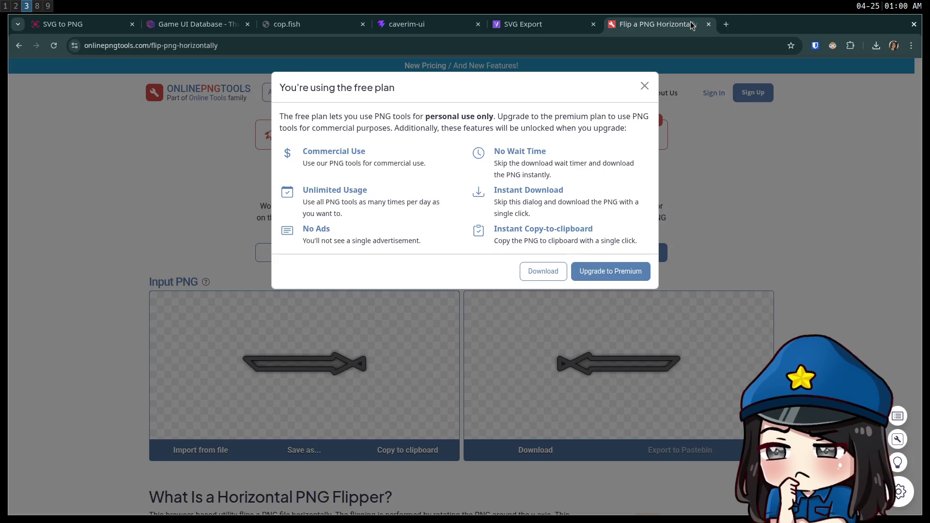
pyautogui.hotkey('ctrl', 'w')
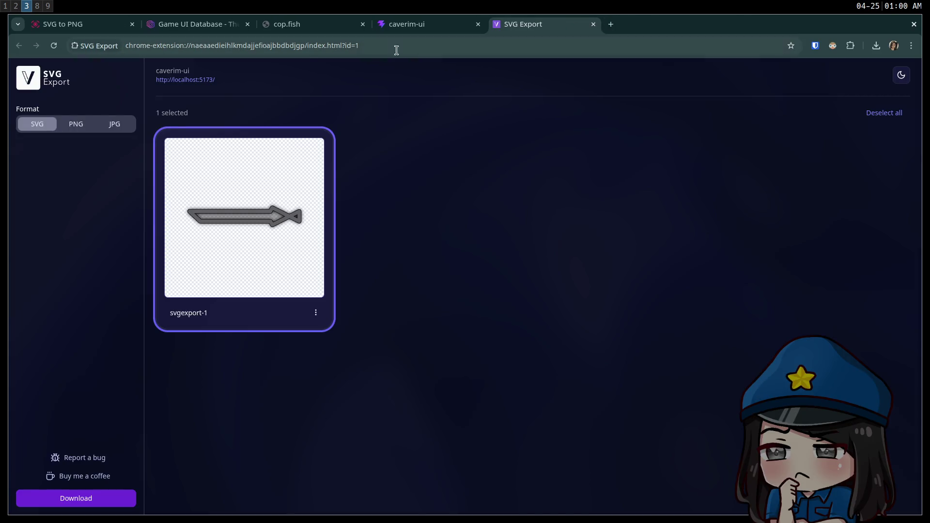
pyautogui.click(16, 5)
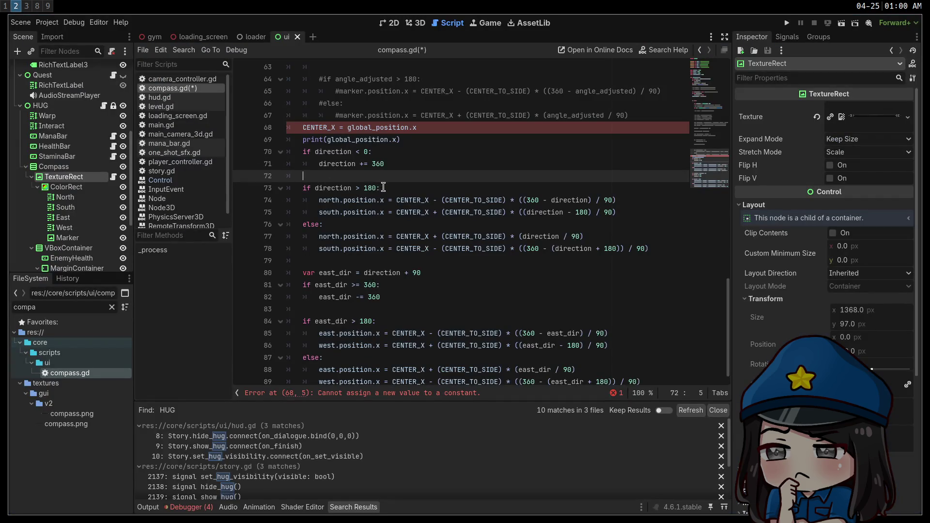
pyautogui.moveTo(463, 201)
pyautogui.moveTo(479, 329)
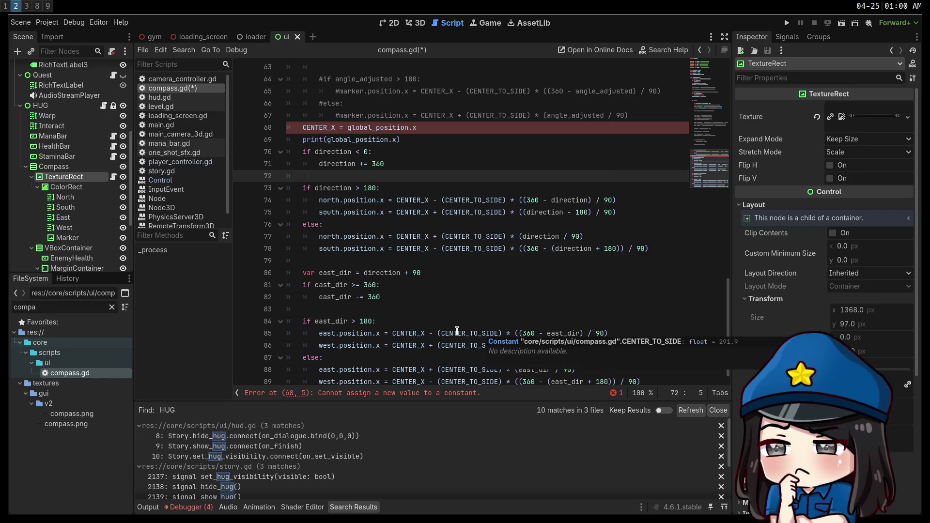
pyautogui.press('super+1')
pyautogui.press('super+3')
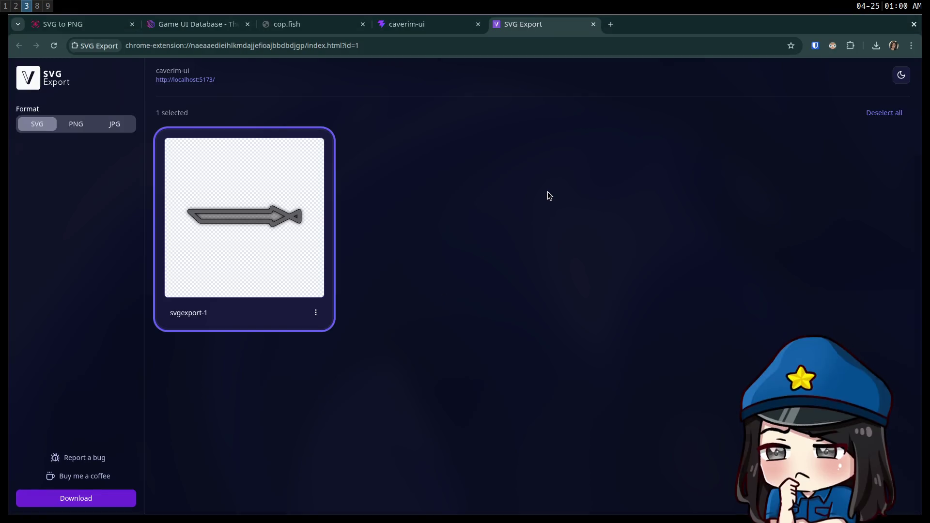
# Open github.com in a new tab and go to the account's profile page.
pyautogui.hotkey('ctrl', 't')
pyautogui.write('github.com')
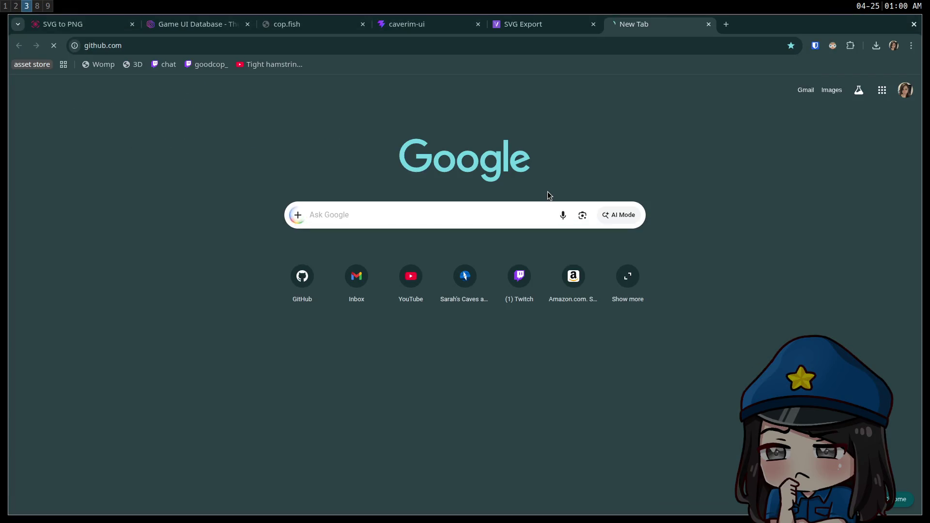
pyautogui.press('Return')
pyautogui.click(892, 89)
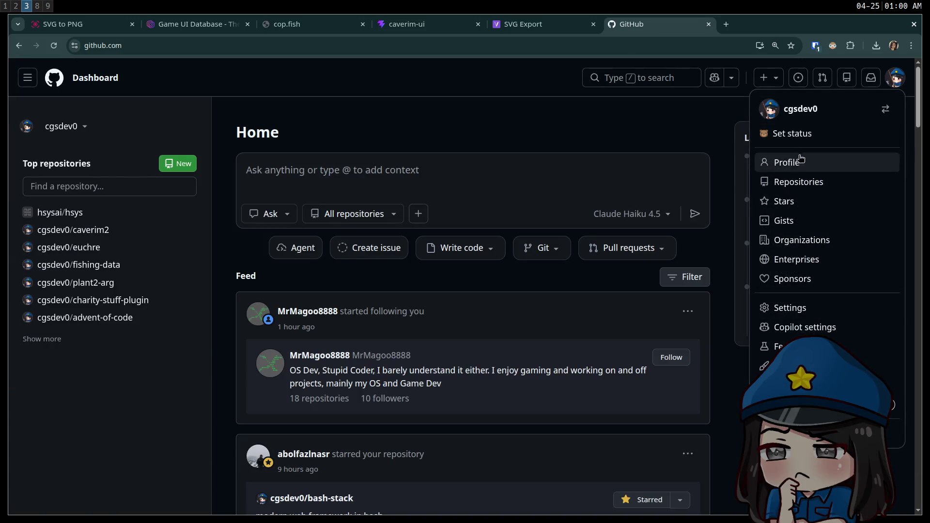
pyautogui.click(798, 164)
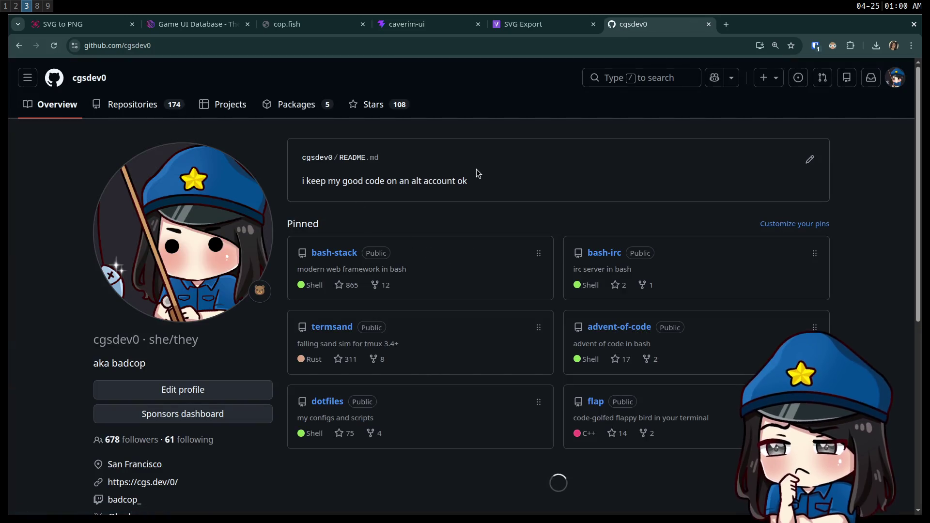
# Skim the profile page and its README, then return to the GitHub dashboard.
pyautogui.moveTo(285, 183); pyautogui.dragTo(436, 193)
pyautogui.click(306, 182)
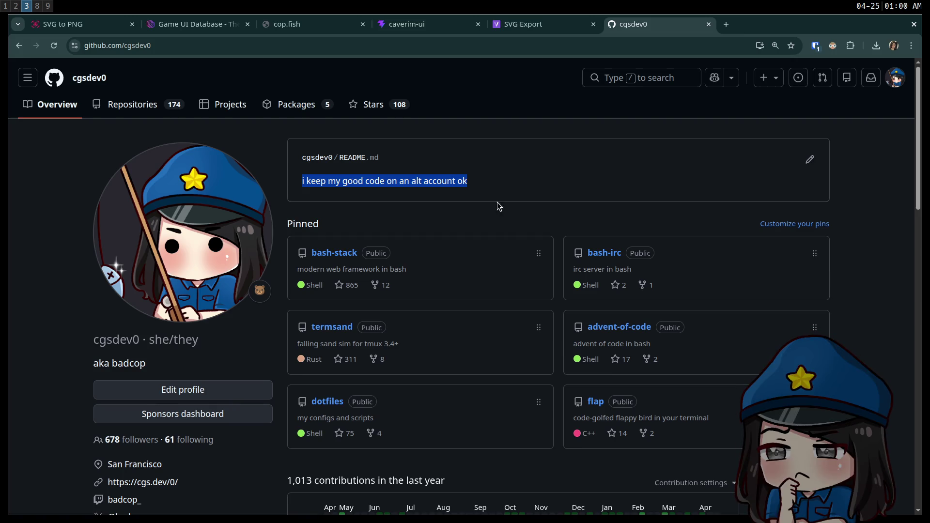
pyautogui.click(326, 315)
pyautogui.scroll(-10, 423, 319)
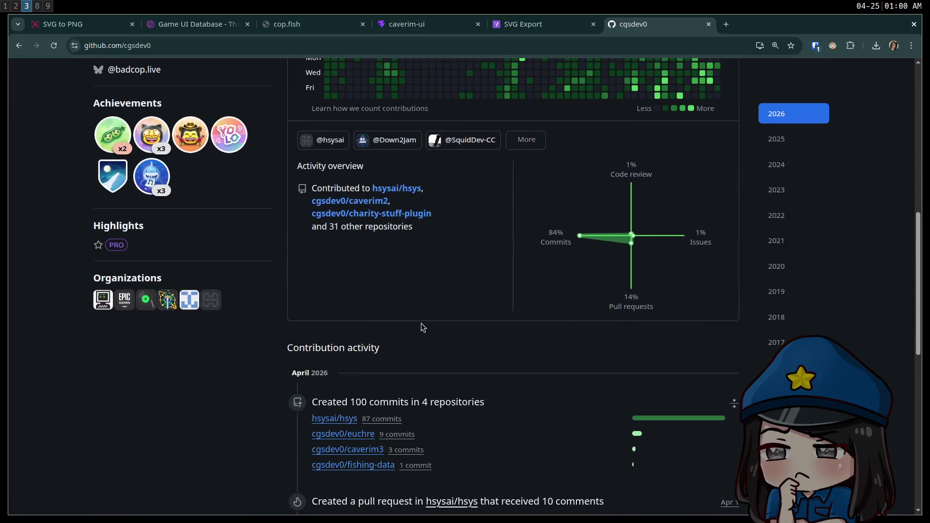
pyautogui.scroll(6, 423, 327)
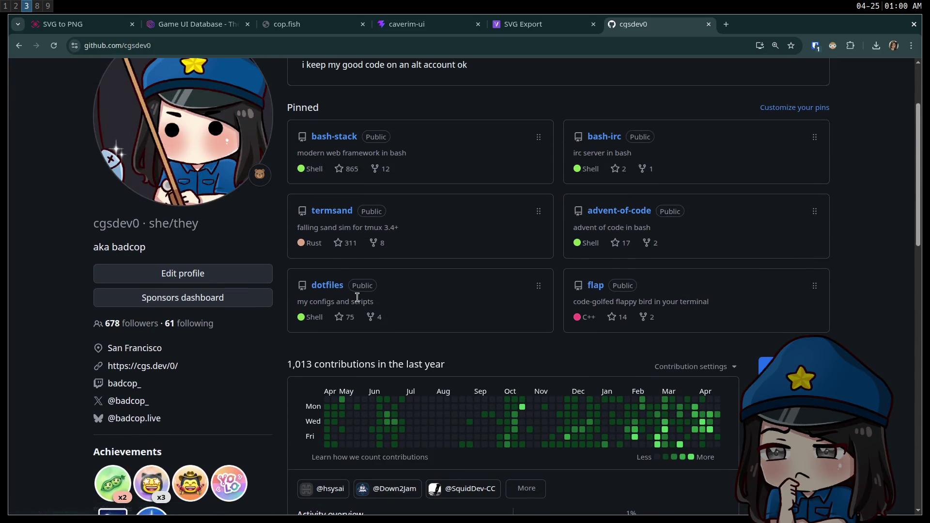
pyautogui.scroll(3, 357, 296)
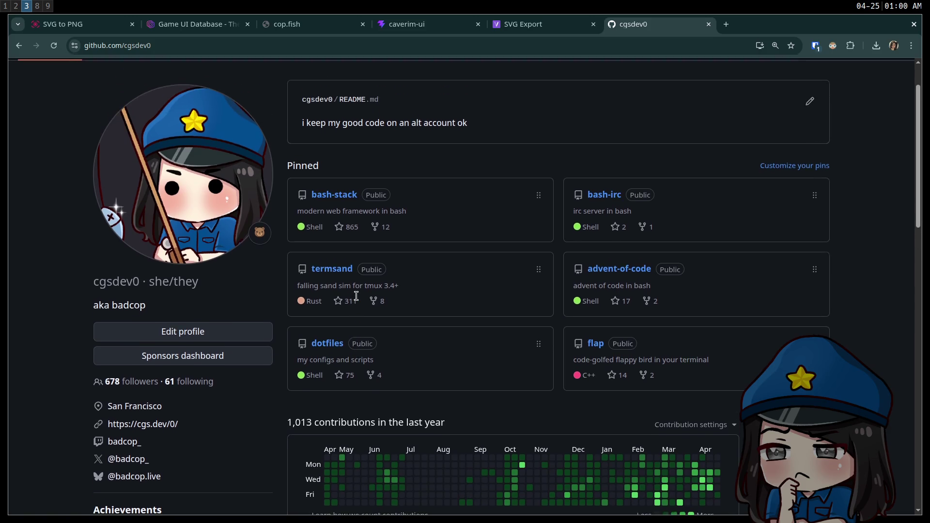
pyautogui.click(55, 85)
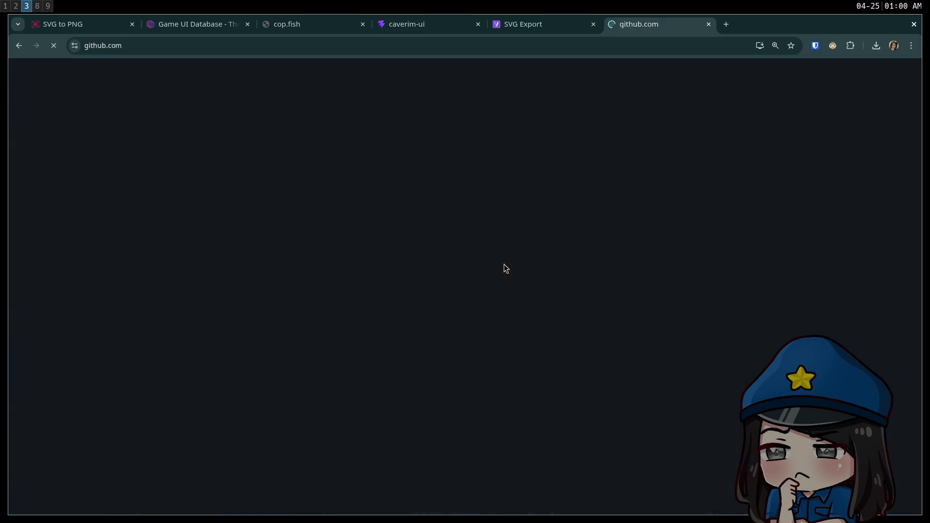
pyautogui.scroll(-2, 486, 261)
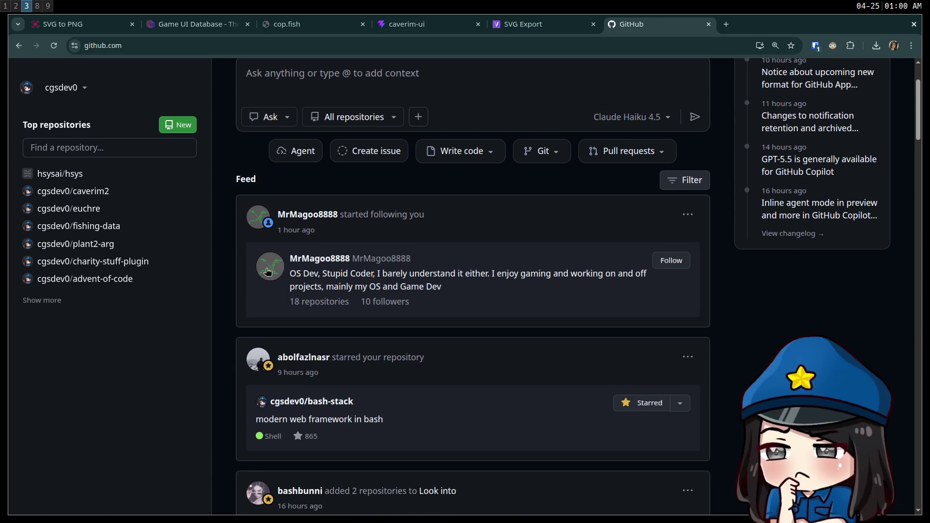
pyautogui.moveTo(395, 266)
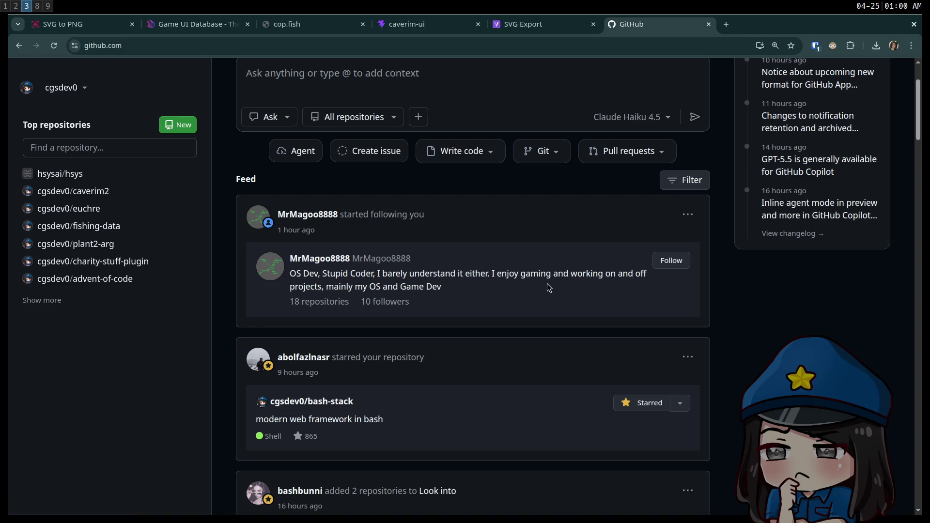
pyautogui.click(255, 275)
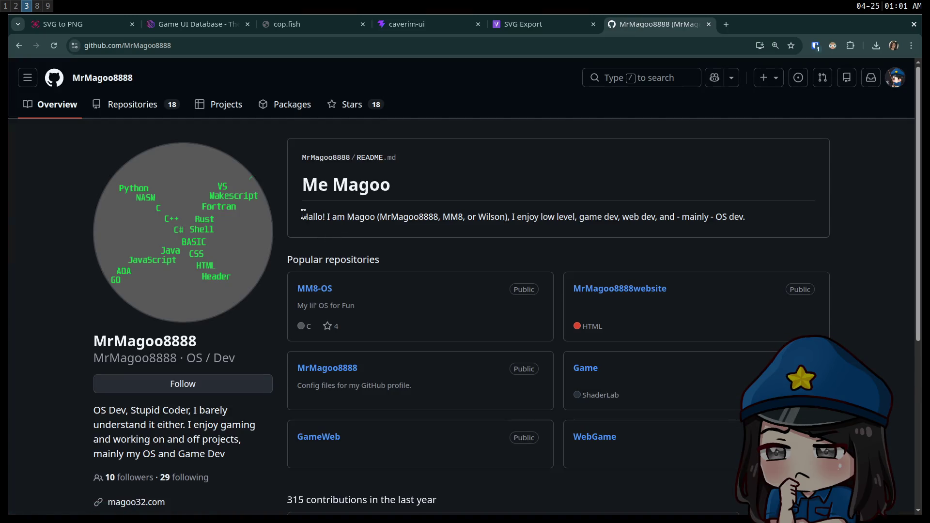
pyautogui.doubleClick(354, 217)
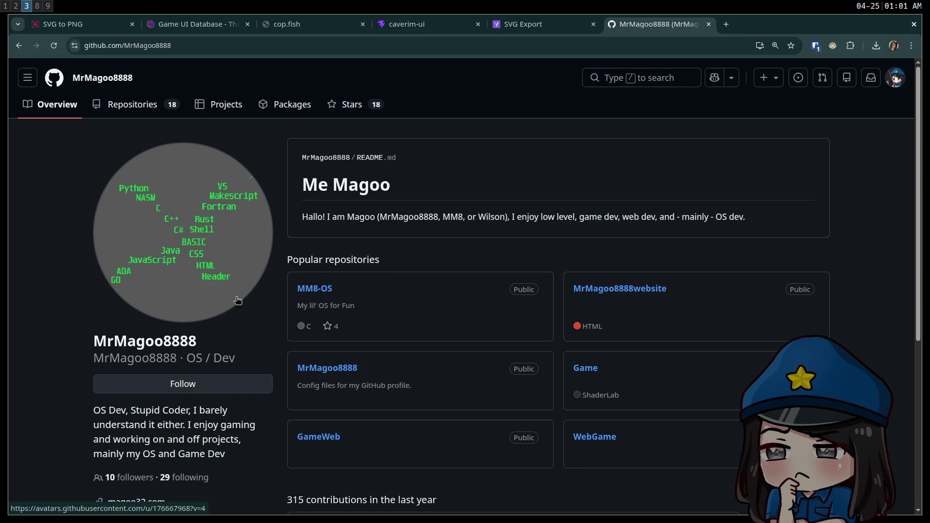
pyautogui.scroll(-1, 286, 311)
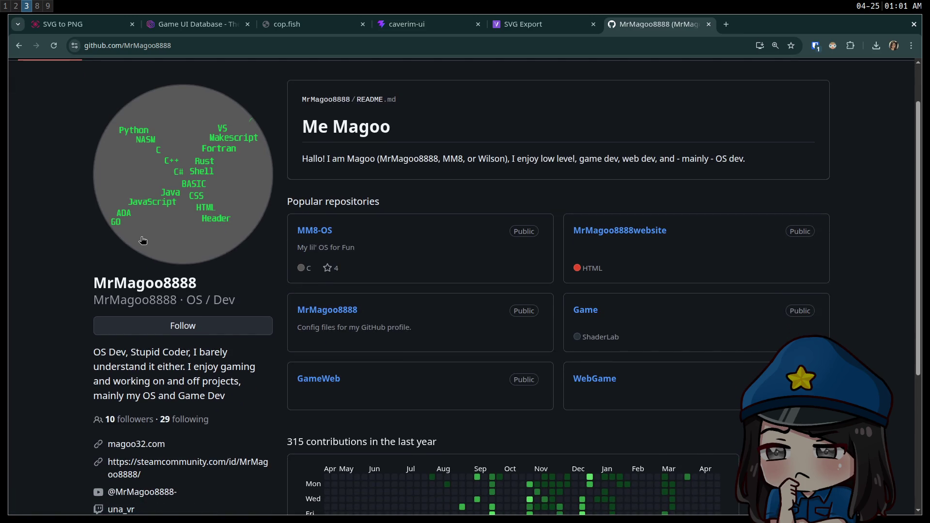
pyautogui.scroll(2, 142, 240)
pyautogui.click(32, 91)
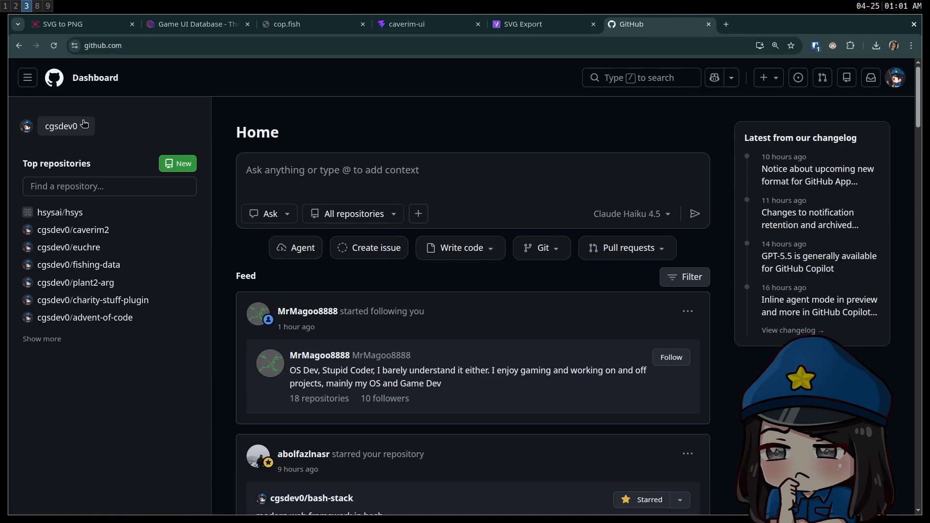
pyautogui.scroll(-4, 90, 134)
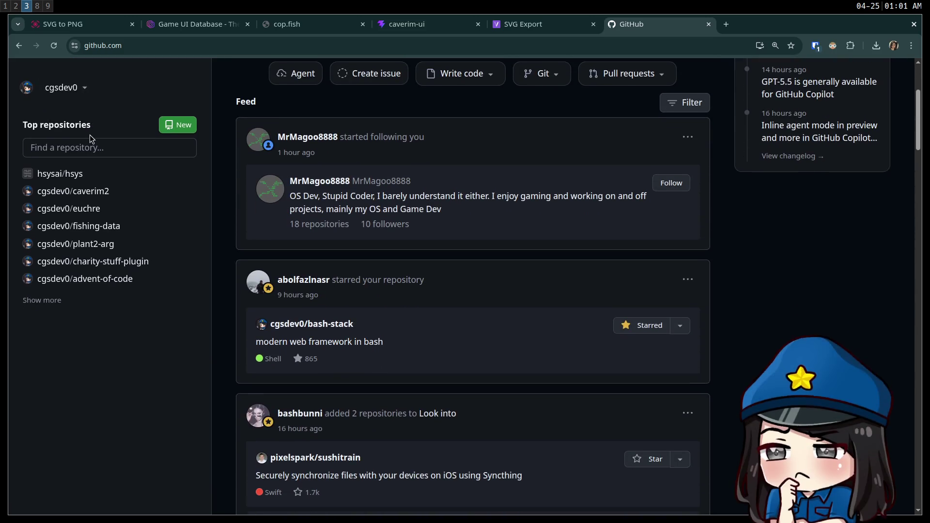
pyautogui.scroll(-7, 85, 145)
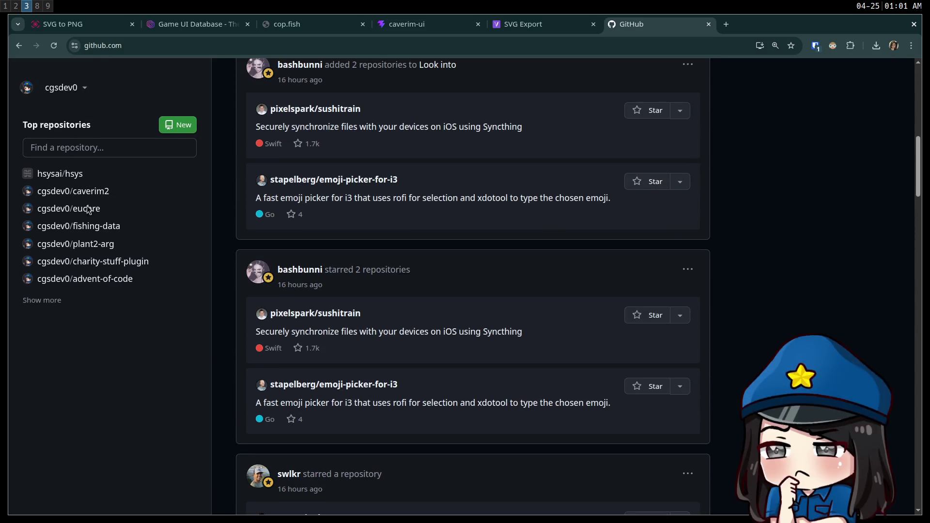
pyautogui.scroll(-9, 90, 213)
pyautogui.scroll(-5, 102, 242)
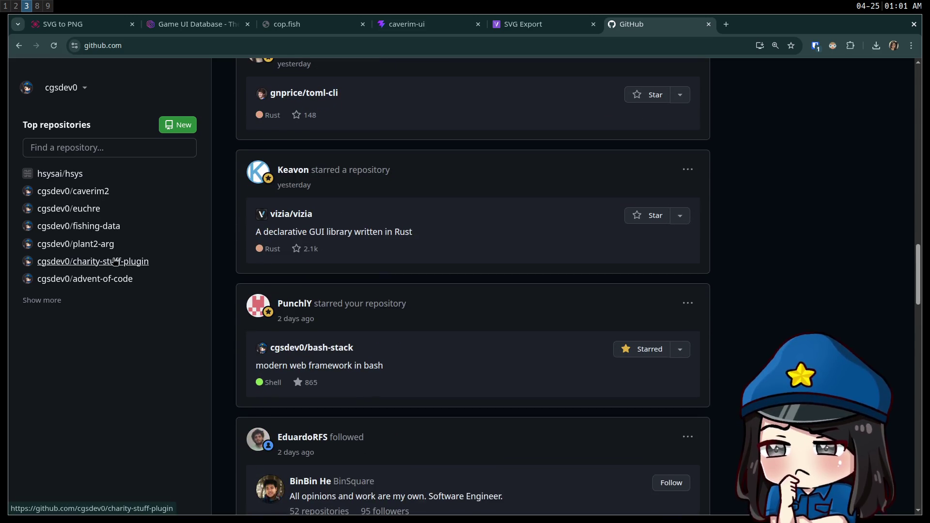
pyautogui.scroll(-5, 117, 262)
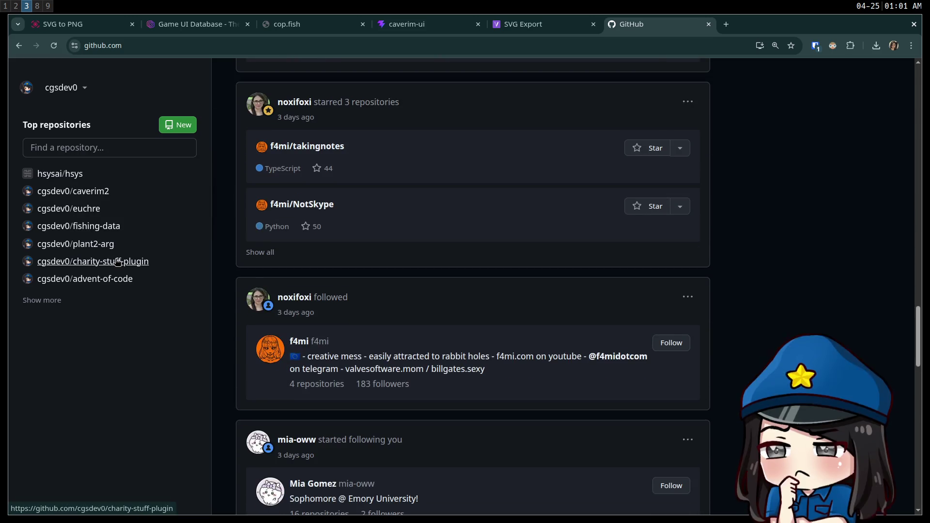
pyautogui.scroll(-2, 116, 257)
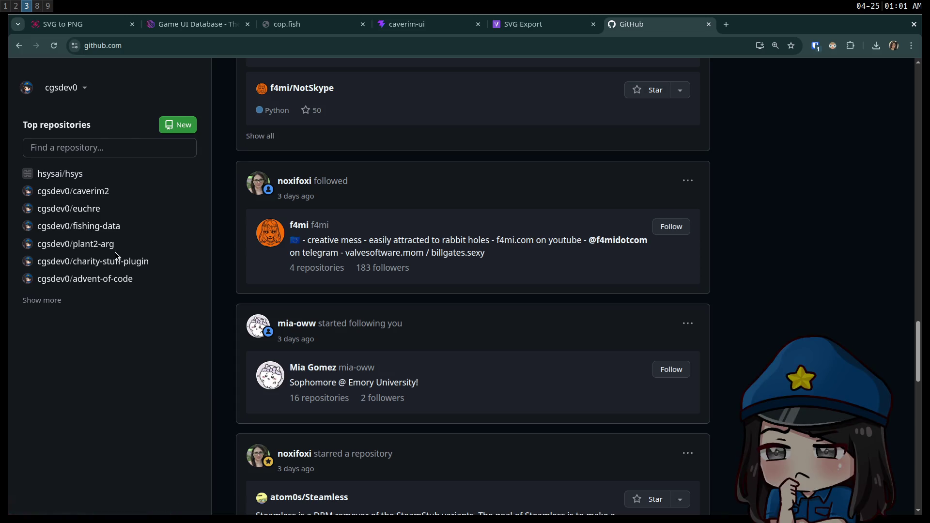
pyautogui.scroll(-10, 115, 253)
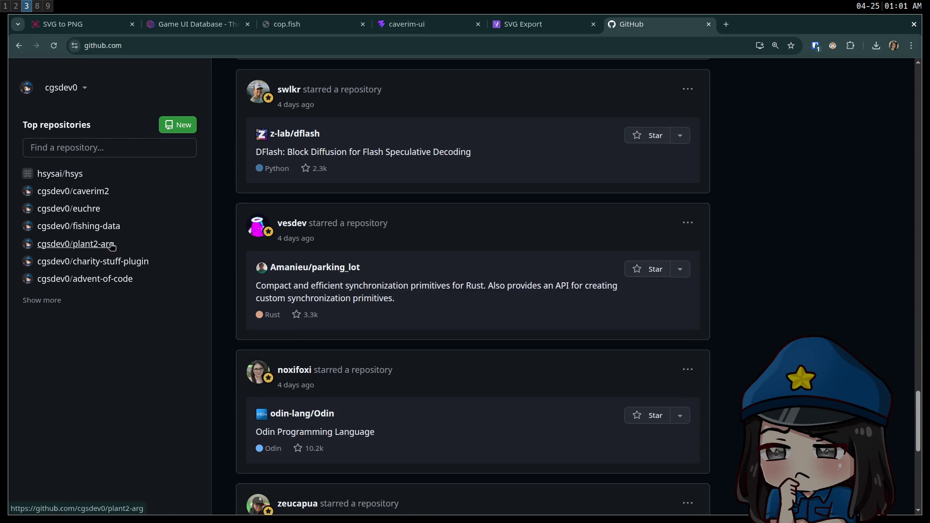
pyautogui.scroll(-8, 112, 247)
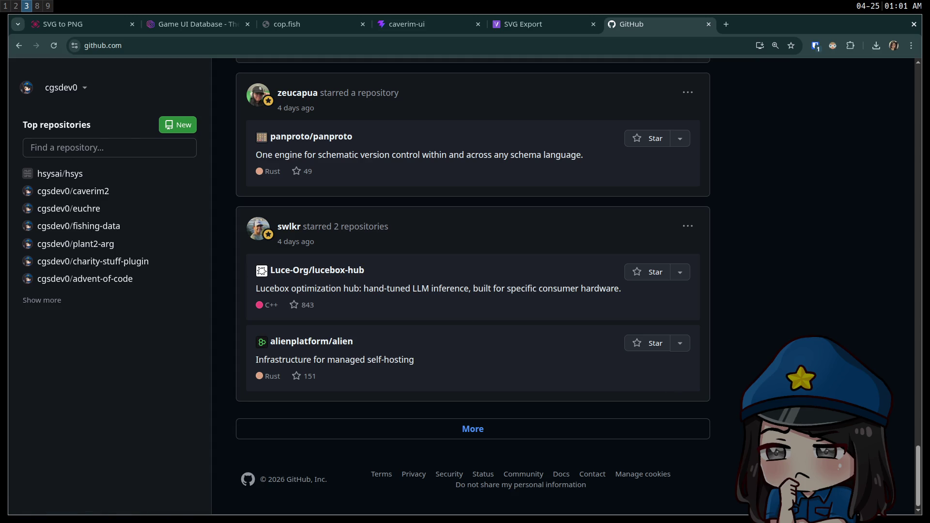
pyautogui.moveTo(919, 486)
pyautogui.mouseDown()
pyautogui.moveTo(911, 136)
pyautogui.moveTo(895, 18)
pyautogui.mouseUp()
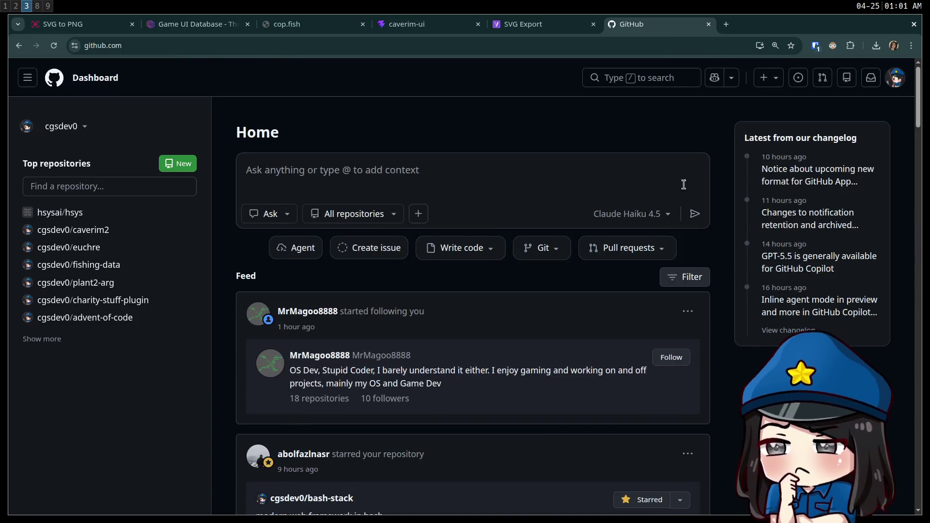
pyautogui.scroll(-6, 624, 223)
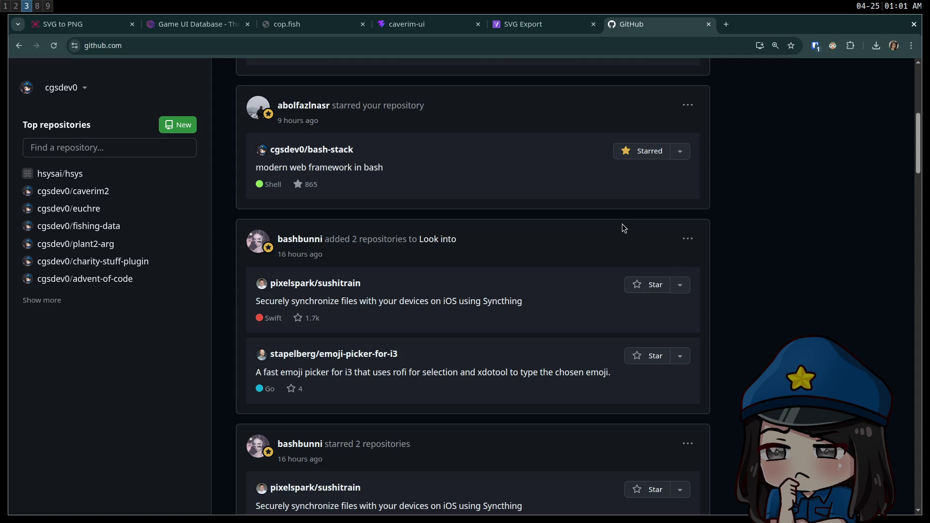
pyautogui.scroll(-4, 544, 305)
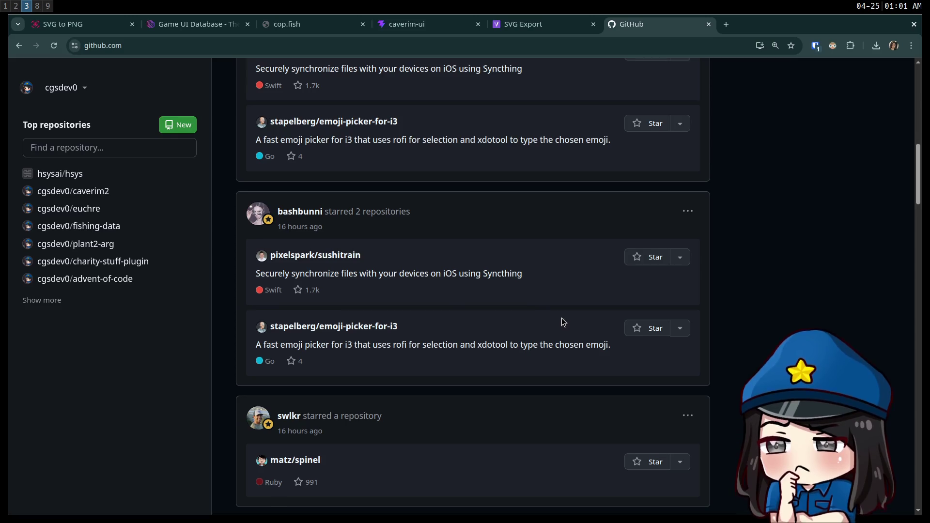
pyautogui.scroll(10, 559, 320)
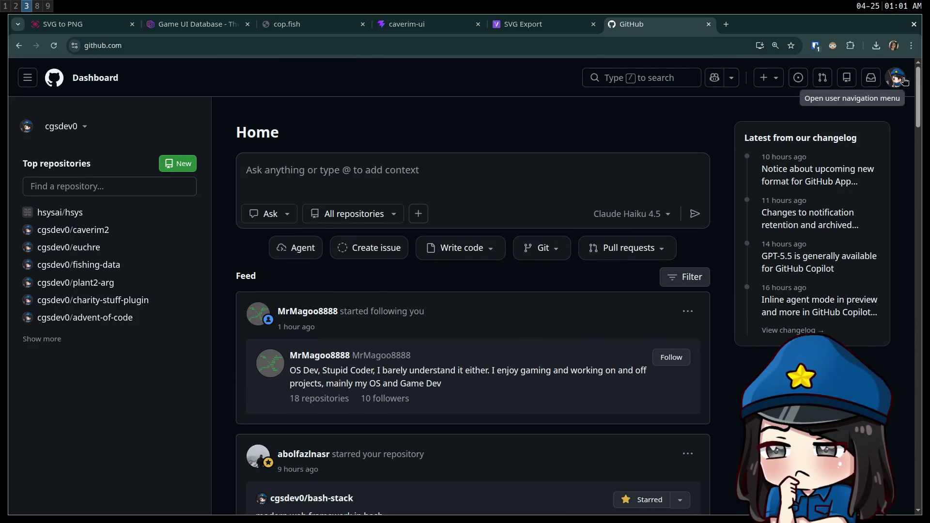
pyautogui.click(904, 81)
pyautogui.click(790, 162)
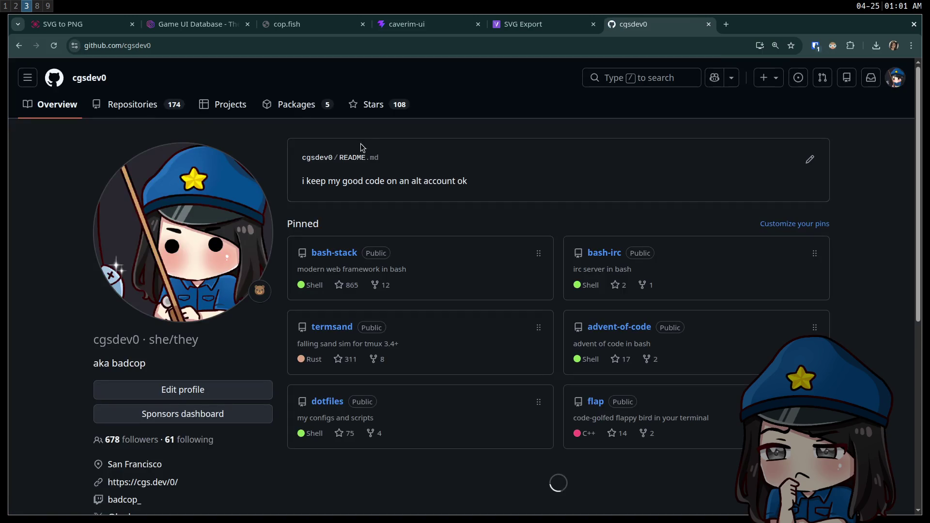
# Open the starred repositories' 'memes' list and open mediabounds/streamdeck-jira in a new tab.
pyautogui.click(381, 107)
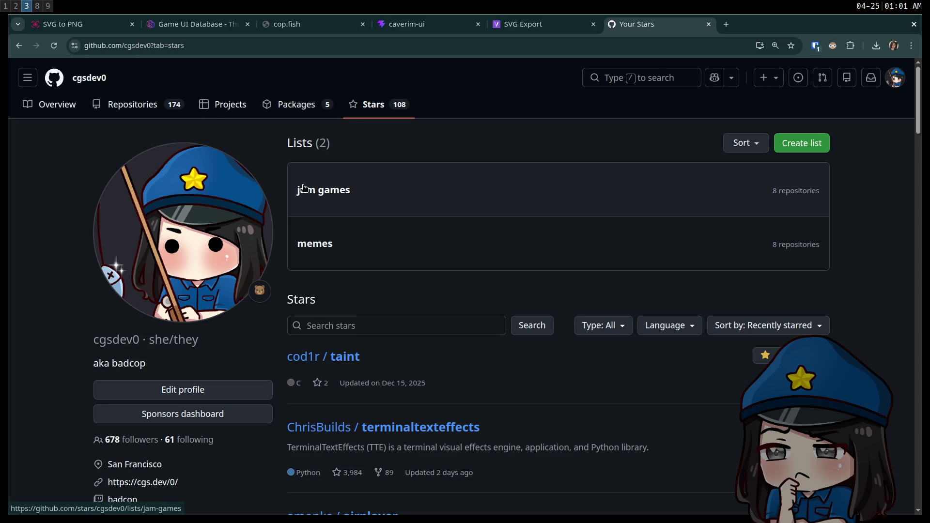
pyautogui.click(351, 250)
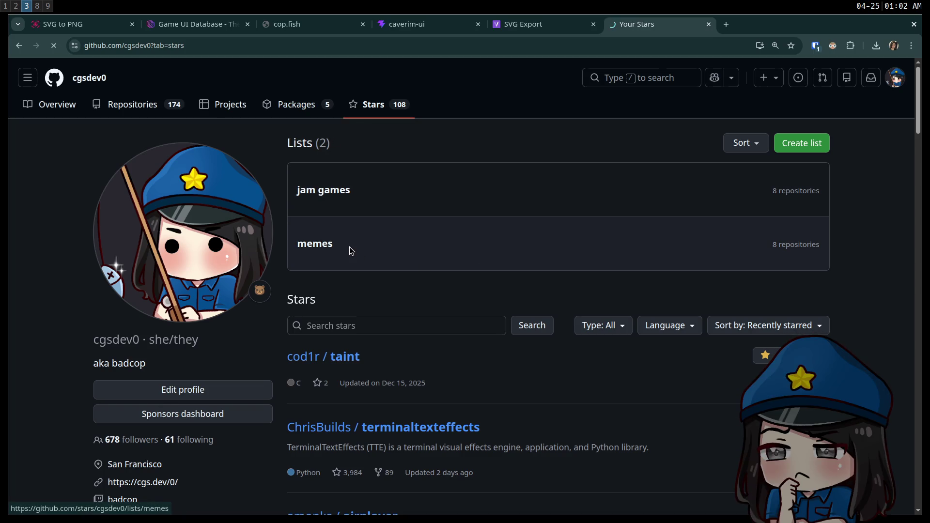
pyautogui.scroll(-8, 394, 184)
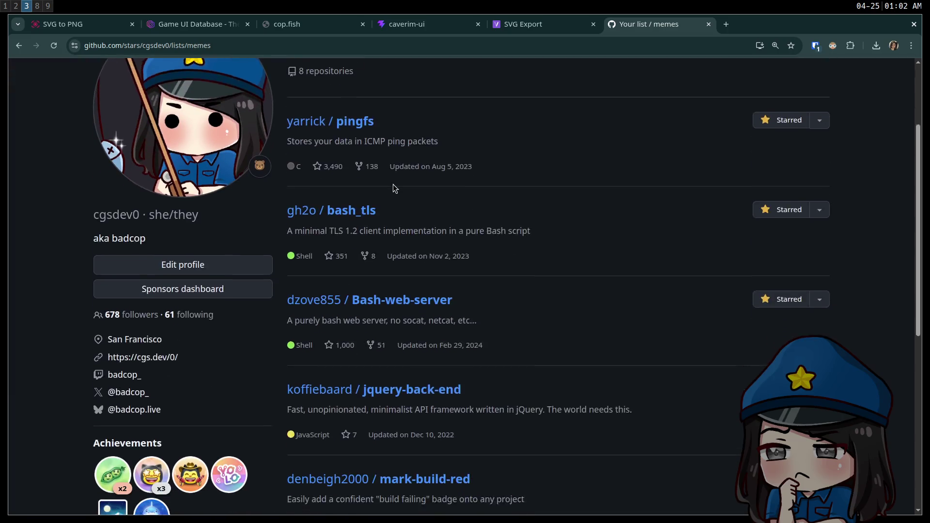
pyautogui.scroll(-2, 394, 188)
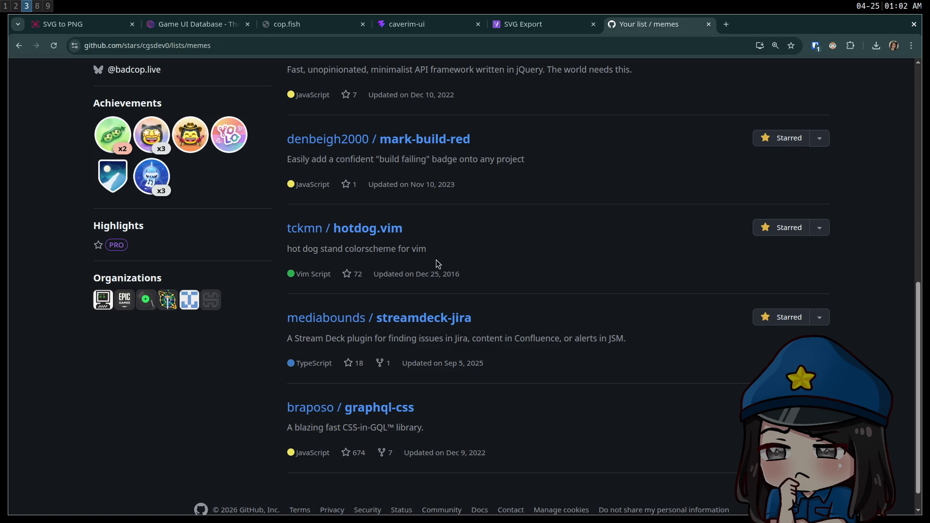
pyautogui.scroll(-1, 428, 256)
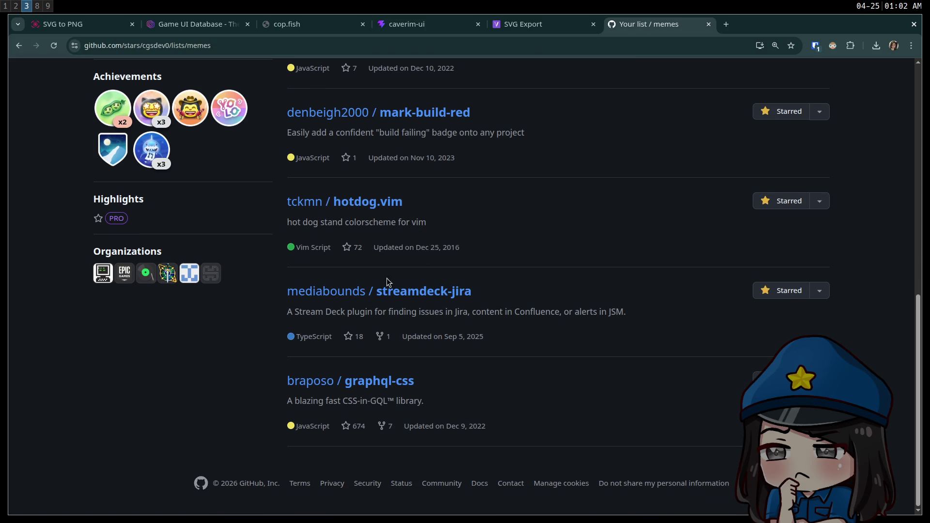
pyautogui.middleClick(377, 301)
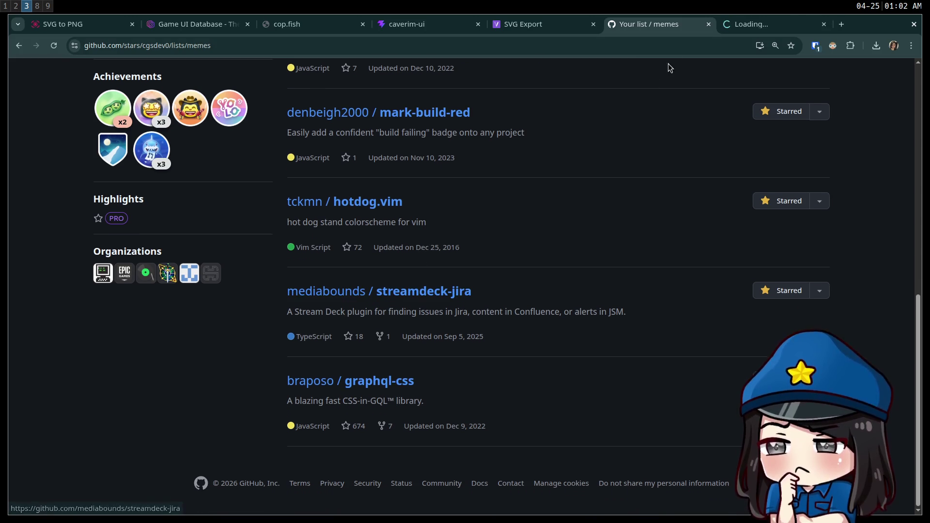
# Switch to the streamdeck-jira repository and read through its README.
pyautogui.click(739, 29)
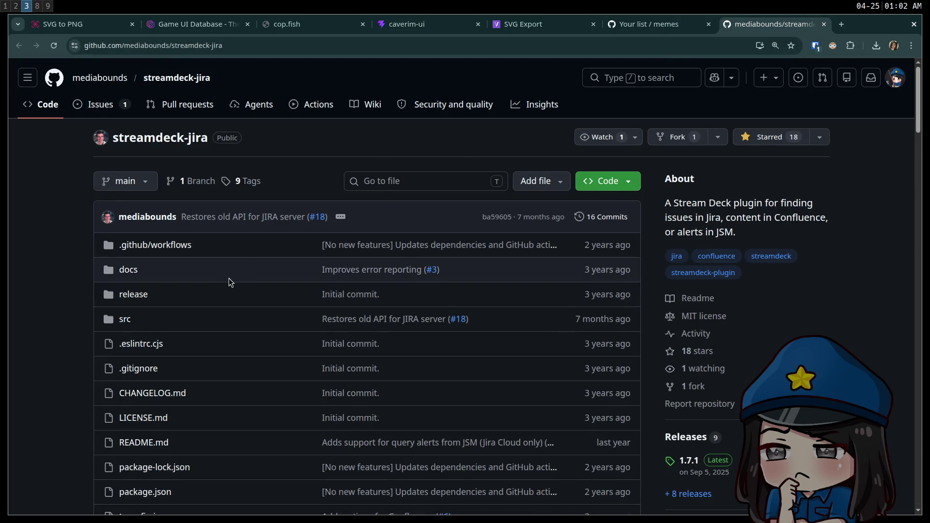
pyautogui.scroll(-10, 223, 295)
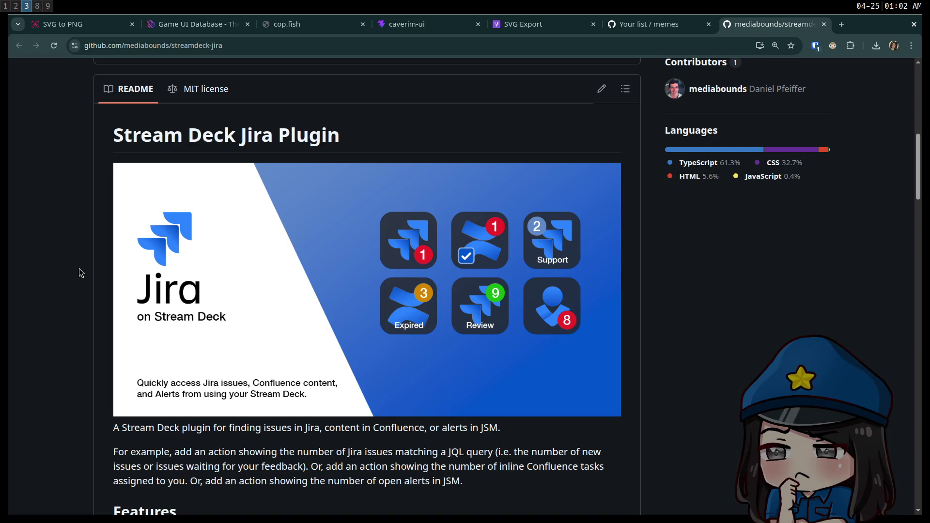
pyautogui.scroll(-15, 97, 331)
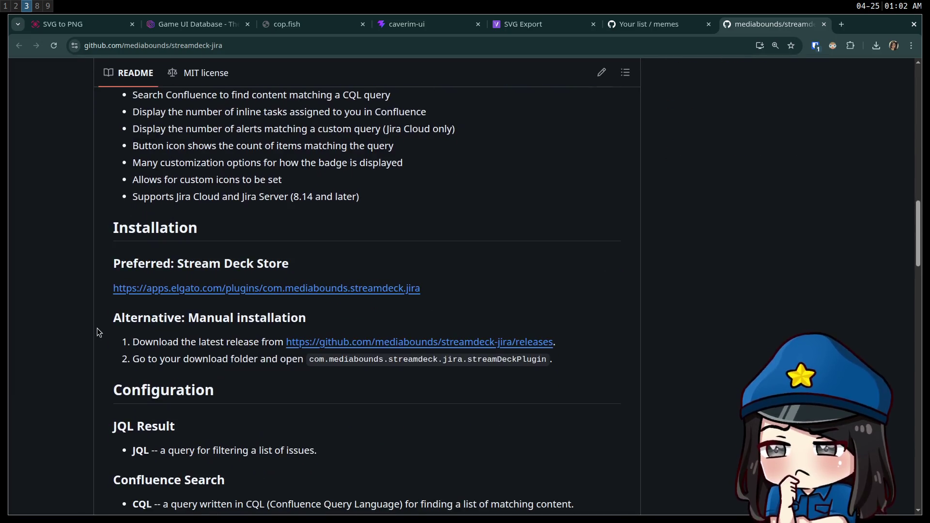
pyautogui.scroll(15, 114, 371)
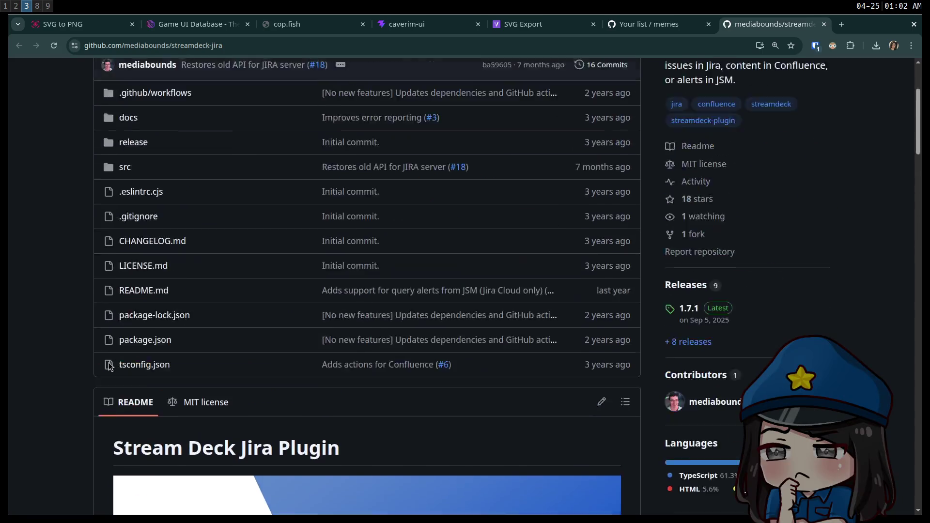
# Close streamdeck-jira and bring up braposo/graphql-css in its own tab.
pyautogui.middleClick(770, 21)
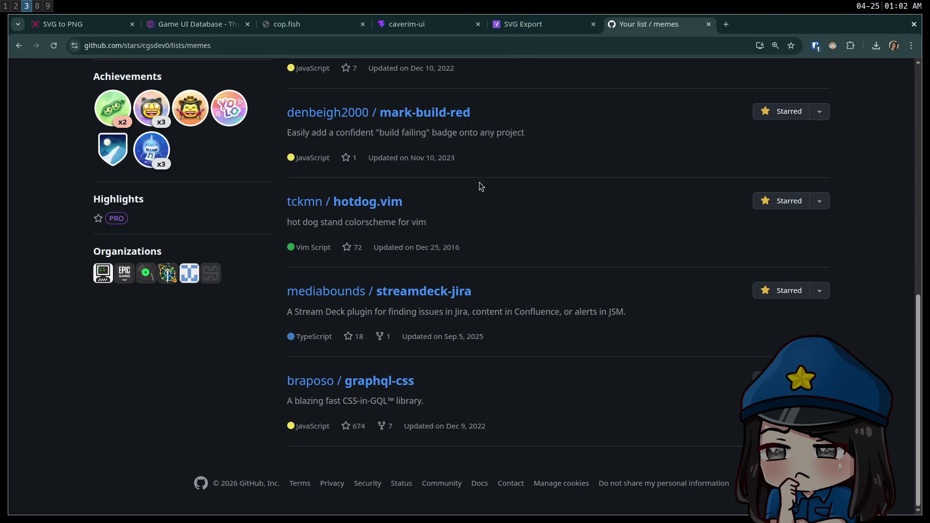
pyautogui.middleClick(382, 388)
pyautogui.click(748, 25)
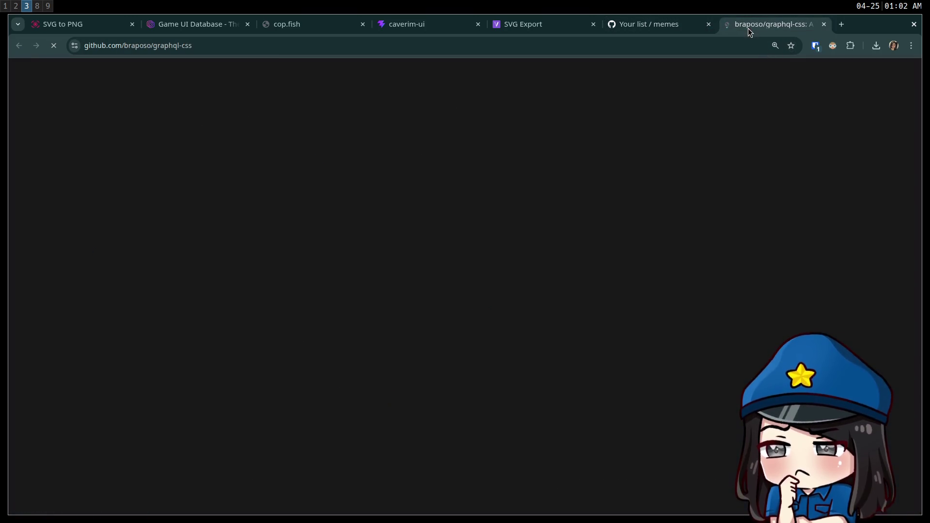
# Highlight 'converts GraphQL queries', useGqlCSS and the styled.h2 lines in the graphql-css README.
pyautogui.scroll(-10, 392, 238)
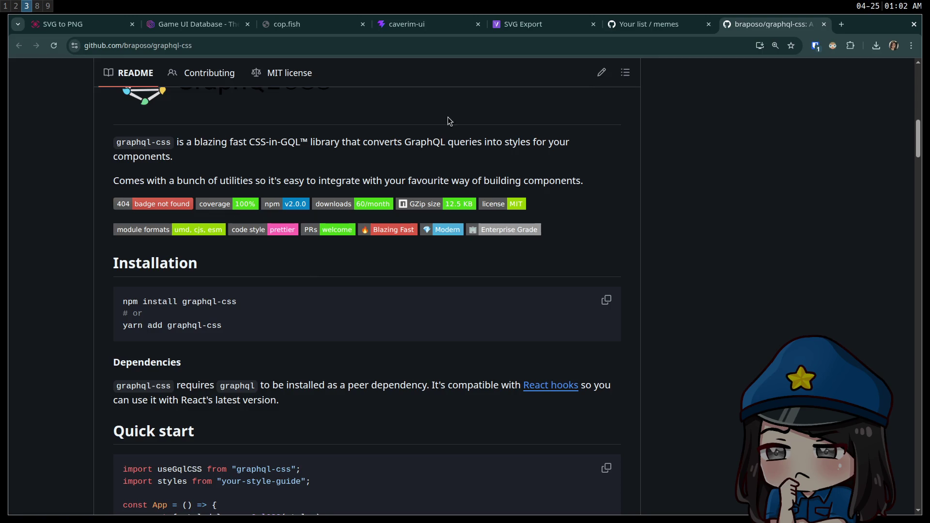
pyautogui.doubleClick(388, 144)
pyautogui.moveTo(388, 144)
pyautogui.mouseDown()
pyautogui.moveTo(536, 141)
pyautogui.moveTo(565, 145)
pyautogui.moveTo(562, 166)
pyautogui.moveTo(566, 156)
pyautogui.mouseUp()
pyautogui.scroll(-5, 234, 313)
pyautogui.scroll(-1, 205, 318)
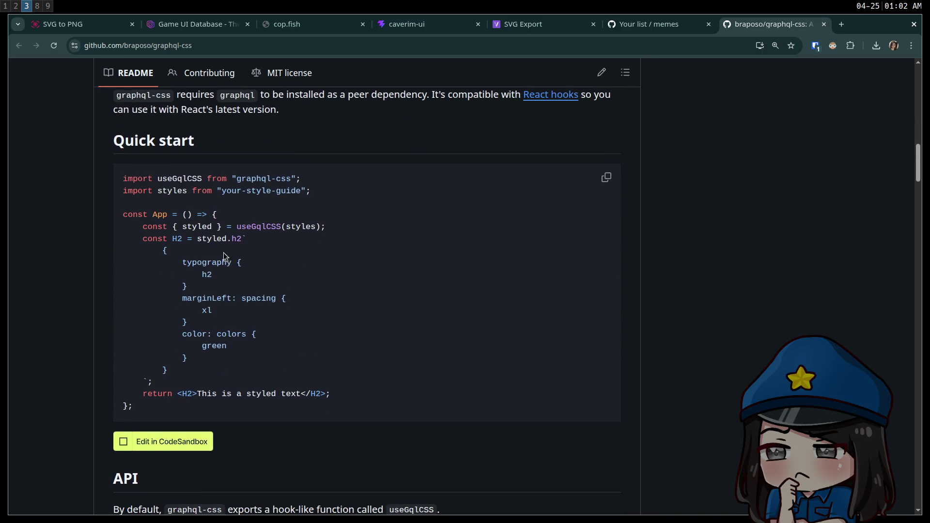
pyautogui.doubleClick(253, 226)
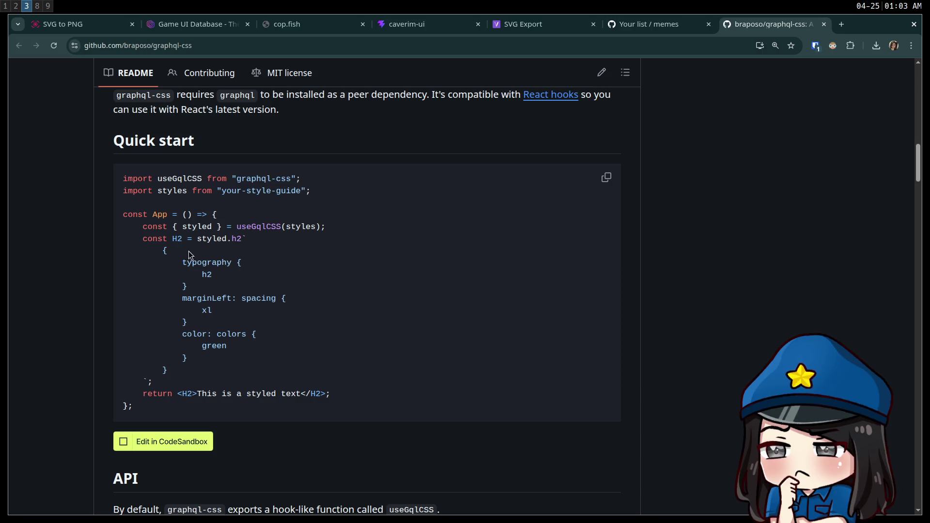
pyautogui.moveTo(174, 382); pyautogui.dragTo(69, 247)
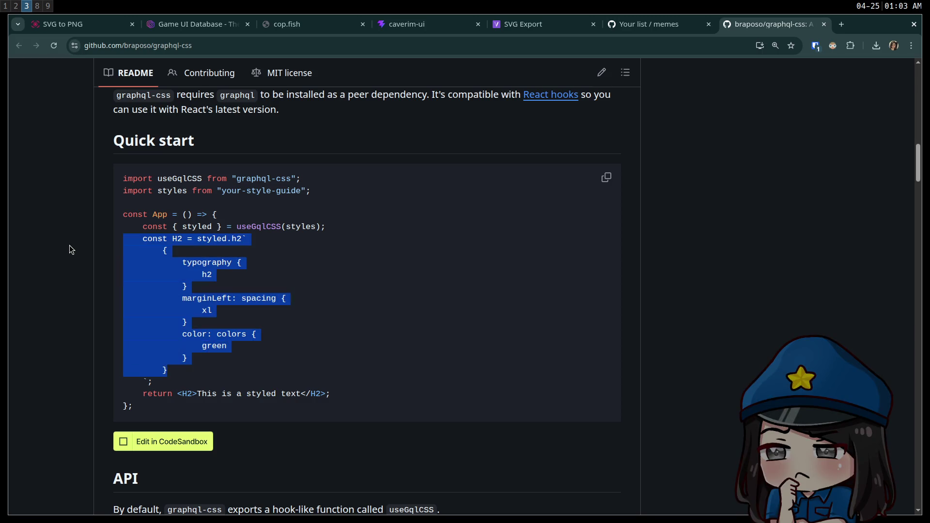
pyautogui.click(320, 343)
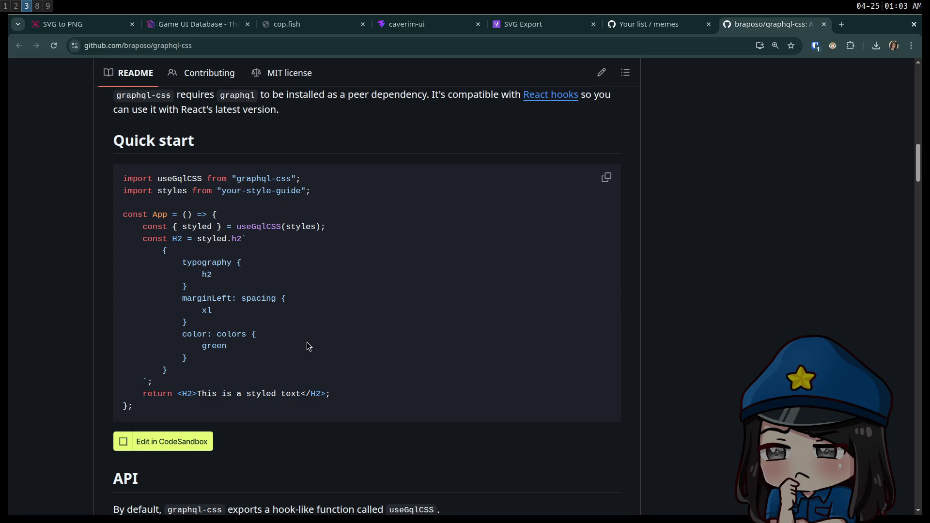
# Read to the end of the graphql-css README and close its tab.
pyautogui.scroll(-7, 325, 328)
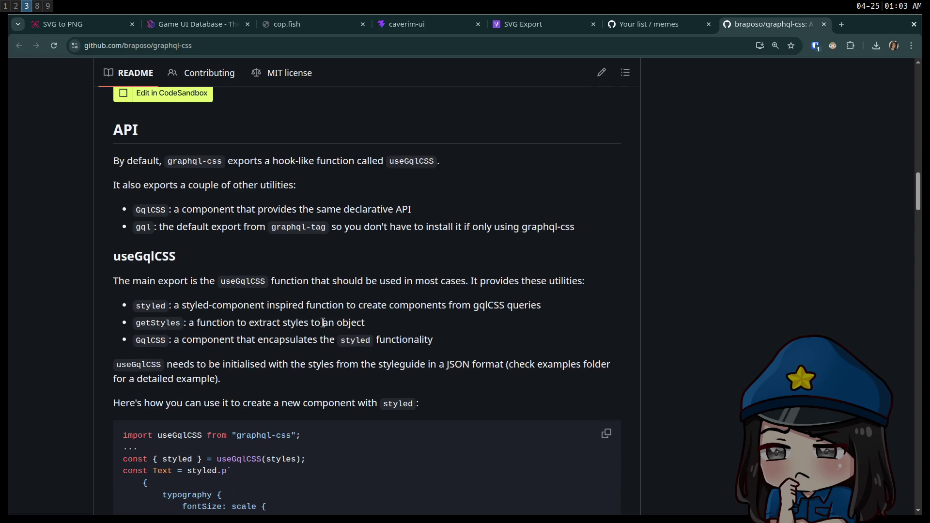
pyautogui.scroll(-4, 323, 322)
pyautogui.scroll(-10, 323, 323)
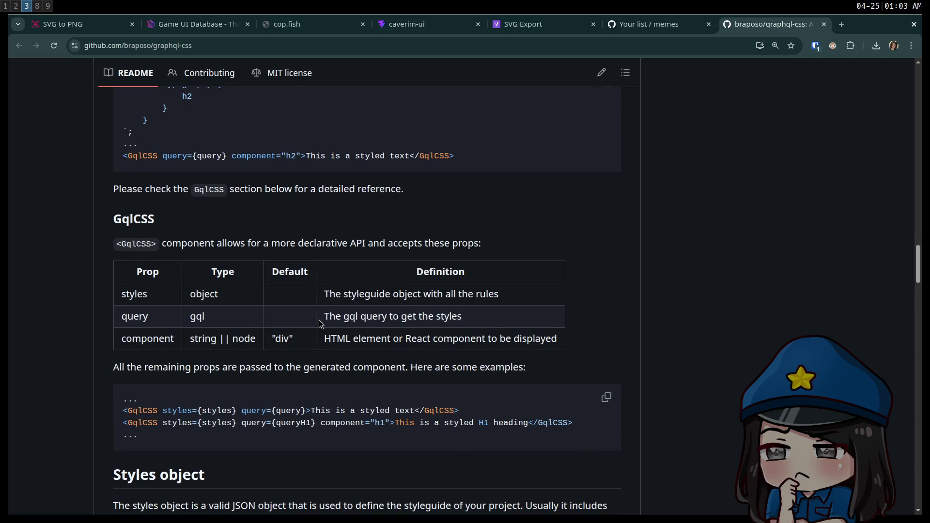
pyautogui.scroll(-7, 319, 323)
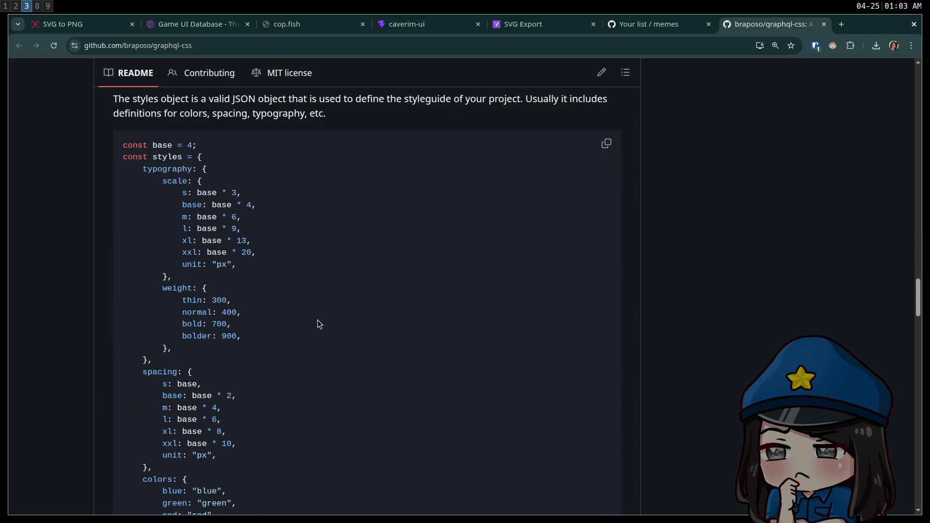
pyautogui.scroll(-12, 318, 321)
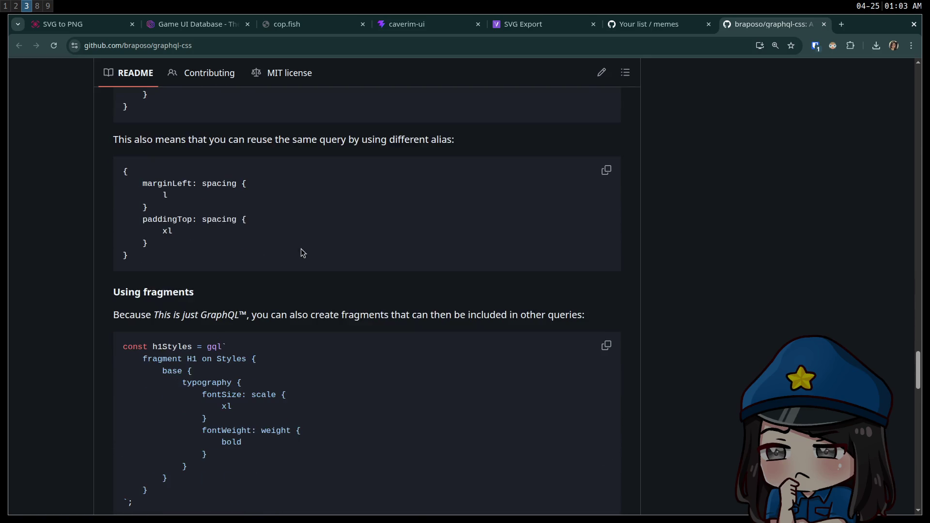
pyautogui.scroll(-15, 306, 262)
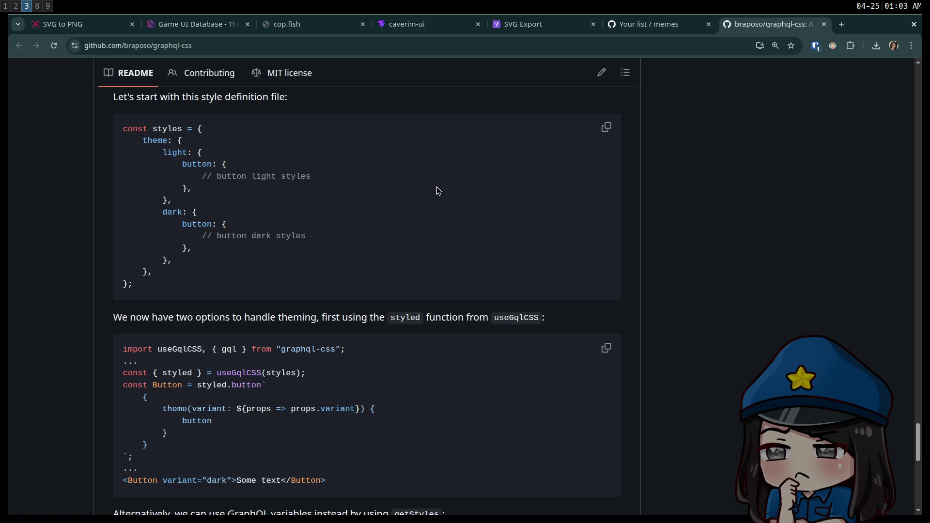
pyautogui.middleClick(769, 23)
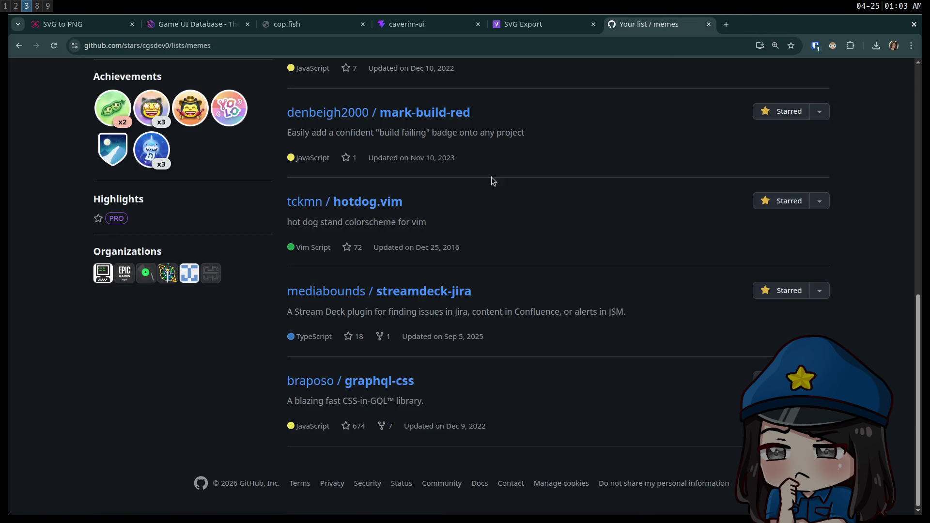
# Browse all starred repositories, close the Your Stars tab, and switch back to Godot.
pyautogui.scroll(10, 492, 184)
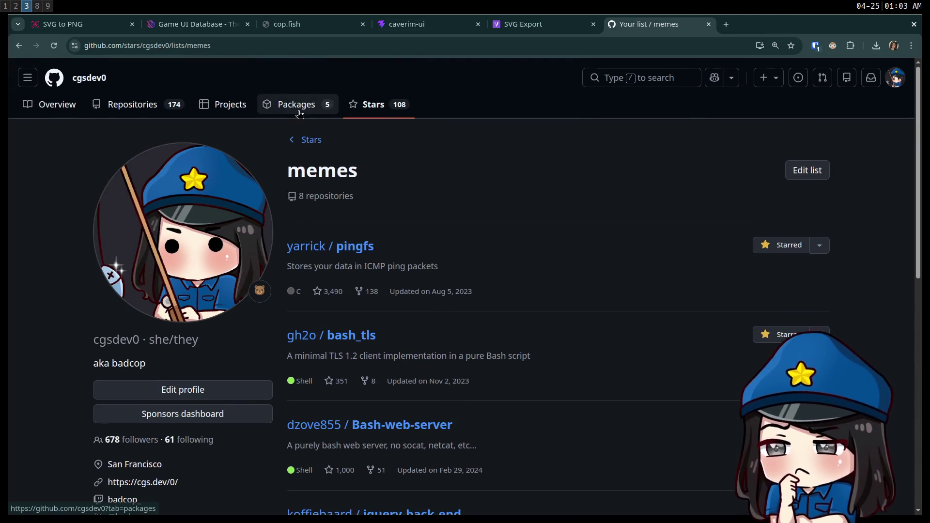
pyautogui.click(320, 141)
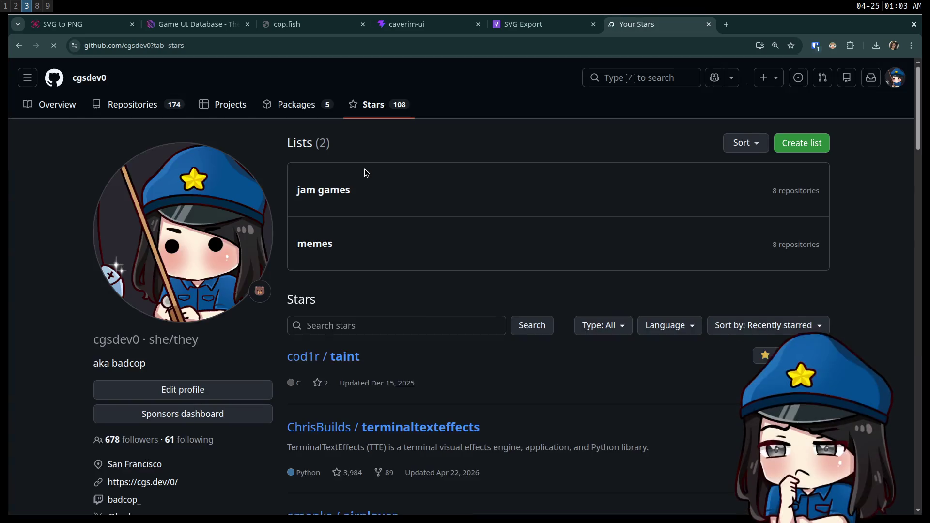
pyautogui.scroll(-3, 364, 176)
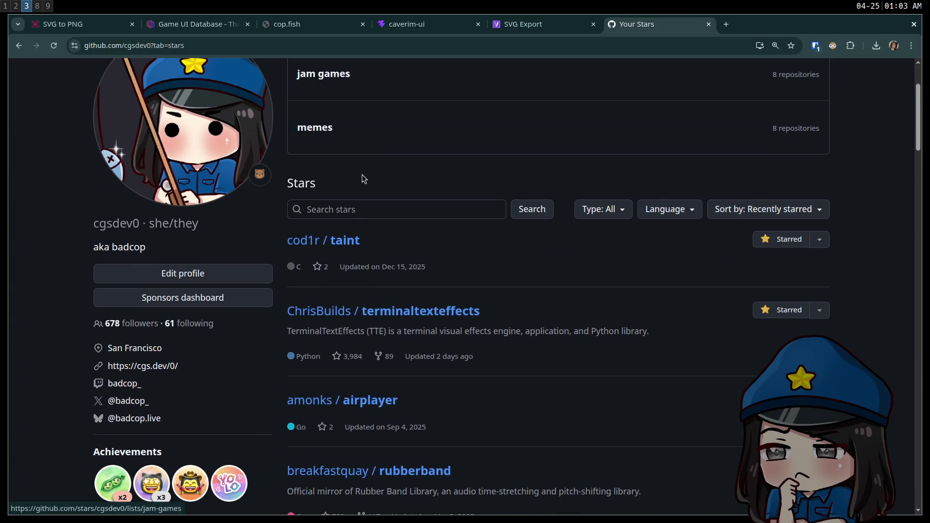
pyautogui.scroll(-6, 360, 172)
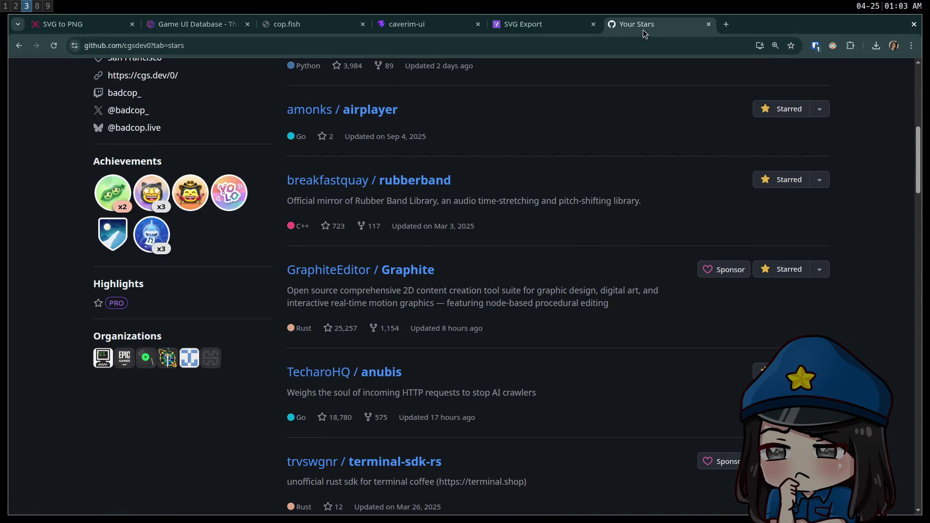
pyautogui.middleClick(656, 21)
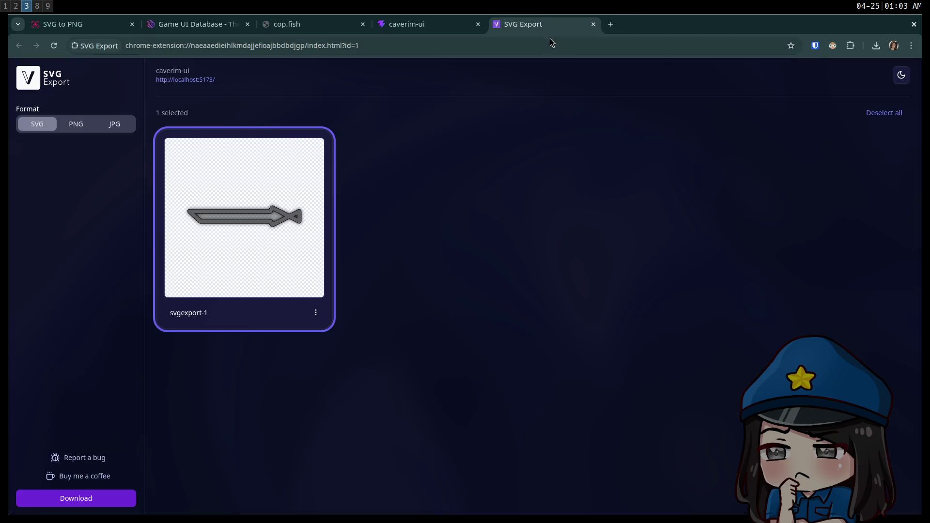
pyautogui.click(17, 6)
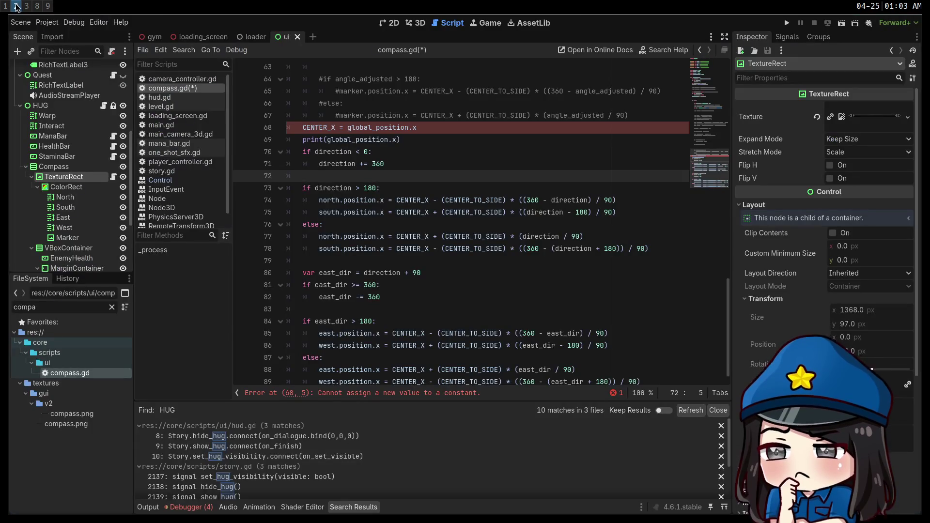
pyautogui.moveTo(477, 196)
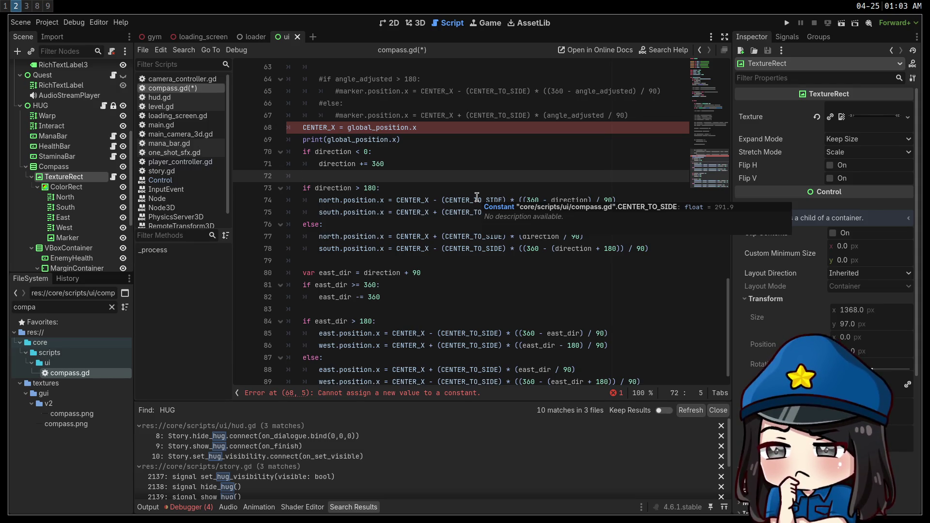
pyautogui.scroll(9, 456, 182)
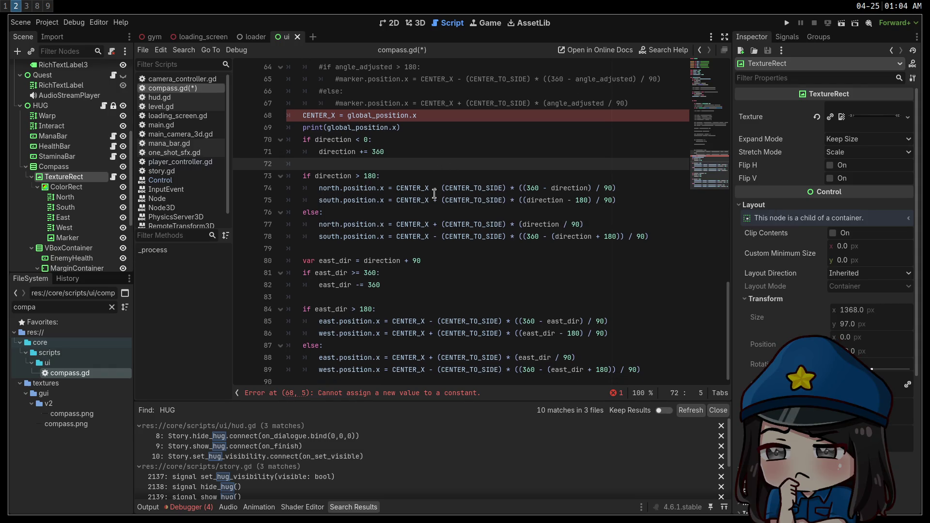
pyautogui.scroll(5, 439, 195)
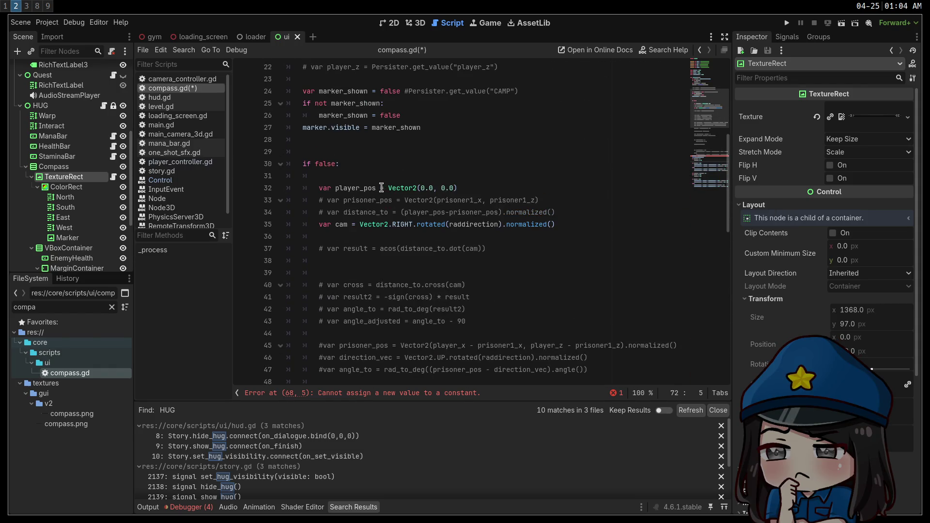
pyautogui.scroll(5, 382, 188)
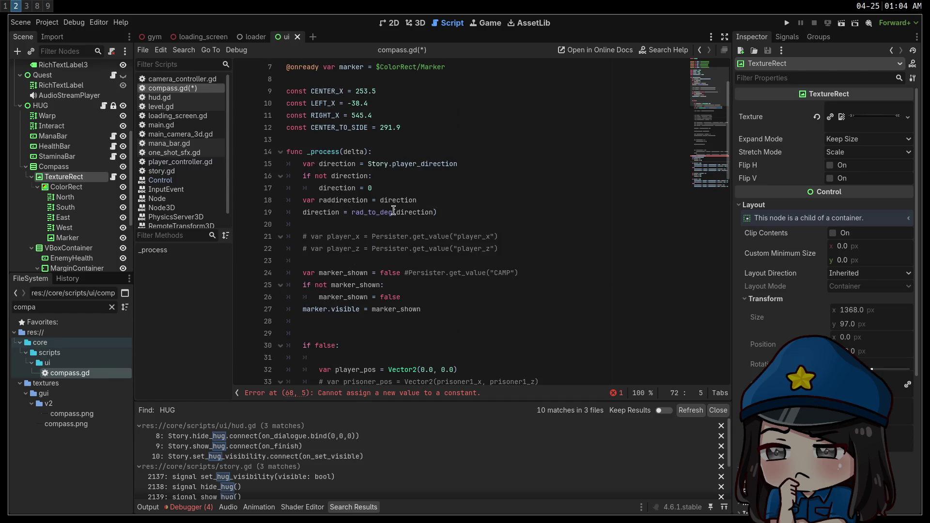
pyautogui.click(393, 212)
pyautogui.click(464, 209)
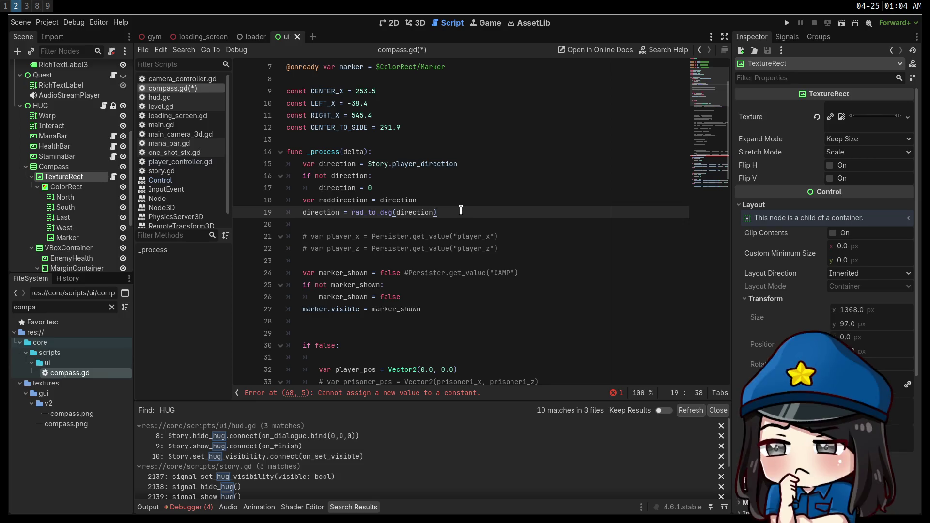
pyautogui.moveTo(362, 213)
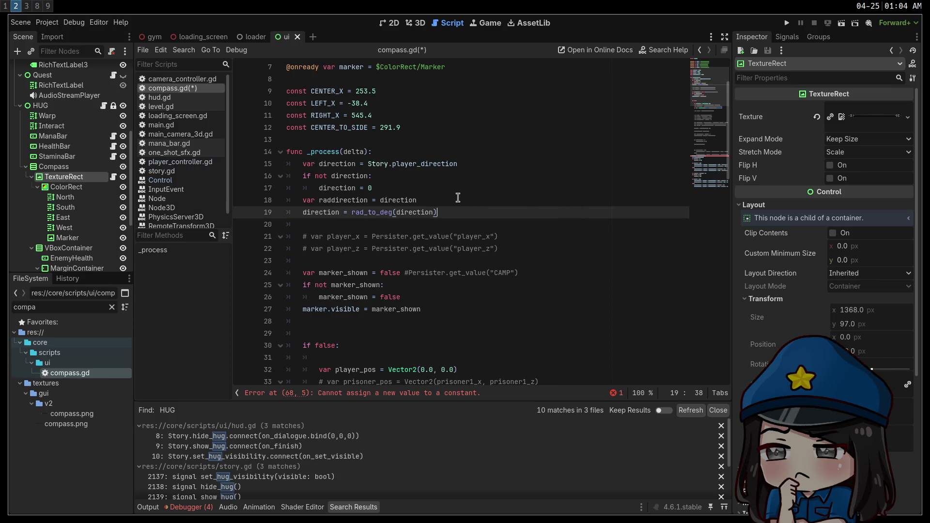
pyautogui.scroll(-6, 433, 190)
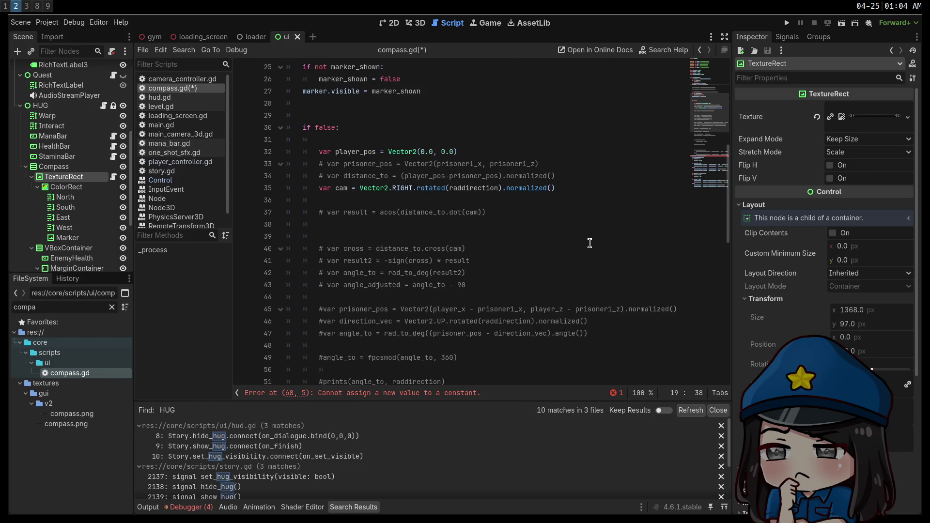
pyautogui.scroll(7, 577, 237)
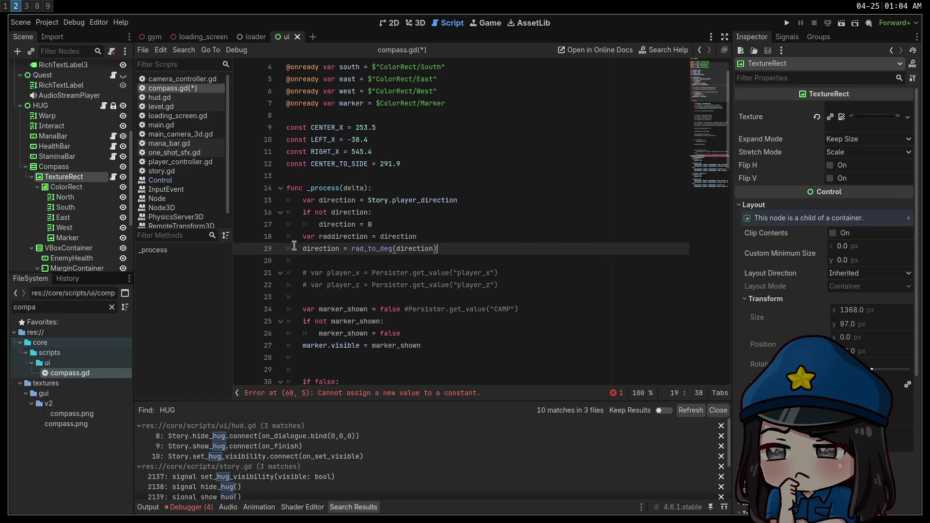
pyautogui.scroll(1, 344, 247)
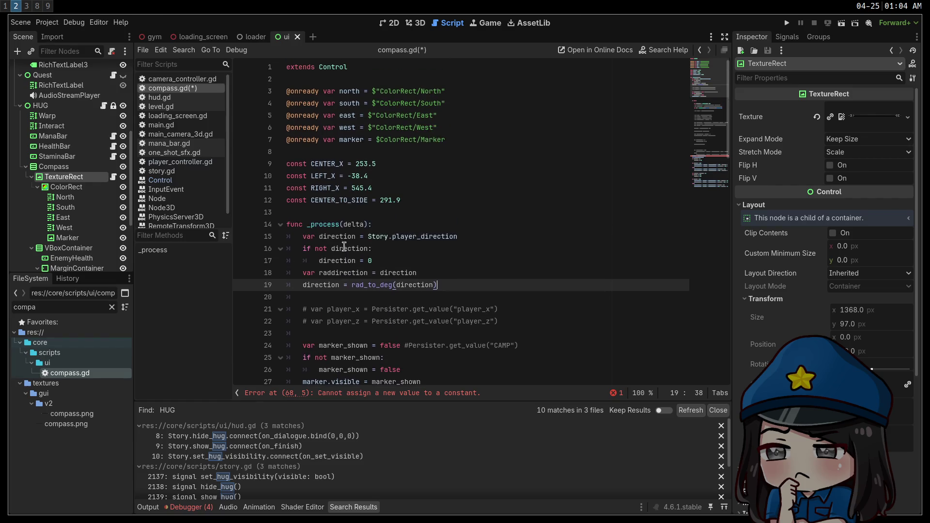
pyautogui.click(468, 140)
pyautogui.press('Return')
pyautogui.write('onready var rect = $ColorRect')
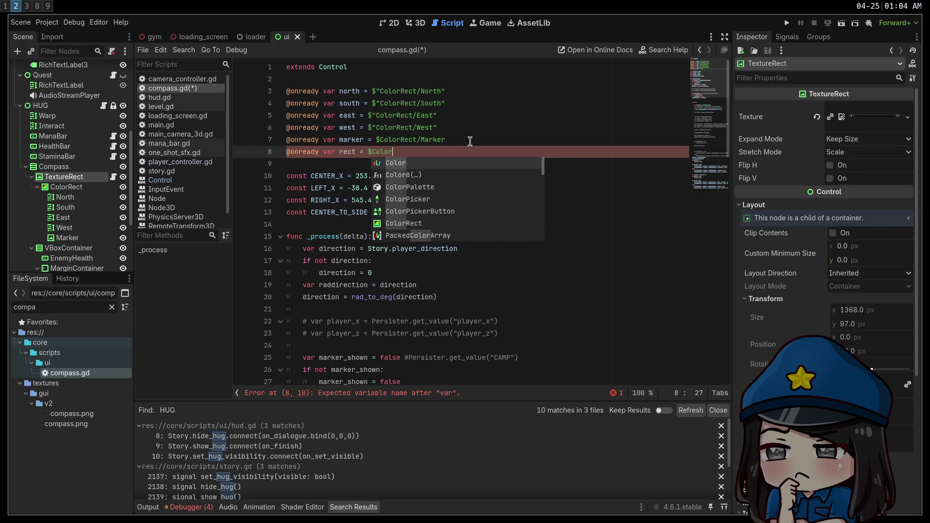
pyautogui.click(470, 141)
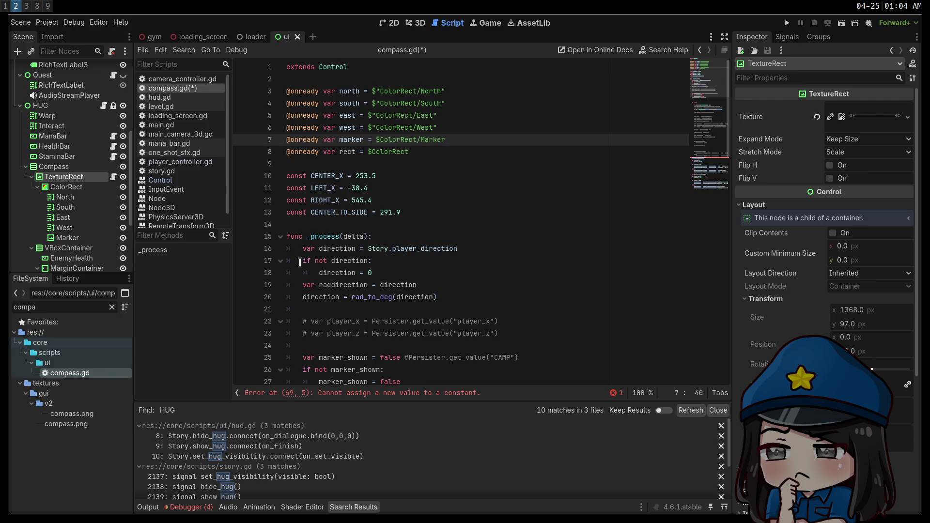
# Delete the old compass-positioning code from line 19 to the end of the script.
pyautogui.click(301, 286)
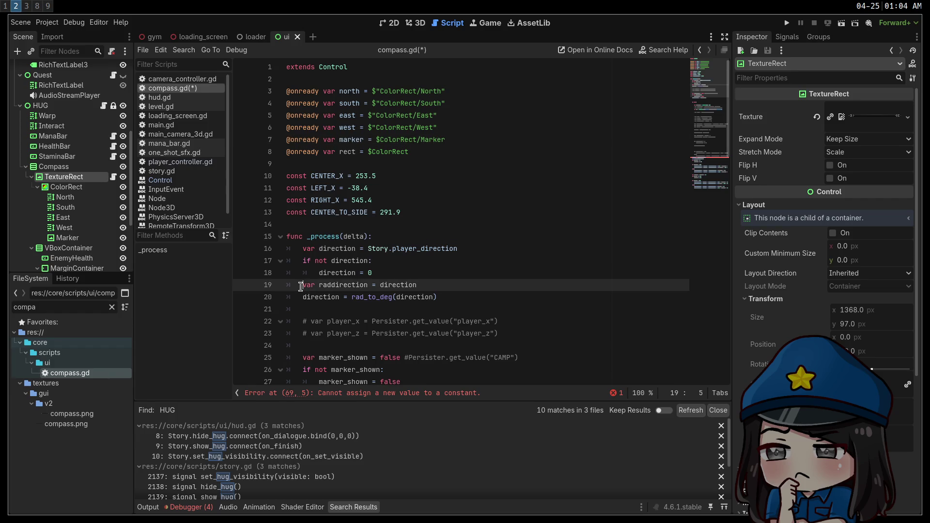
pyautogui.moveTo(300, 286)
pyautogui.mouseDown()
pyautogui.moveTo(339, 383)
pyautogui.moveTo(430, 304)
pyautogui.moveTo(436, 340)
pyautogui.moveTo(581, 364)
pyautogui.moveTo(670, 432)
pyautogui.mouseUp()
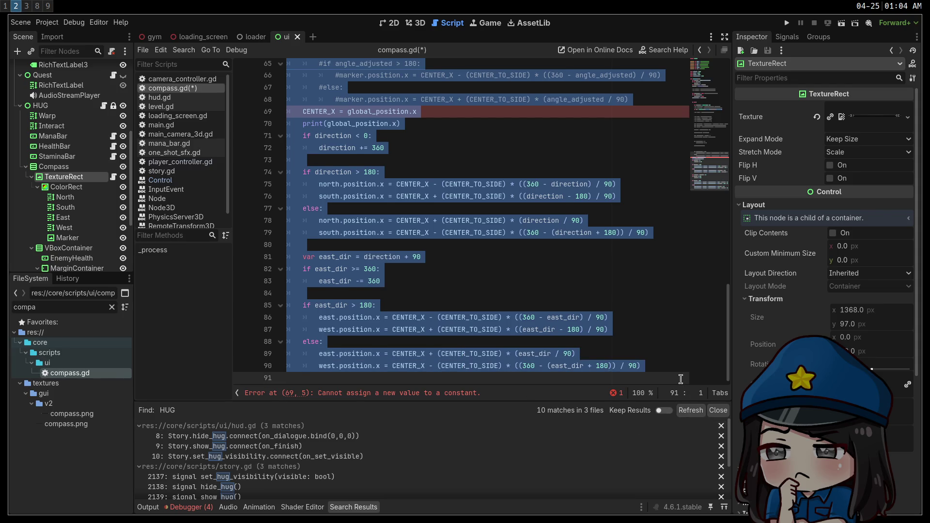
pyautogui.press('Delete')
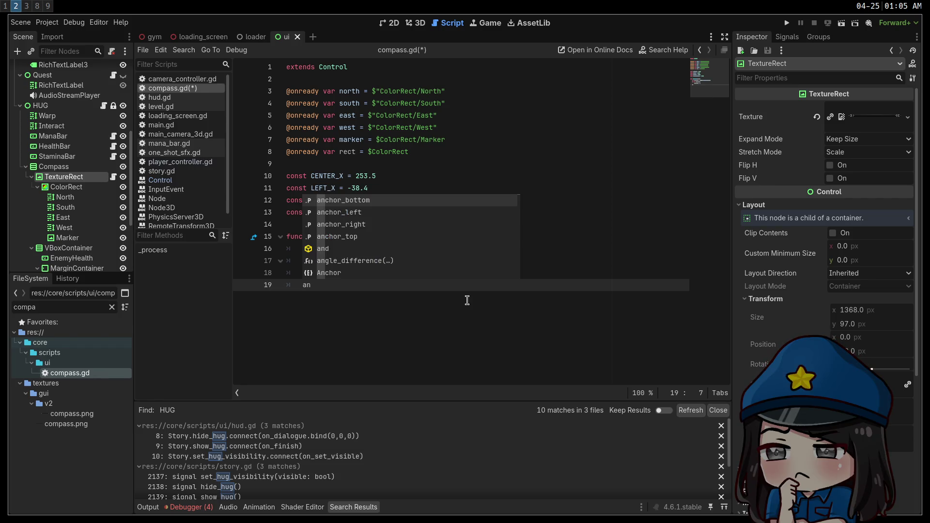
# Insert angle_difference via autocomplete and look up its documentation.
pyautogui.write('gle')
pyautogui.press('Return')
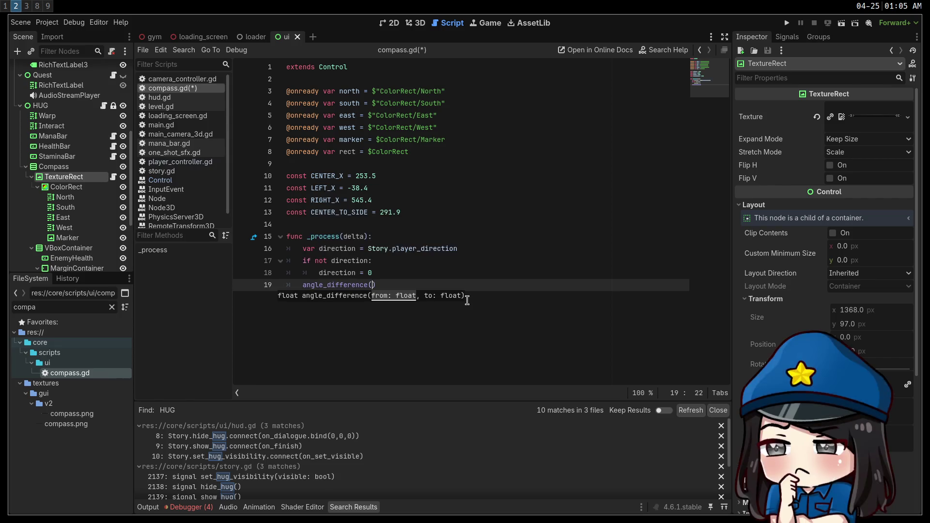
pyautogui.keyDown('ctrl'); pyautogui.click(351, 285); pyautogui.keyUp('ctrl')
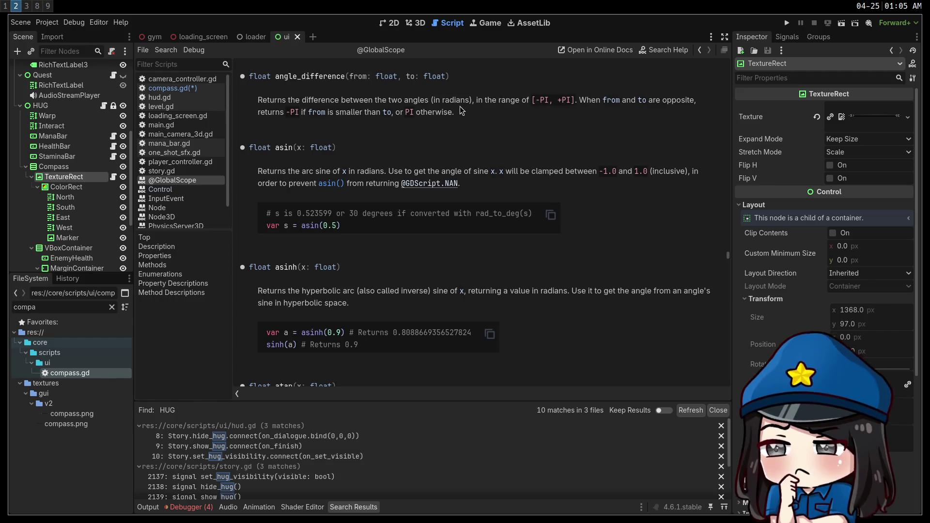
pyautogui.hotkey('alt', 'Left')
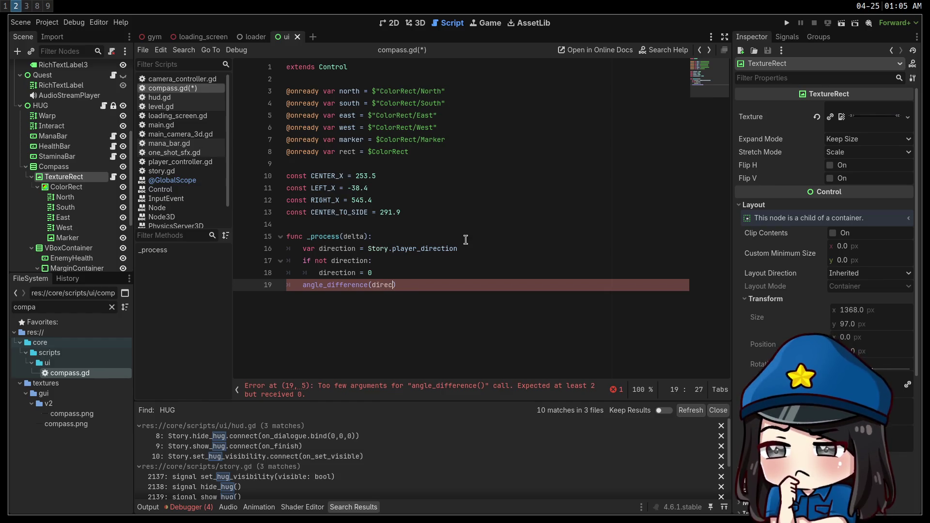
# Fill in the angle_difference arguments as 0 and direction.
pyautogui.write('tion, 0')
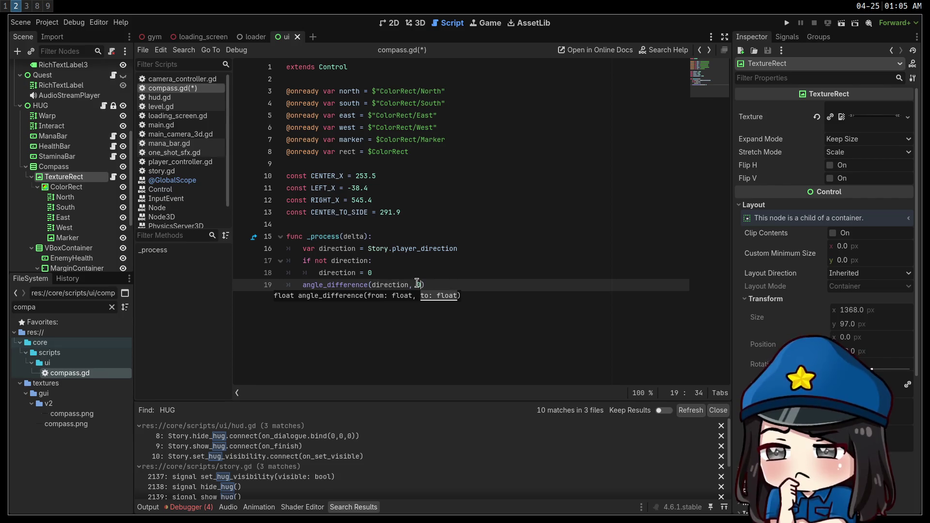
pyautogui.moveTo(424, 284); pyautogui.dragTo(376, 282)
pyautogui.write('d, dijr')
pyautogui.write('ction')
pyautogui.click(309, 287)
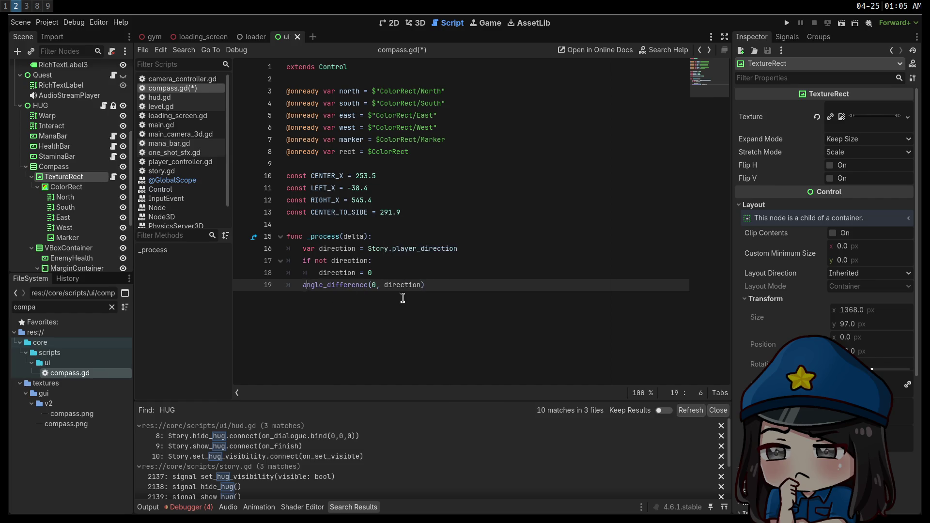
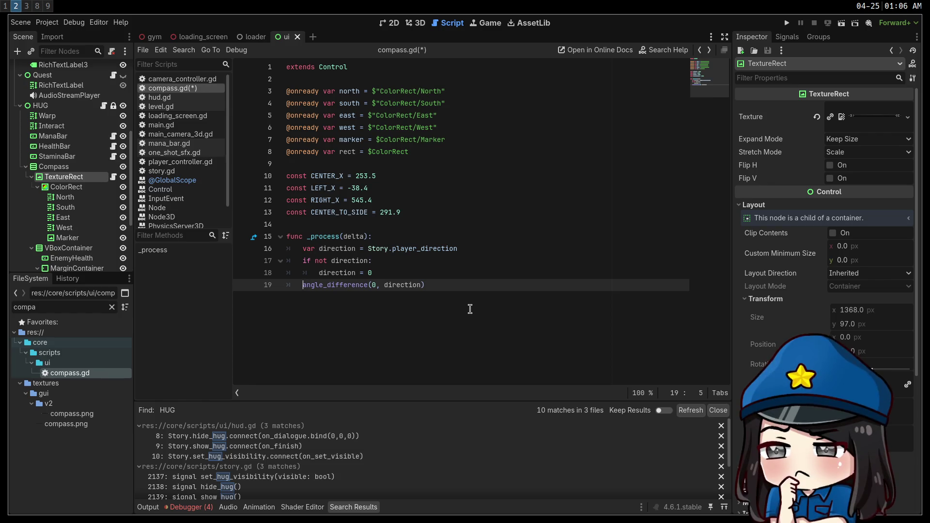
# Start the east.position.x line and add a width variable from rect.size.x above it.
pyautogui.write('east.positio')
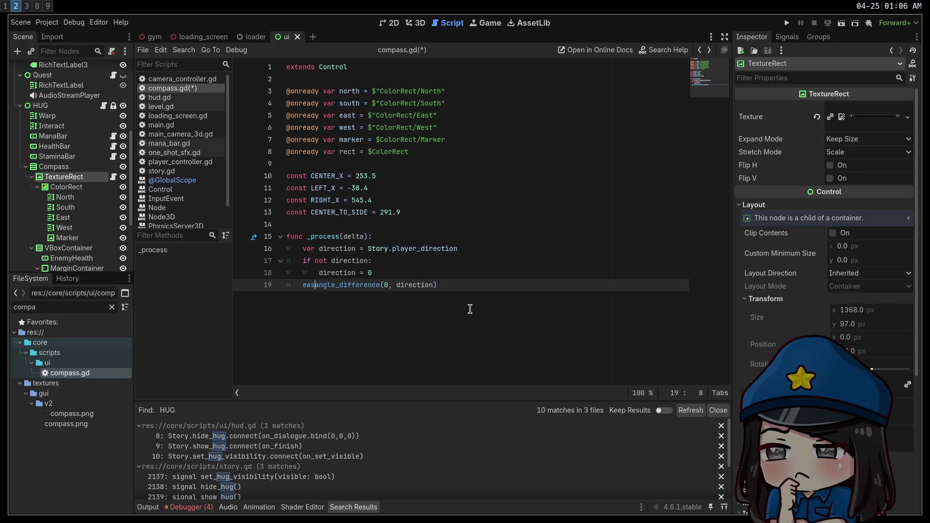
pyautogui.write('n.x =')
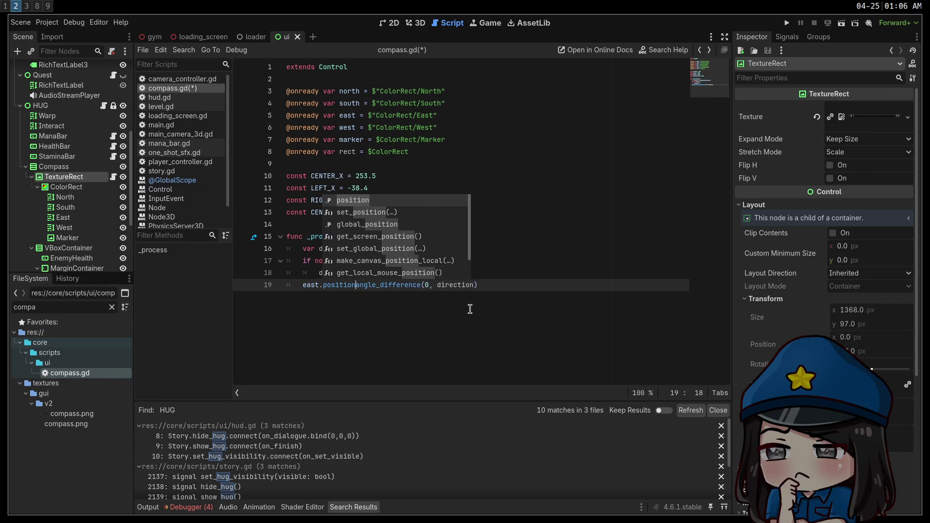
pyautogui.hotkey('ctrl', 'space')
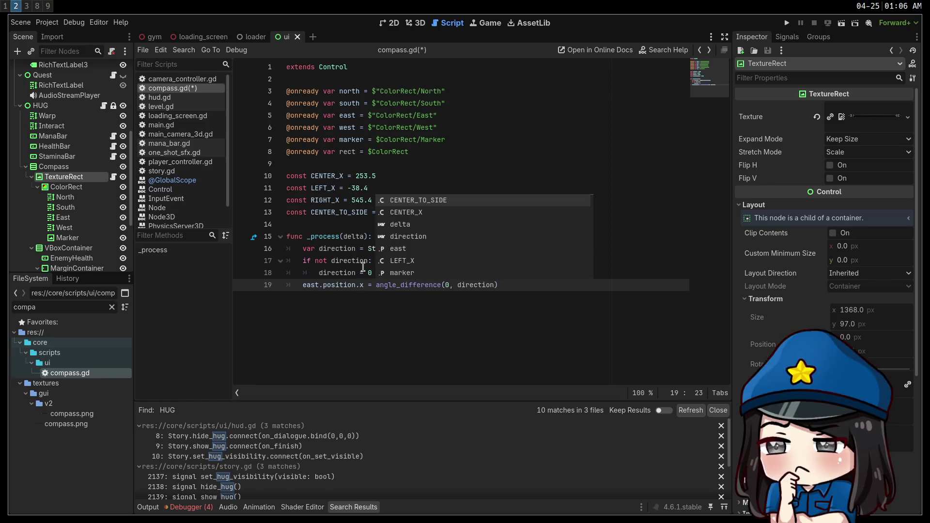
pyautogui.click(403, 273)
pyautogui.press('Return')
pyautogui.press('BackSpace')
pyautogui.write('var width =')
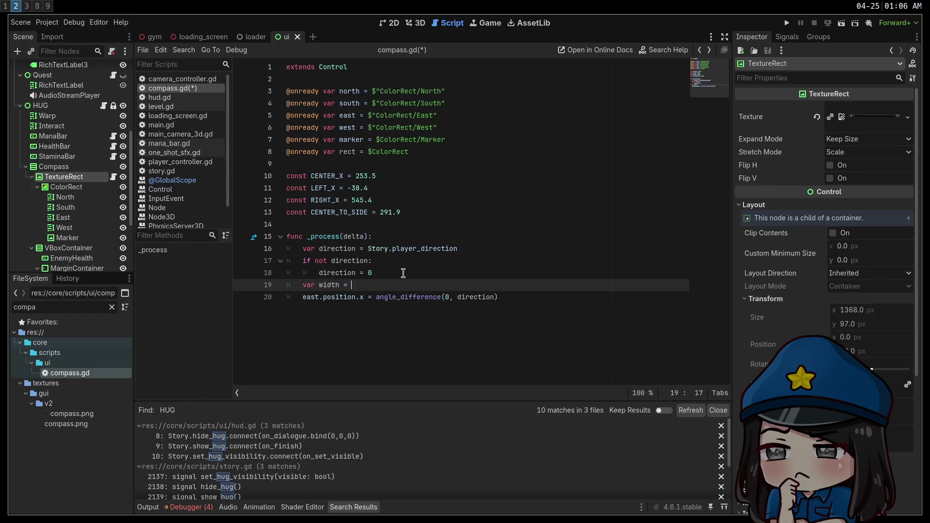
pyautogui.write('rect.siz')
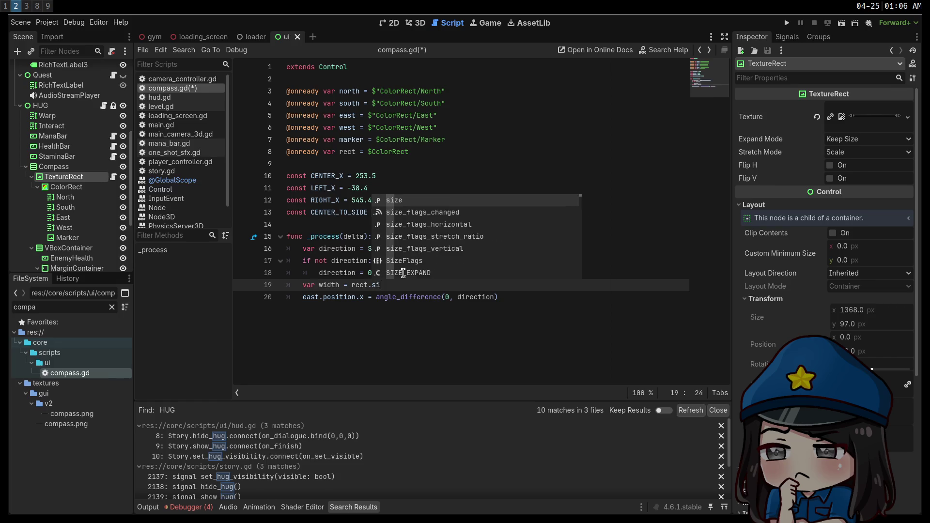
pyautogui.write('e.x')
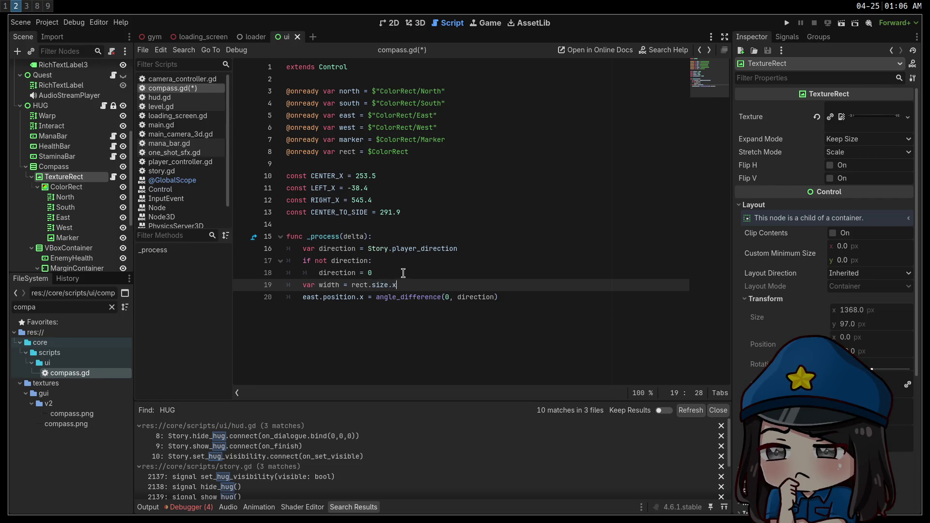
pyautogui.write(' * 2.0')
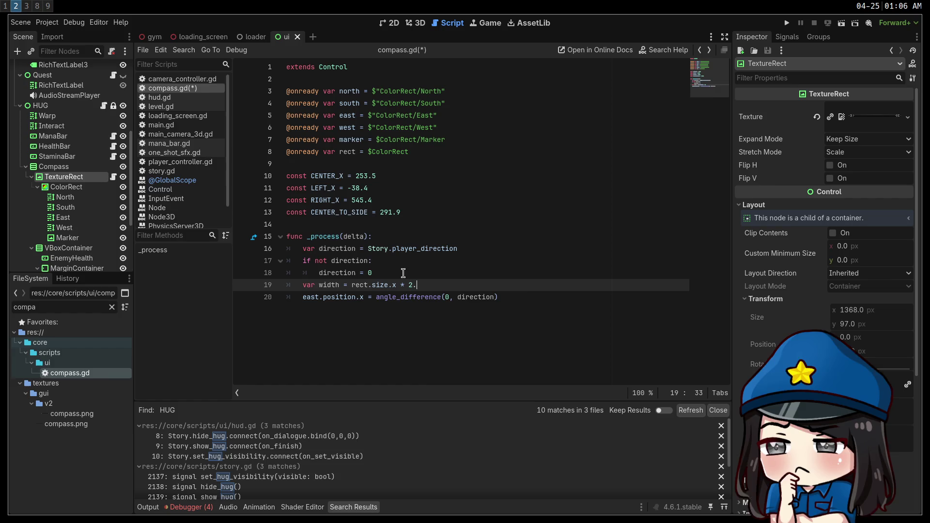
# Finish the east line as angle_difference(0, direction) / PI * width, removing the * 2.0 factor.
pyautogui.click(451, 297)
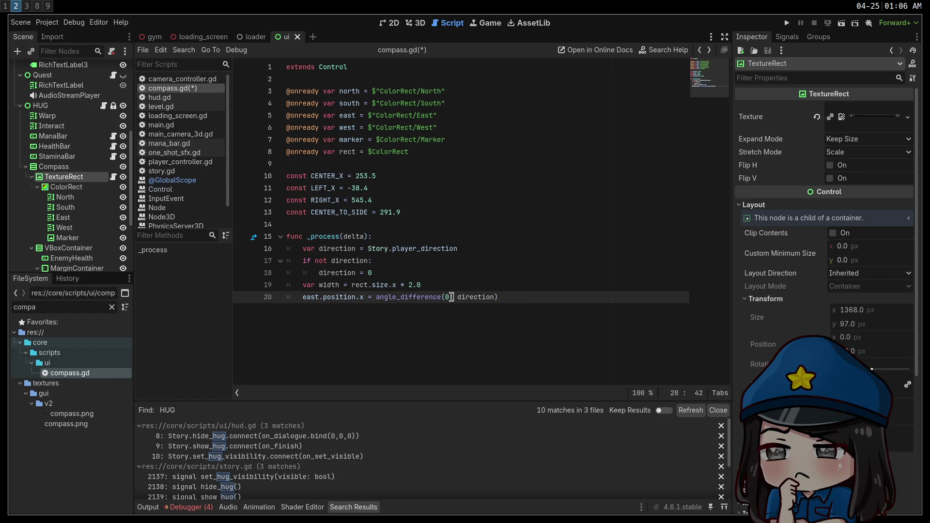
pyautogui.write(' / ')
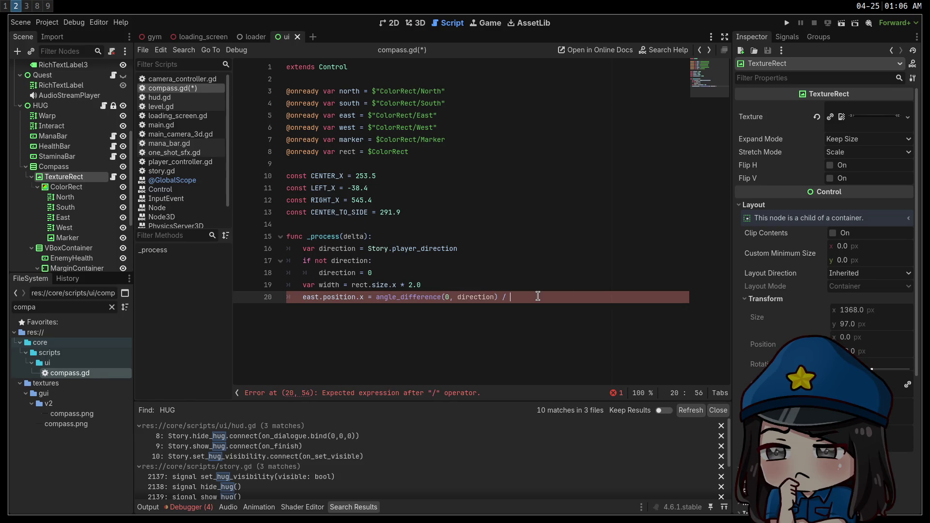
pyautogui.write('PI * ')
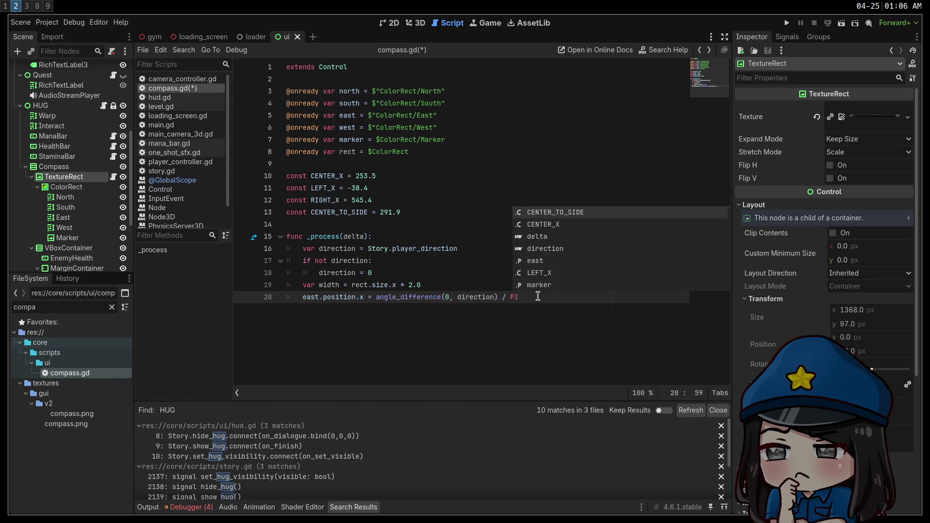
pyautogui.write('width')
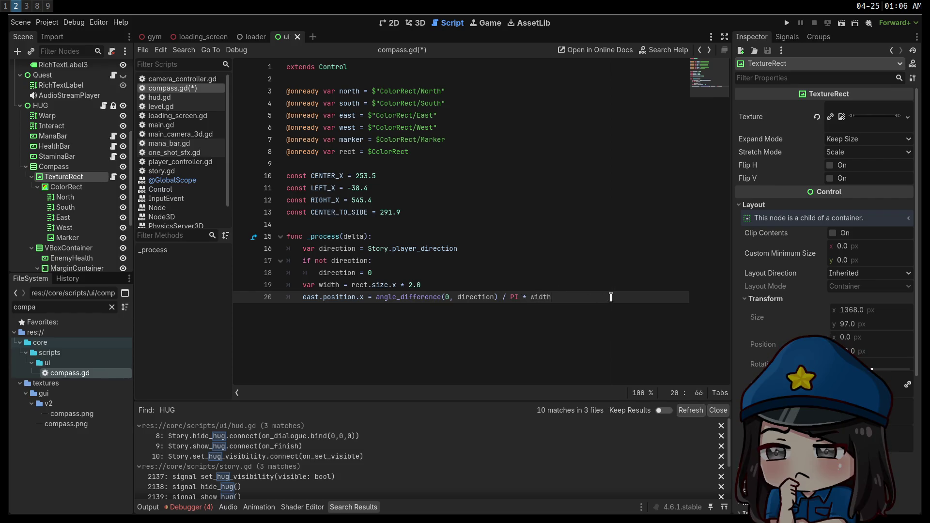
pyautogui.moveTo(401, 285); pyautogui.dragTo(422, 284)
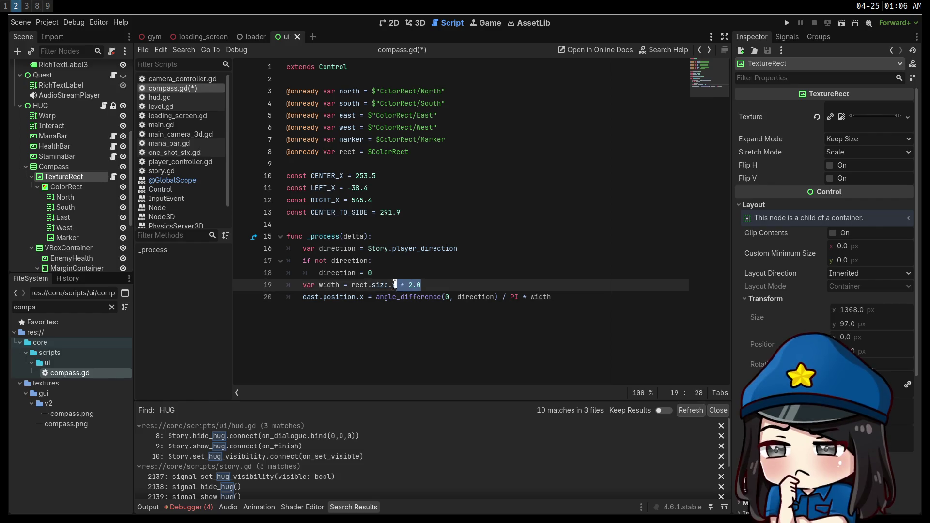
pyautogui.press('BackSpace')
pyautogui.click(599, 300)
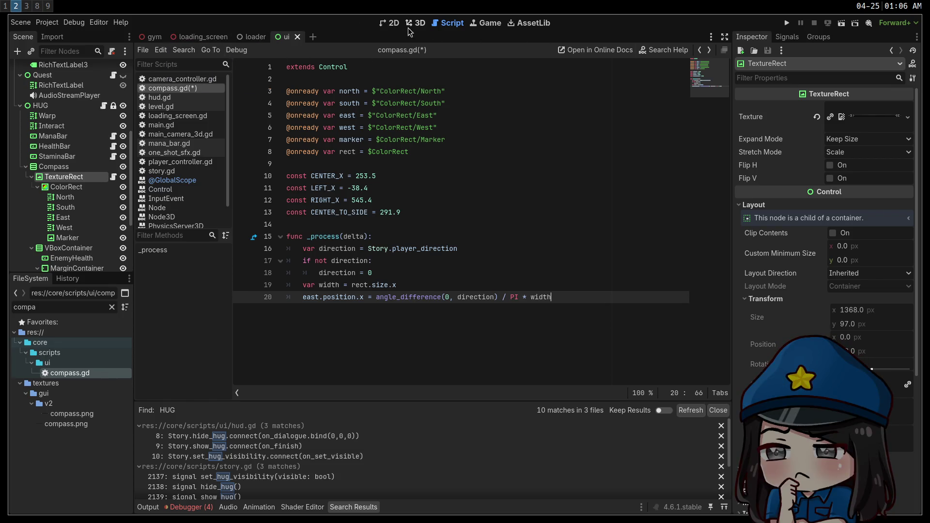
# In the 2D compass scene, inspect the South marker's Transform size and position.
pyautogui.click(393, 22)
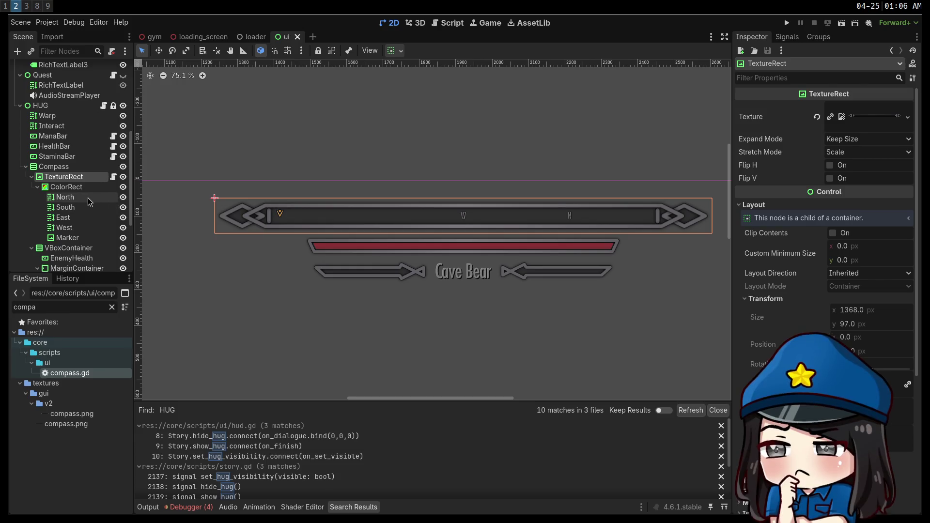
pyautogui.click(88, 197)
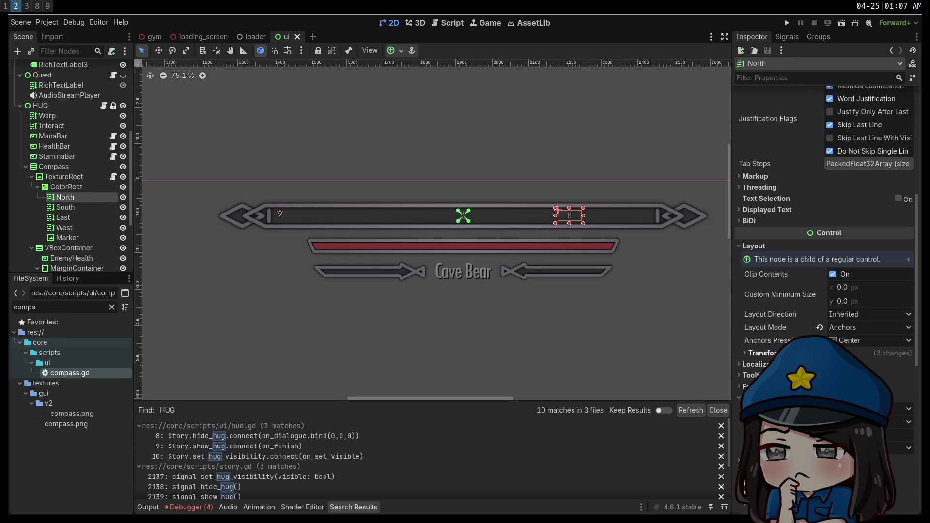
pyautogui.scroll(-5, 757, 260)
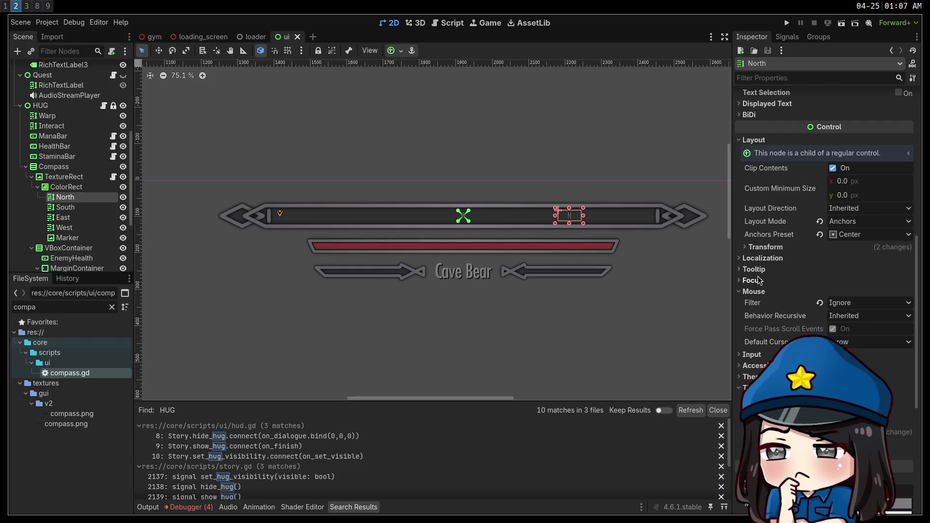
pyautogui.click(67, 208)
pyautogui.scroll(-15, 799, 266)
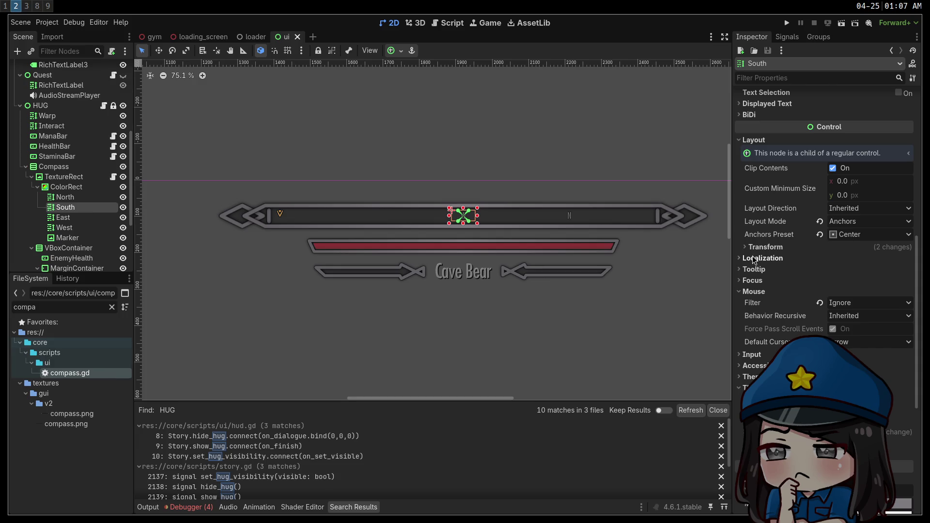
pyautogui.click(754, 248)
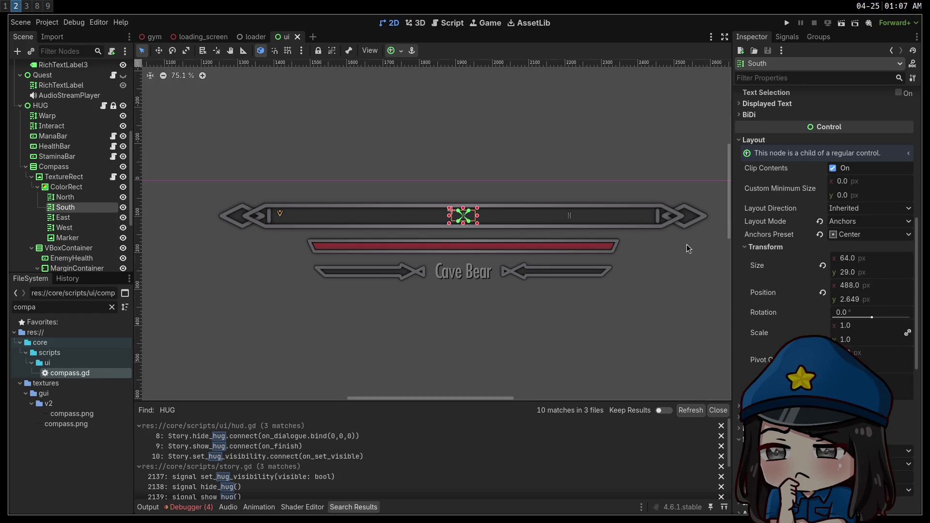
pyautogui.click(449, 23)
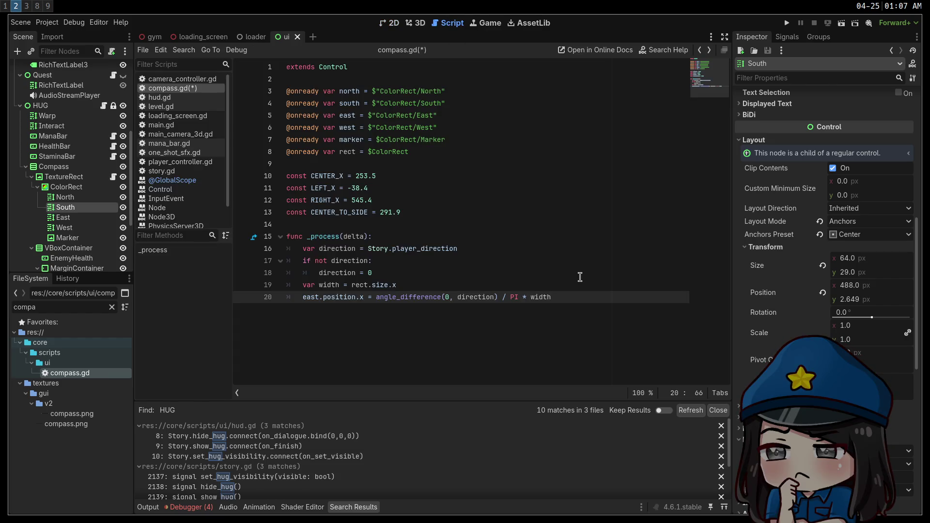
# Append + width / 2.0 to the east marker's x position line.
pyautogui.write('widt')
pyautogui.click(566, 270)
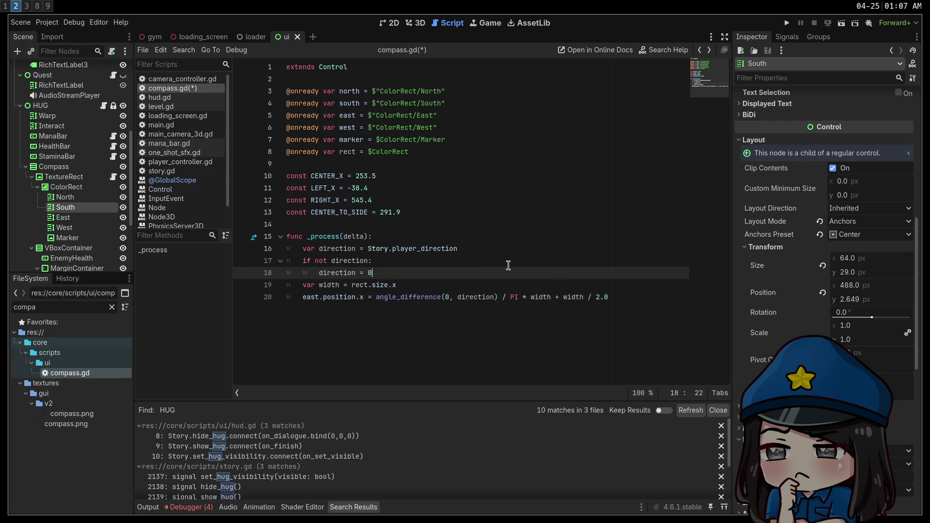
pyautogui.click(674, 296)
pyautogui.keyDown('shift'); pyautogui.click(300, 297); pyautogui.keyUp('shift')
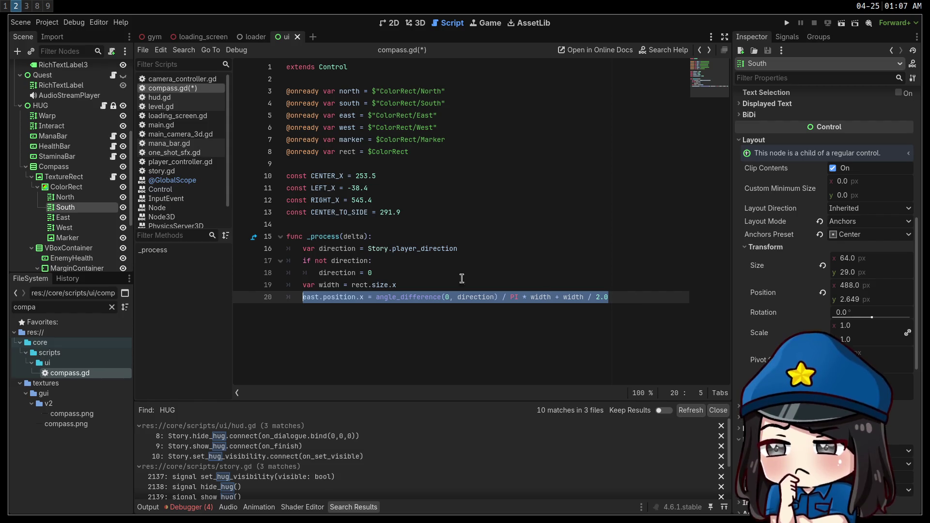
# Hide the North, South and West markers, save, and run the game.
pyautogui.click(123, 207)
pyautogui.click(123, 197)
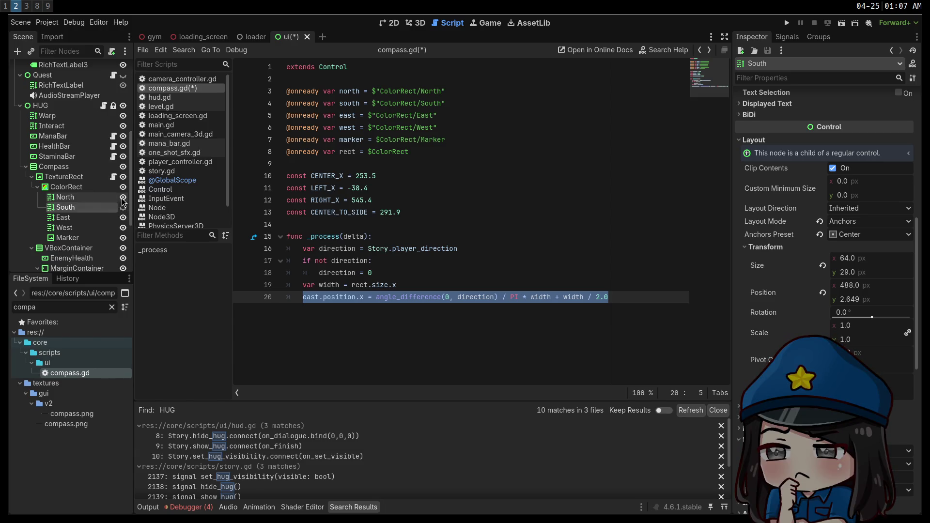
pyautogui.click(123, 228)
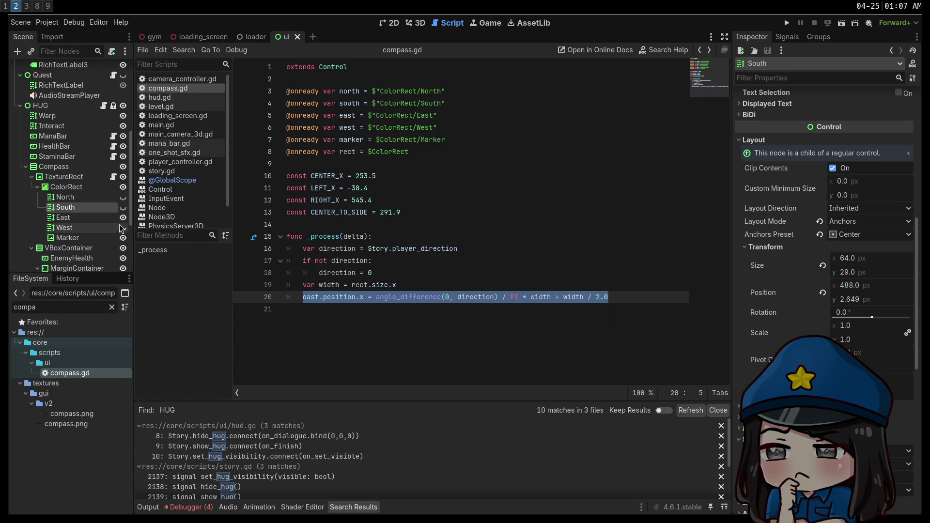
pyautogui.hotkey('ctrl', 's')
pyautogui.click(787, 23)
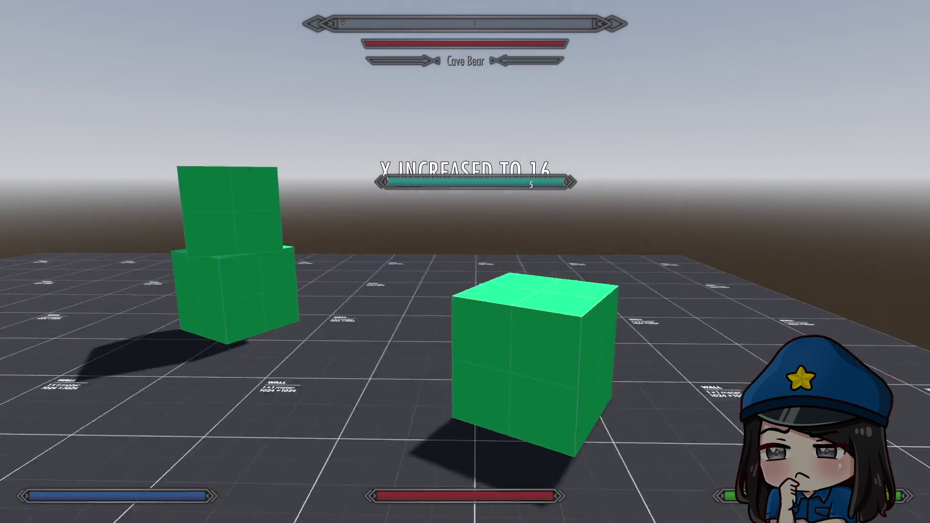
# Turn the camera with D to watch the east marker slide, then exit fullscreen and stop.
pyautogui.press('d')
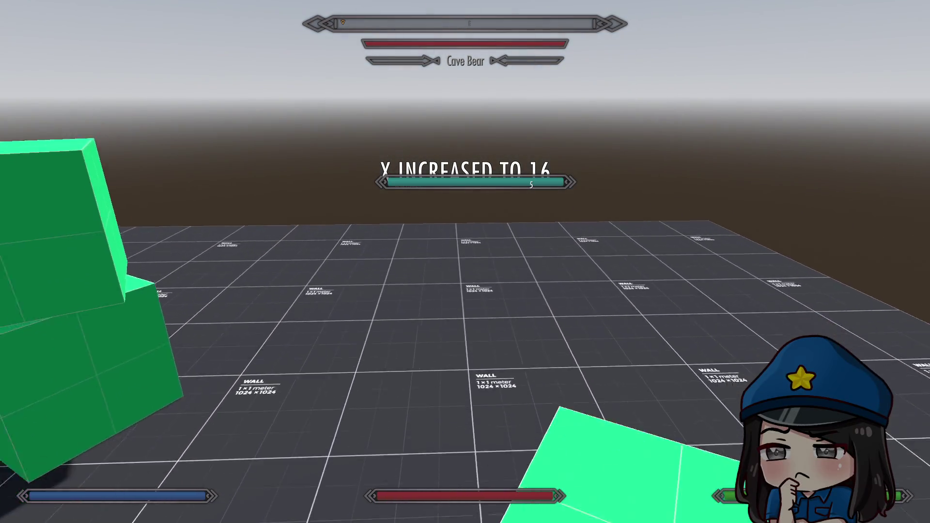
pyautogui.press('Escape')
pyautogui.press('Escape')
pyautogui.press('super+f')
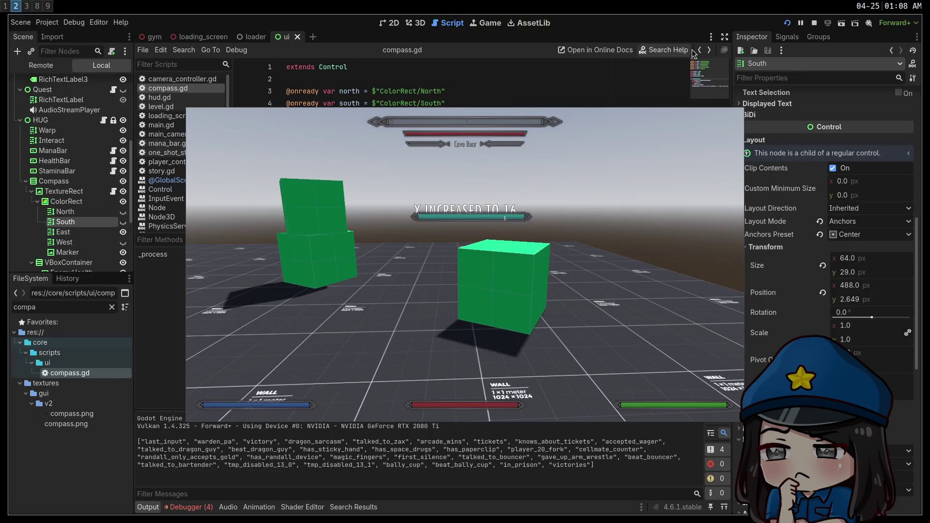
pyautogui.click(815, 24)
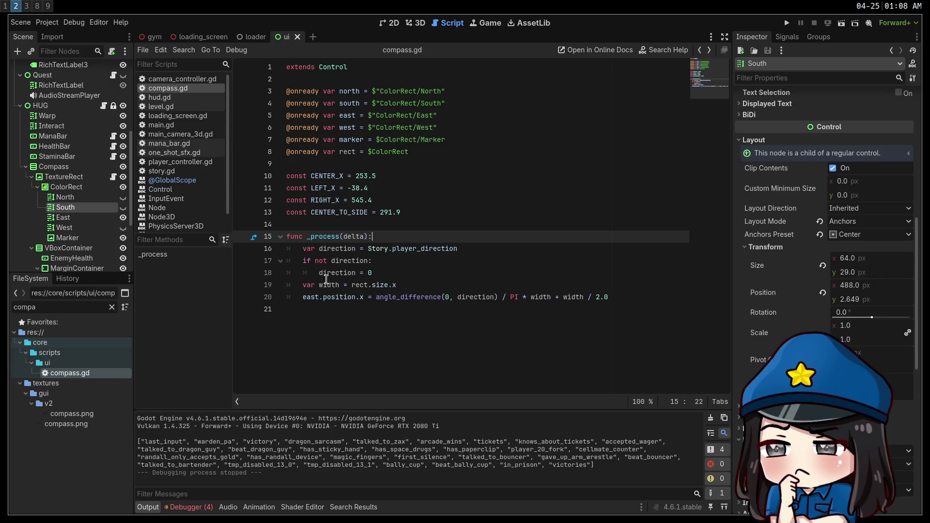
# Unhide the North, South and West markers and duplicate the east positioning line.
pyautogui.click(123, 208)
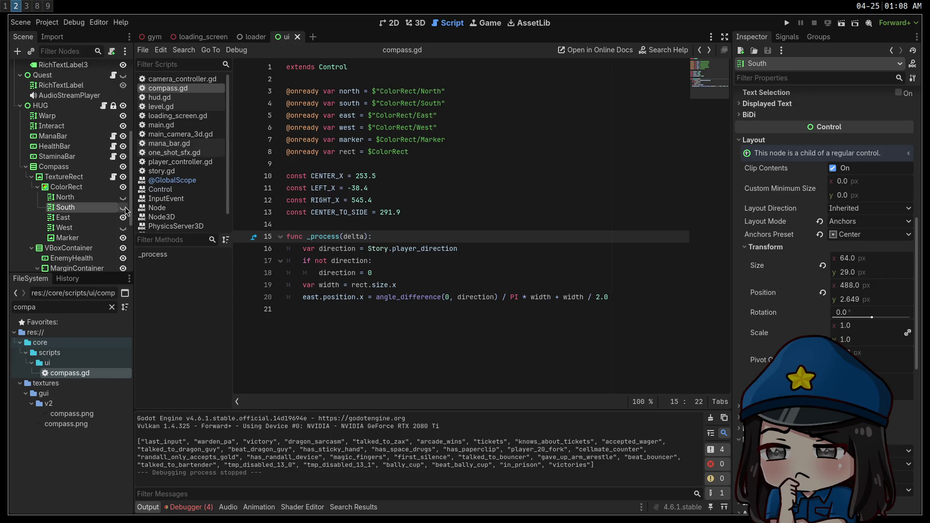
pyautogui.click(123, 198)
pyautogui.click(123, 227)
pyautogui.moveTo(608, 297); pyautogui.dragTo(302, 298)
pyautogui.click(605, 286)
pyautogui.click(641, 297)
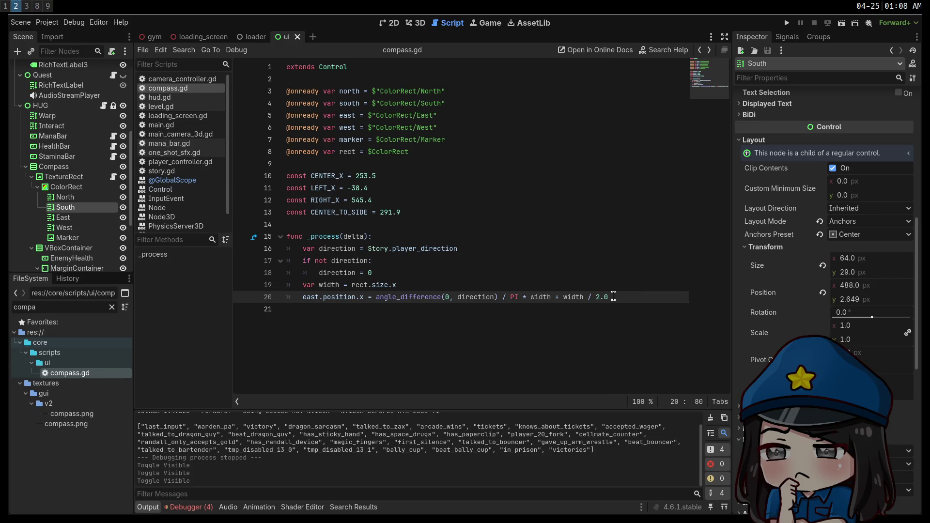
pyautogui.moveTo(613, 297); pyautogui.dragTo(299, 298)
pyautogui.hotkey('ctrl', 'c')
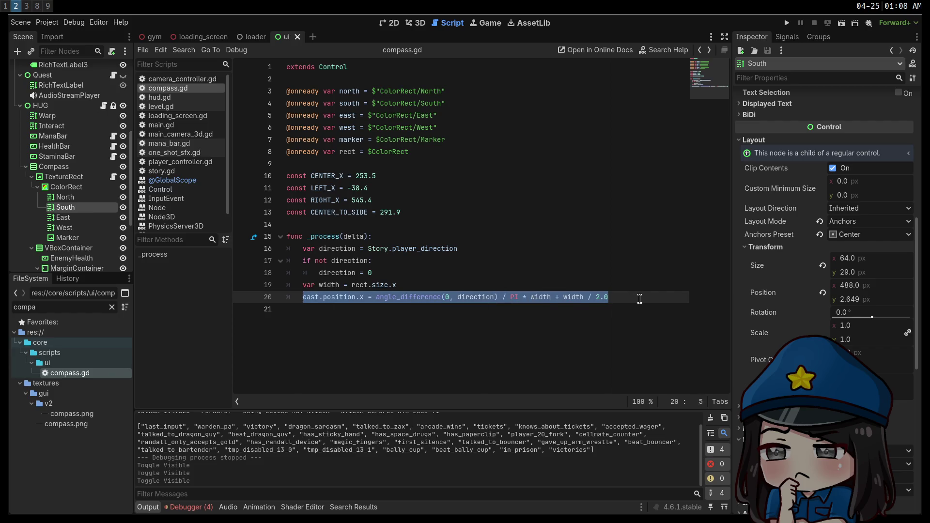
pyautogui.click(640, 298)
pyautogui.press('Return')
pyautogui.hotkey('ctrl', 'v')
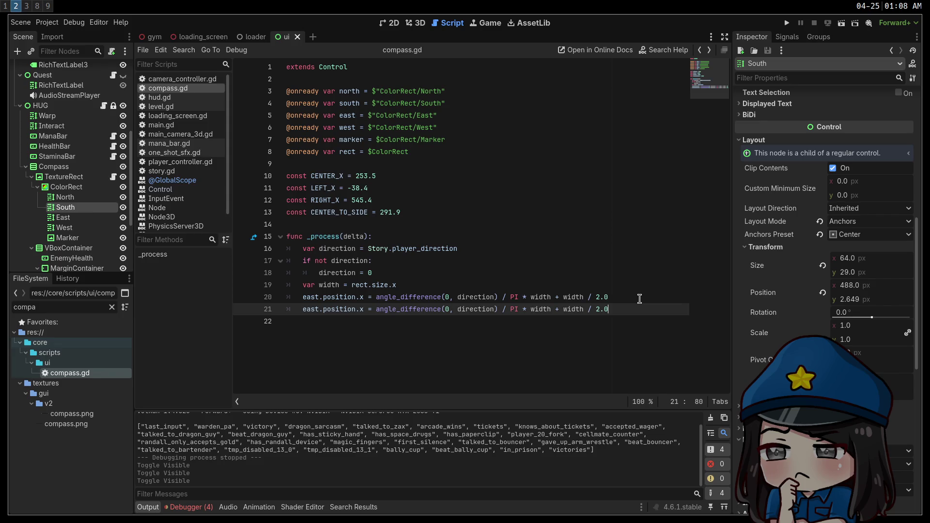
# Turn the copied line into the north marker with a PI / 2.0 angle.
pyautogui.doubleClick(306, 309)
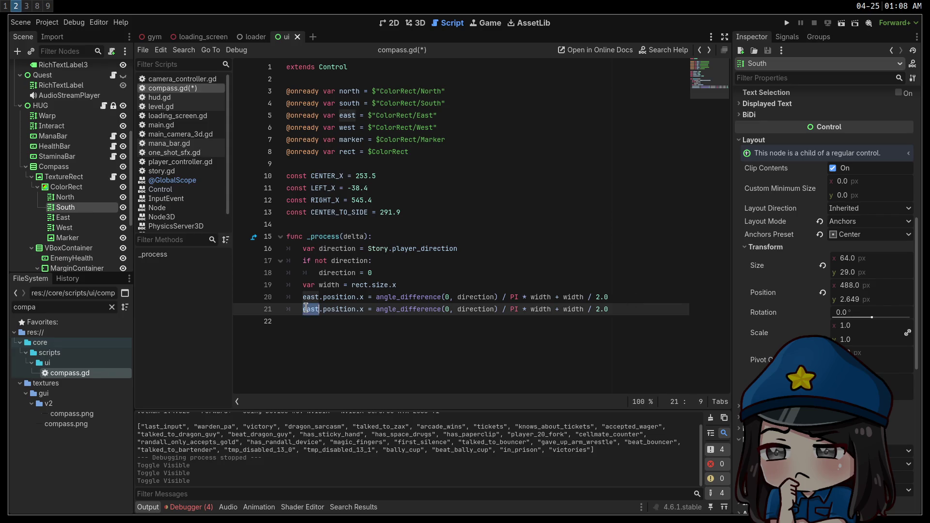
pyautogui.write('north')
pyautogui.doubleClick(450, 309)
pyautogui.write('PI / 2.0')
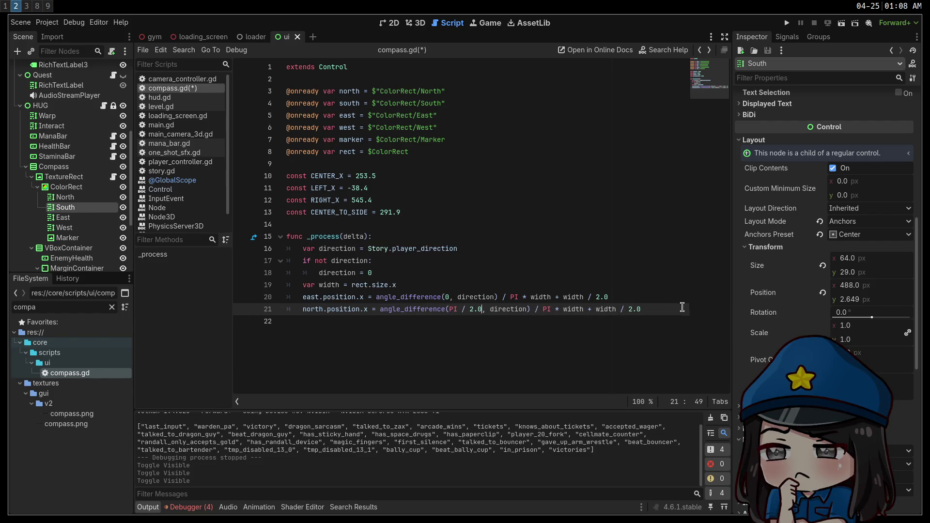
pyautogui.tripleClick(682, 307)
pyautogui.click(661, 304)
# Duplicate the north line into a west marker line using PI.
pyautogui.hotkey('ctrl', 'shift', 'd')
pyautogui.doubleClick(316, 321)
pyautogui.write('west')
pyautogui.moveTo(454, 321); pyautogui.dragTo(478, 321)
pyautogui.press('BackSpace')
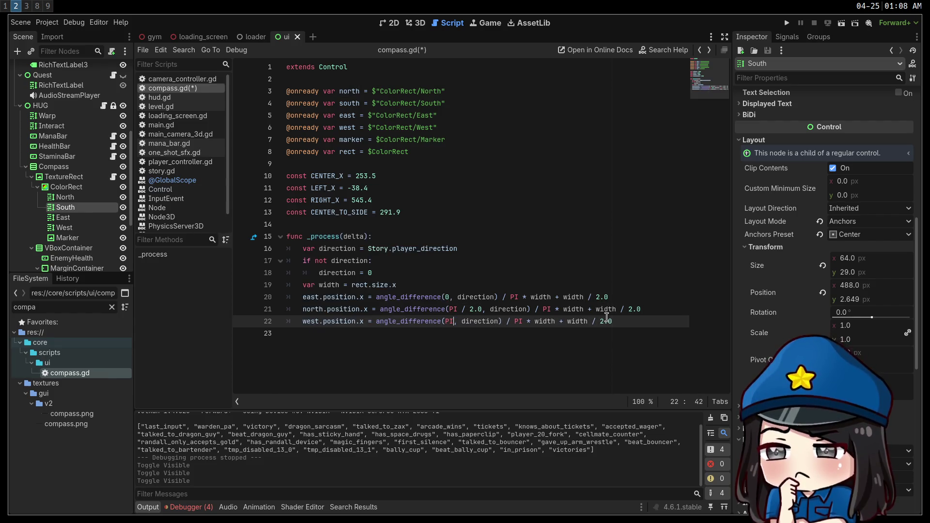
# Add a south marker line with a -PI / 2.0 angle and save compass.gd.
pyautogui.moveTo(641, 309); pyautogui.dragTo(588, 309)
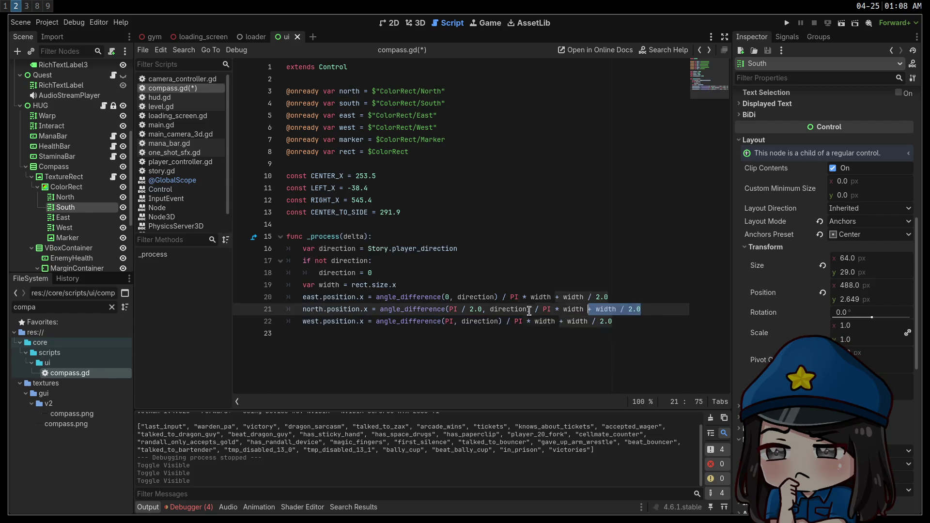
pyautogui.hotkey('shift', 'Home')
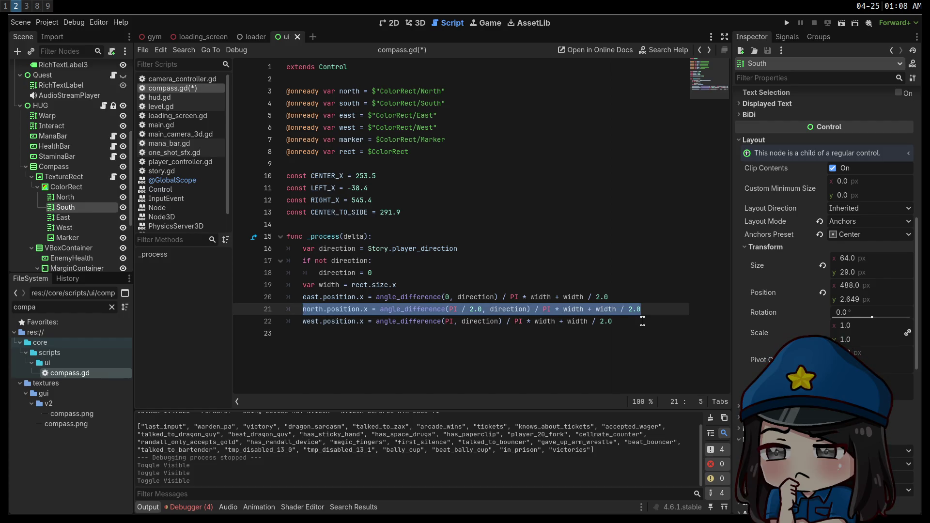
pyautogui.hotkey('ctrl', 'c')
pyautogui.press('Down')
pyautogui.press('End')
pyautogui.press('Return')
pyautogui.hotkey('ctrl', 'v')
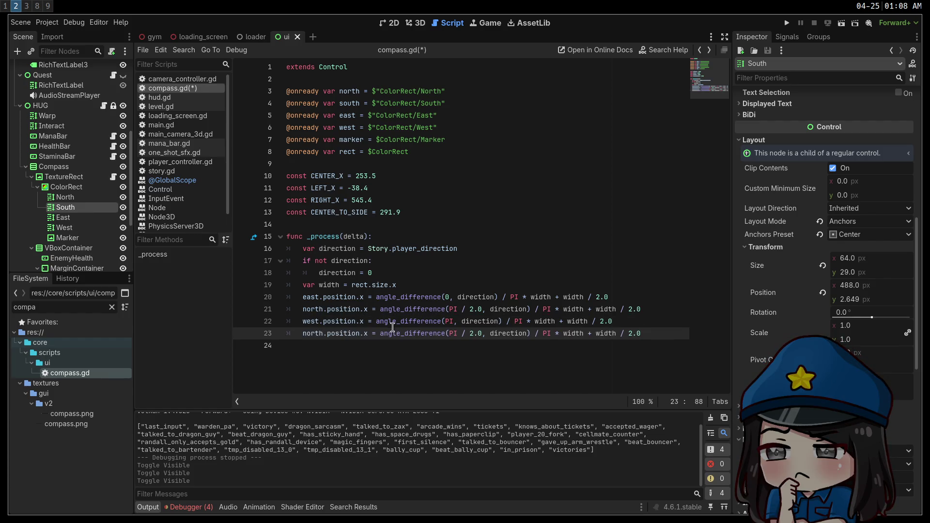
pyautogui.write('-')
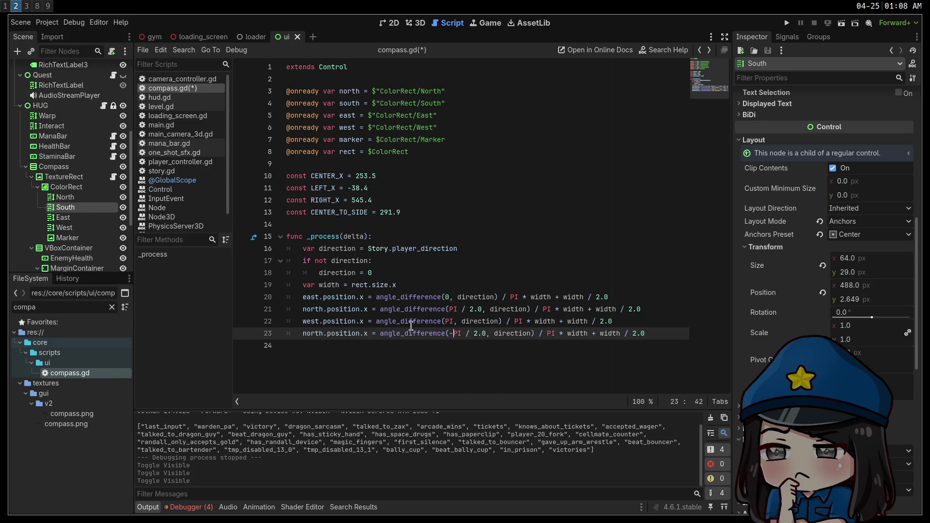
pyautogui.doubleClick(314, 333)
pyautogui.write('south')
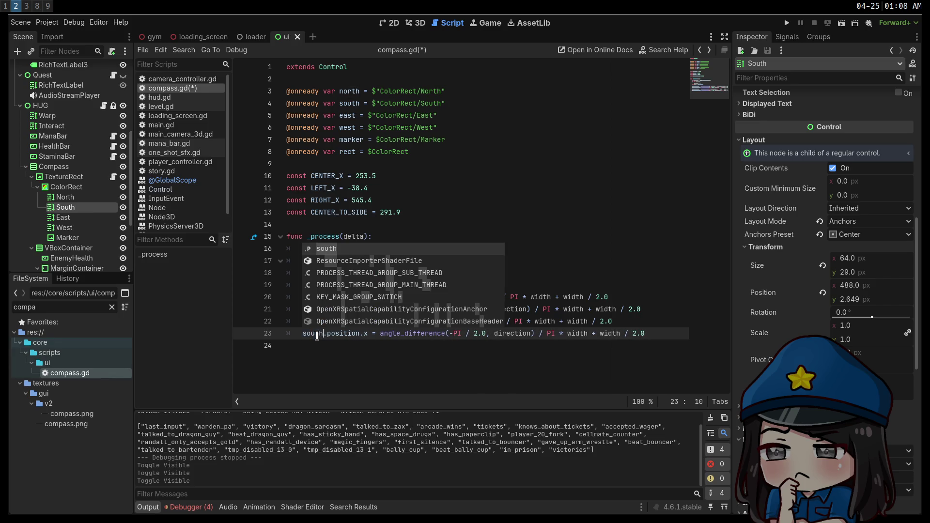
pyautogui.click(467, 359)
pyautogui.hotkey('ctrl', 's')
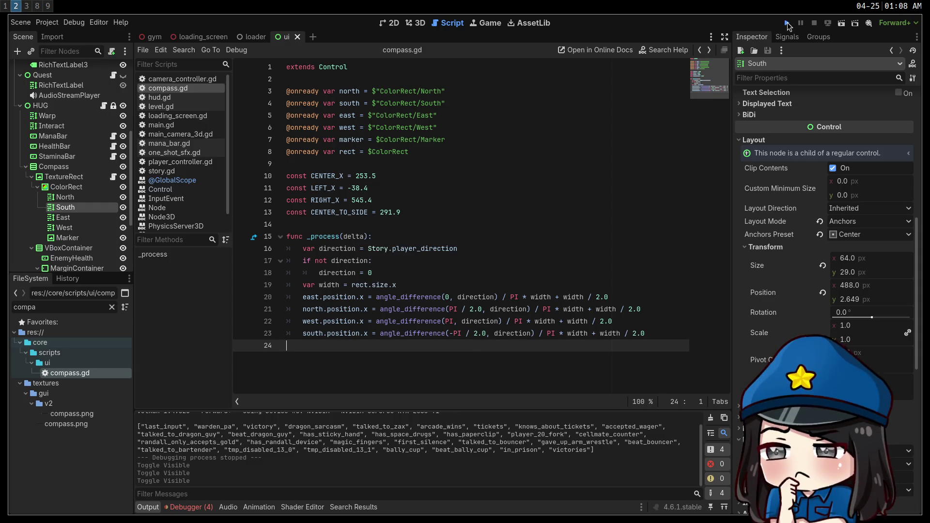
pyautogui.click(787, 23)
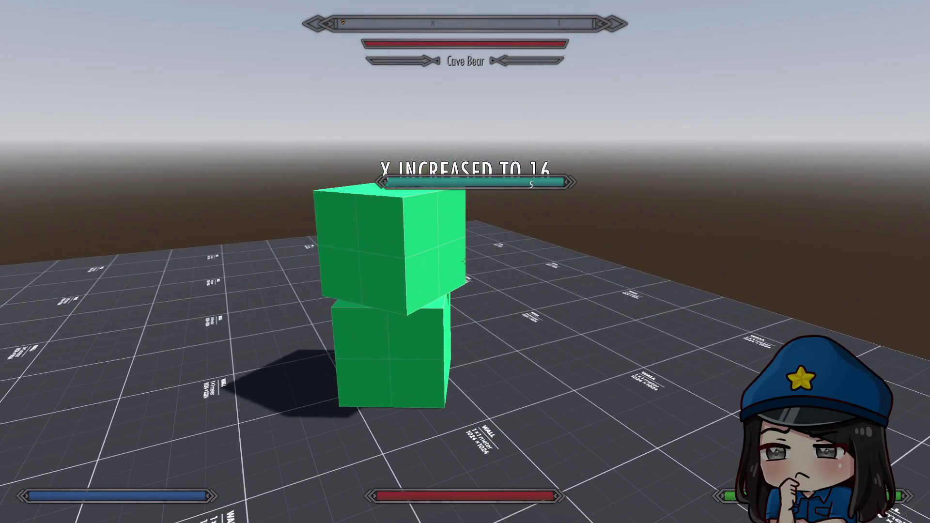
pyautogui.press('F11')
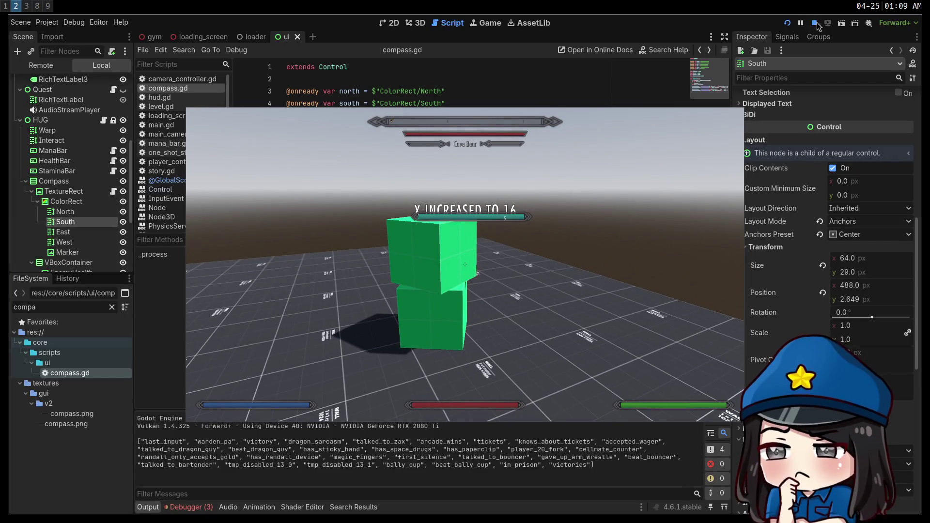
pyautogui.press('F8')
pyautogui.click(123, 238)
pyautogui.hotkey('ctrl', 's')
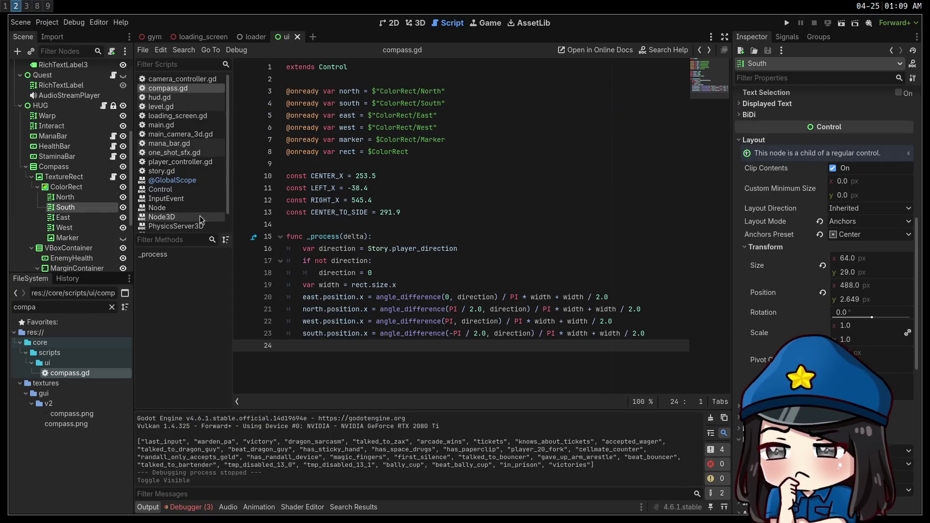
# In the 2D view, try a white Modulate on North, undo it, and save the ui scene.
pyautogui.click(394, 24)
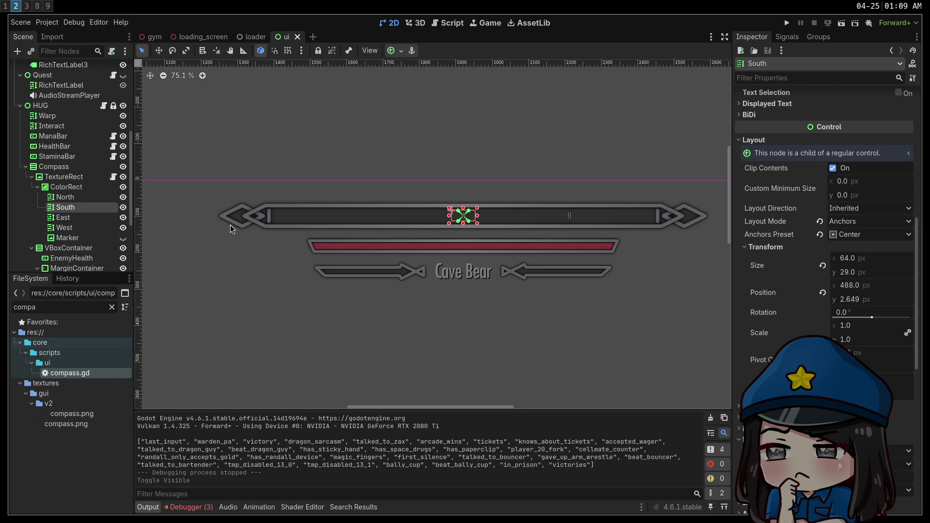
pyautogui.click(68, 200)
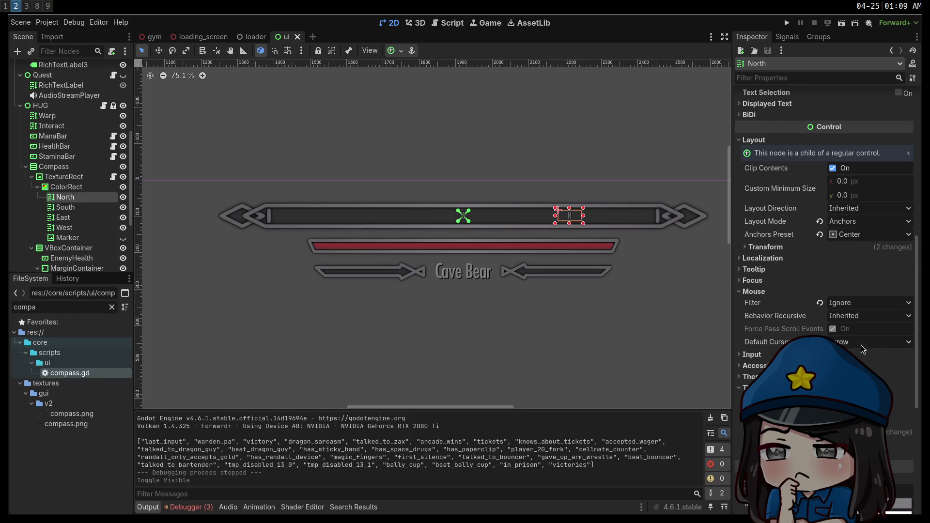
pyautogui.scroll(-10, 862, 345)
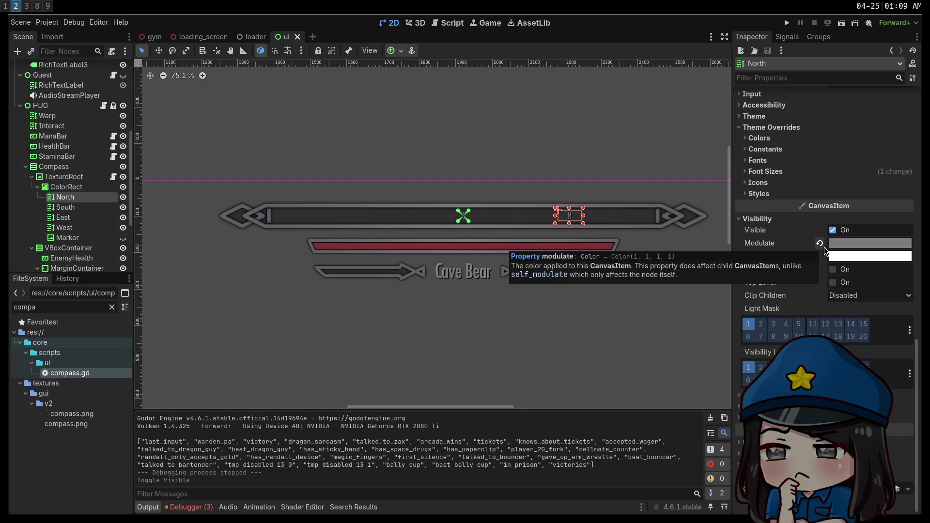
pyautogui.click(823, 246)
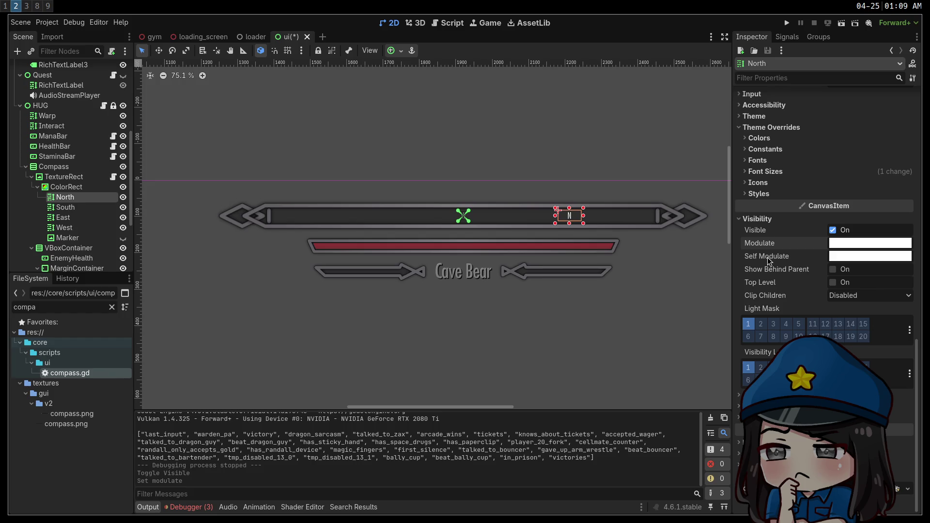
pyautogui.hotkey('ctrl', 'z')
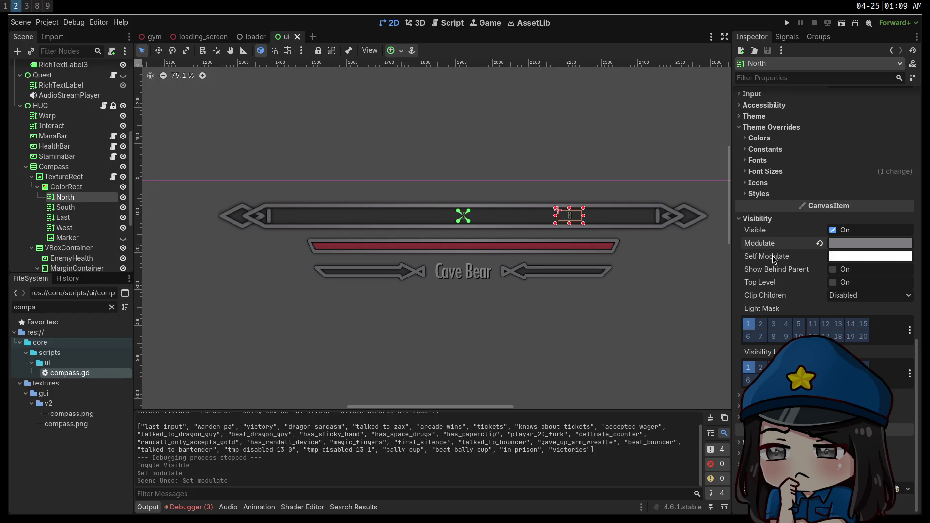
pyautogui.hotkey('ctrl', 's')
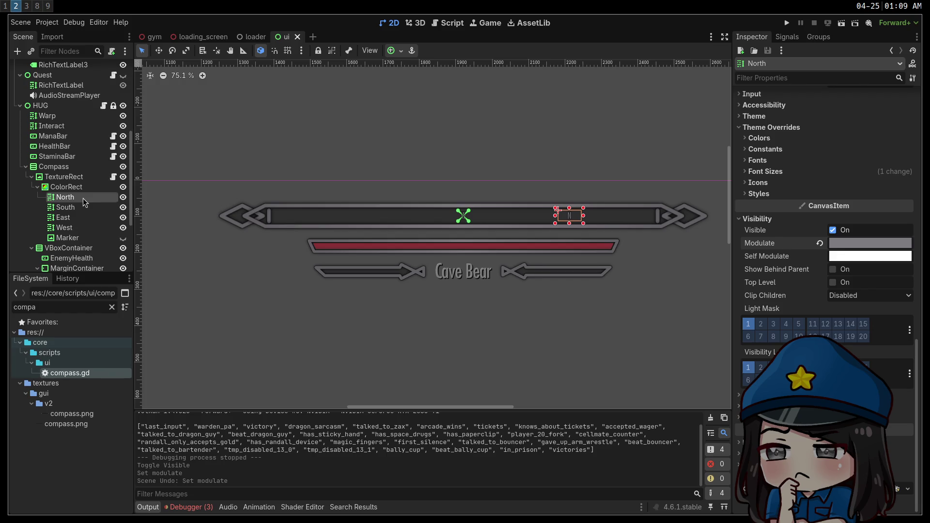
pyautogui.rightClick(82, 199)
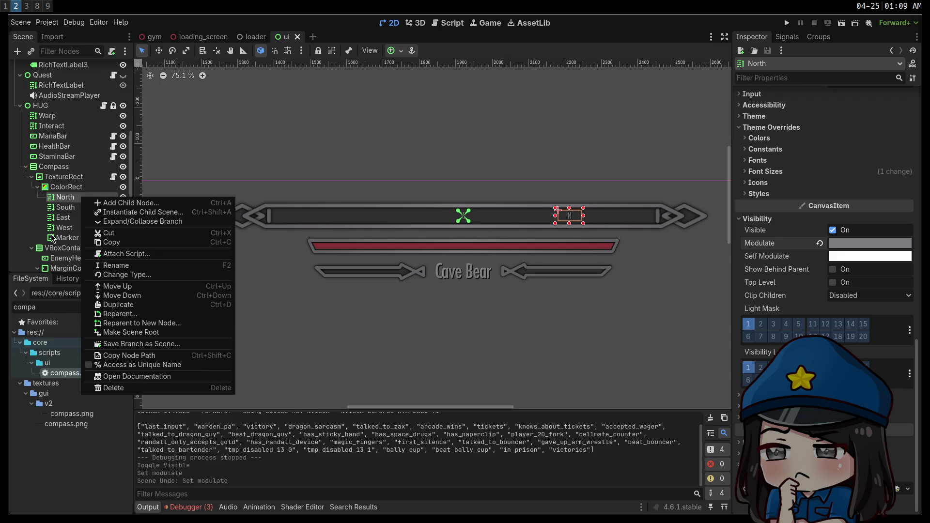
# Change North into a Label reading N, centred horizontally, and save.
pyautogui.click(129, 275)
pyautogui.write('label')
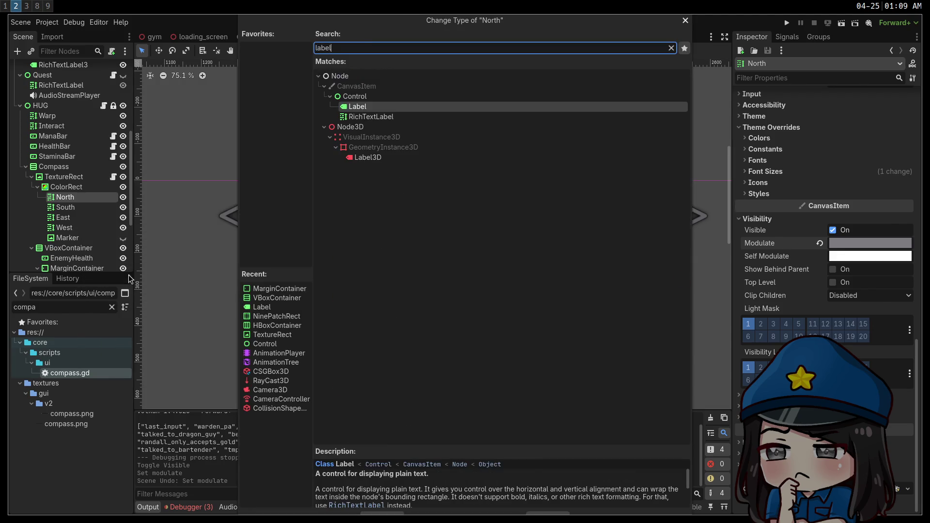
pyautogui.press('Return')
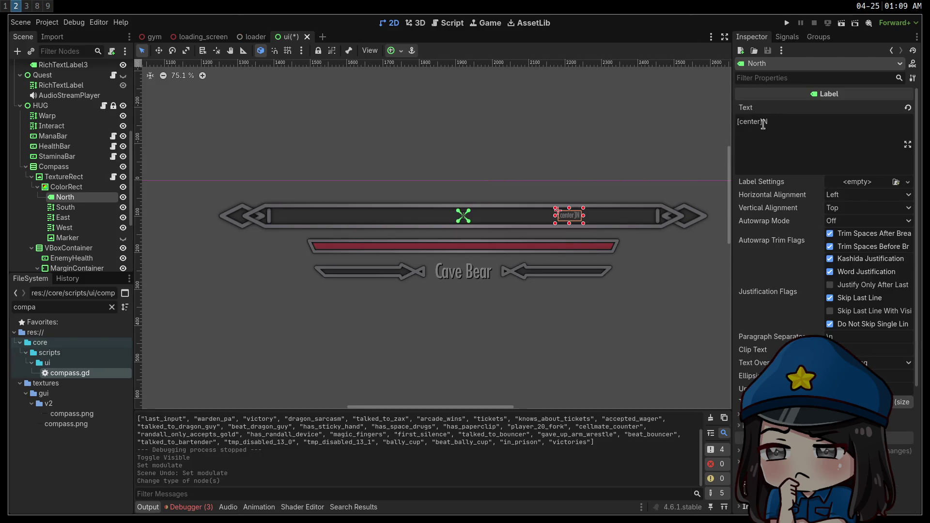
pyautogui.moveTo(763, 122); pyautogui.dragTo(716, 130)
pyautogui.press('BackSpace')
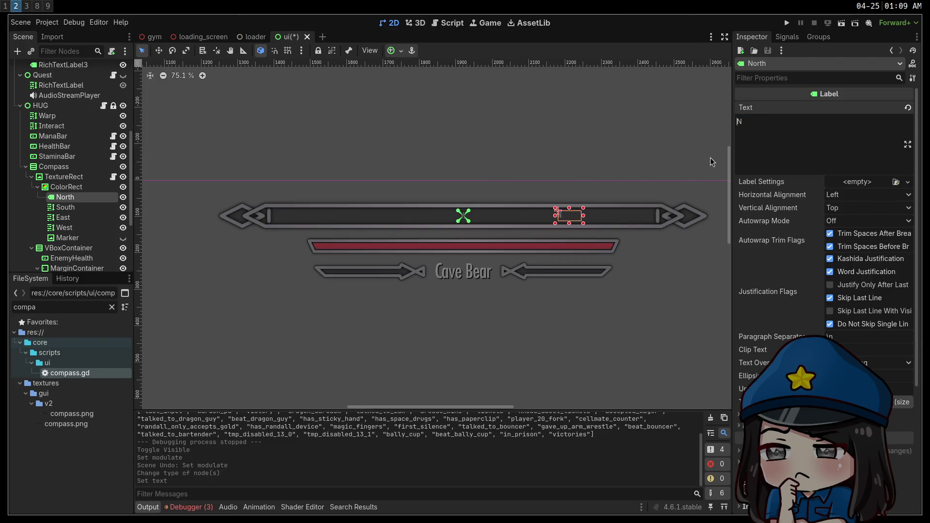
pyautogui.click(864, 195)
pyautogui.click(865, 216)
pyautogui.click(790, 139)
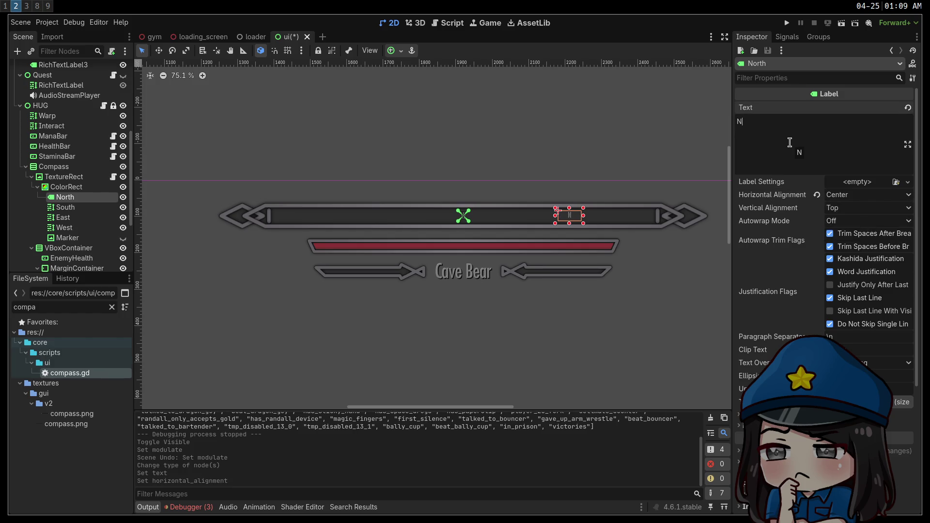
pyautogui.hotkey('ctrl', 's')
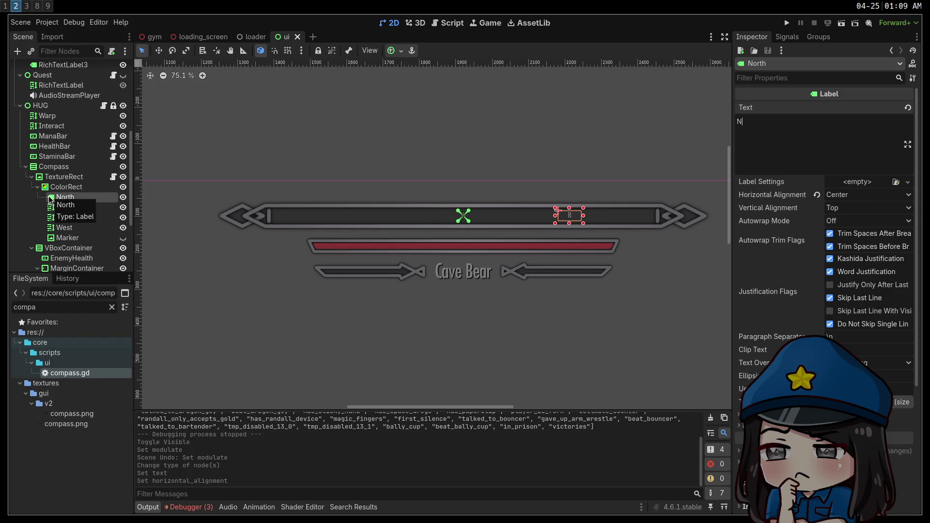
# Delete the South, East and West label nodes, confirming each deletion.
pyautogui.rightClick(68, 210)
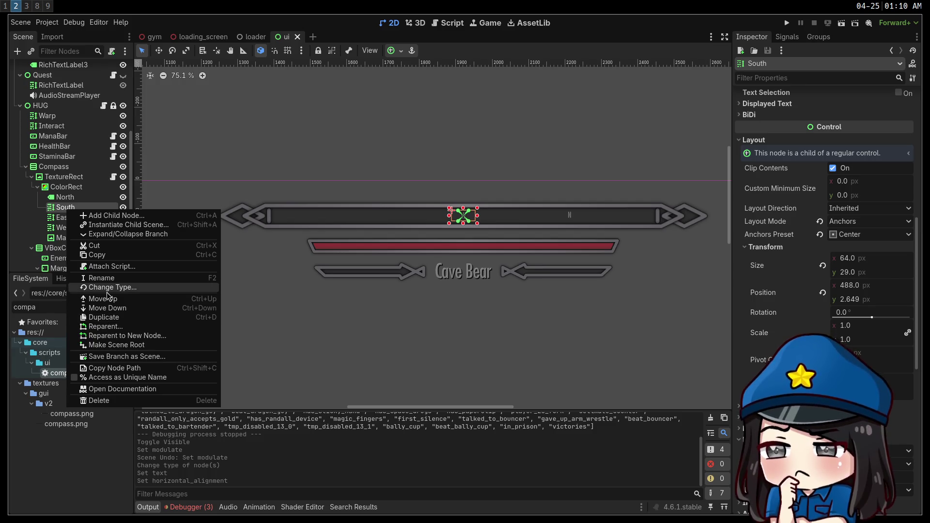
pyautogui.click(56, 197)
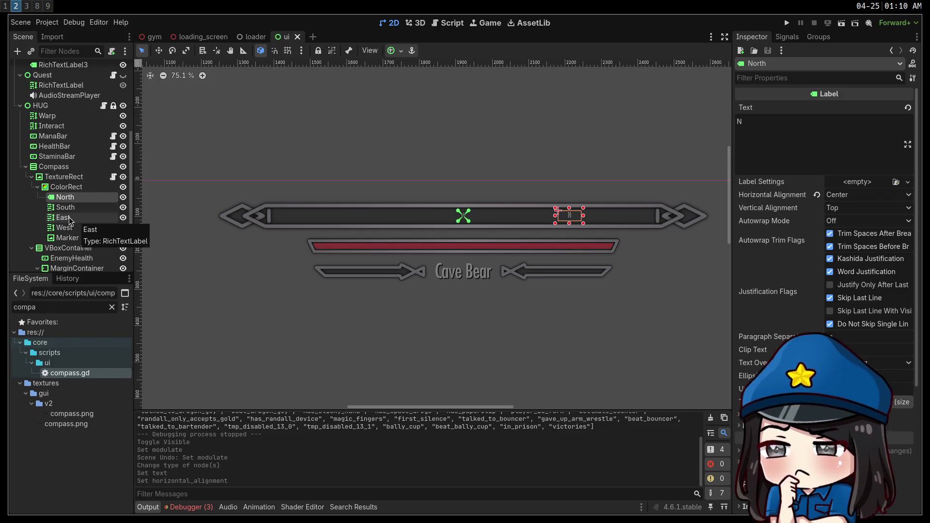
pyautogui.click(62, 209)
pyautogui.press('Delete')
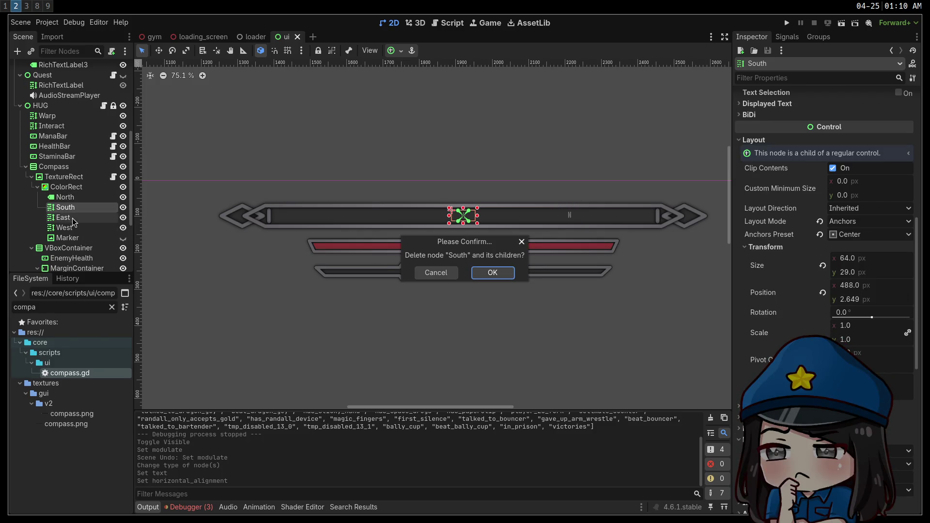
pyautogui.press('Return')
pyautogui.press('Delete')
pyautogui.press('Return')
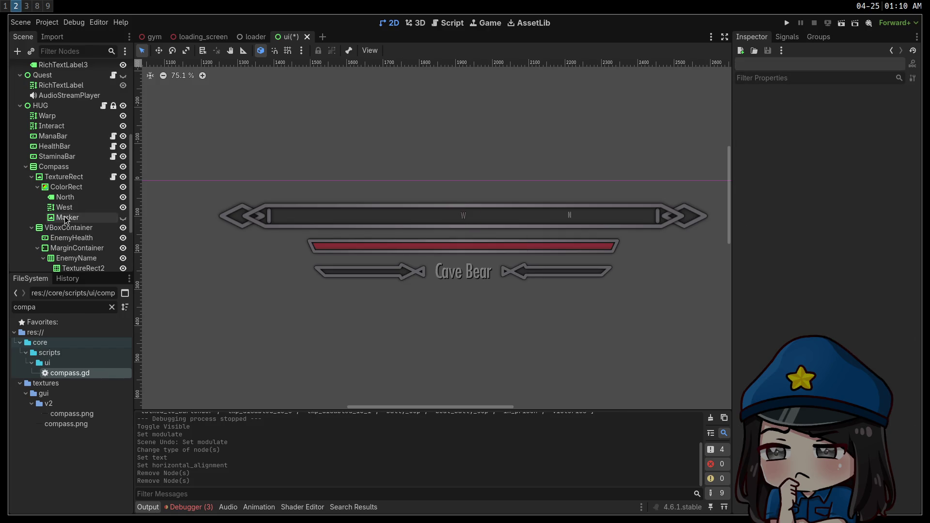
pyautogui.click(66, 208)
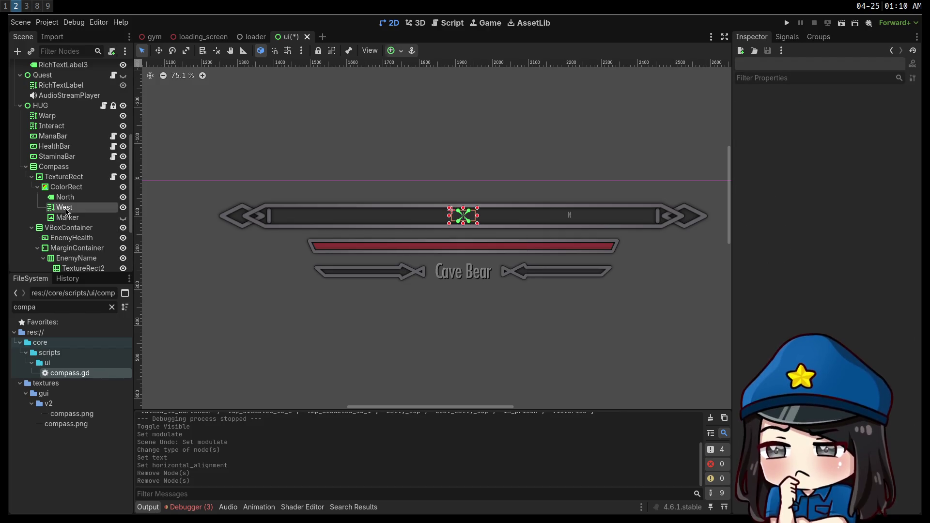
pyautogui.press('Delete')
pyautogui.press('Return')
pyautogui.click(67, 199)
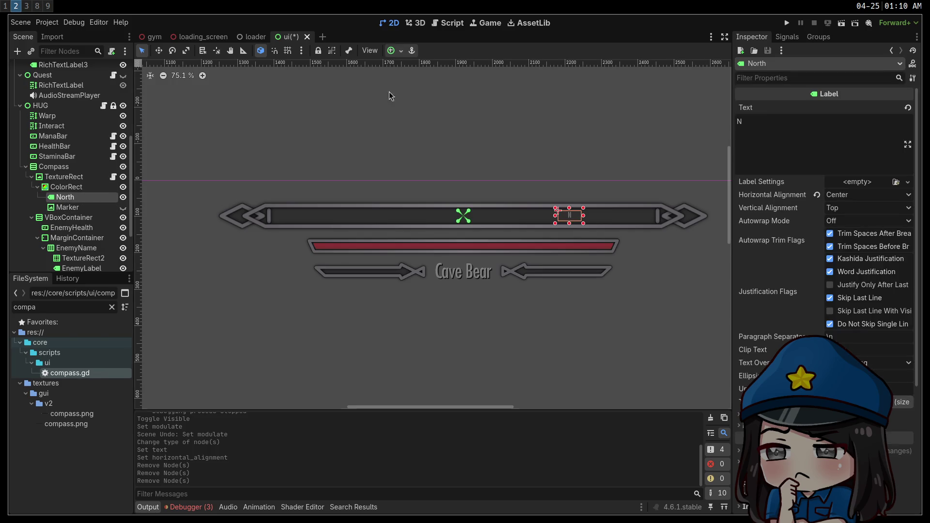
# Anchor the North label to the centre of the compass bar.
pyautogui.click(398, 51)
pyautogui.click(415, 98)
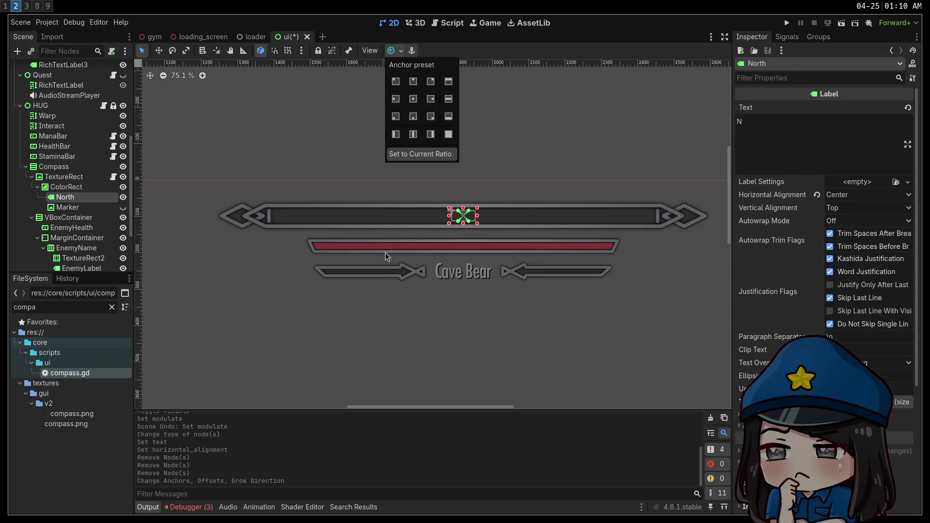
pyautogui.click(241, 276)
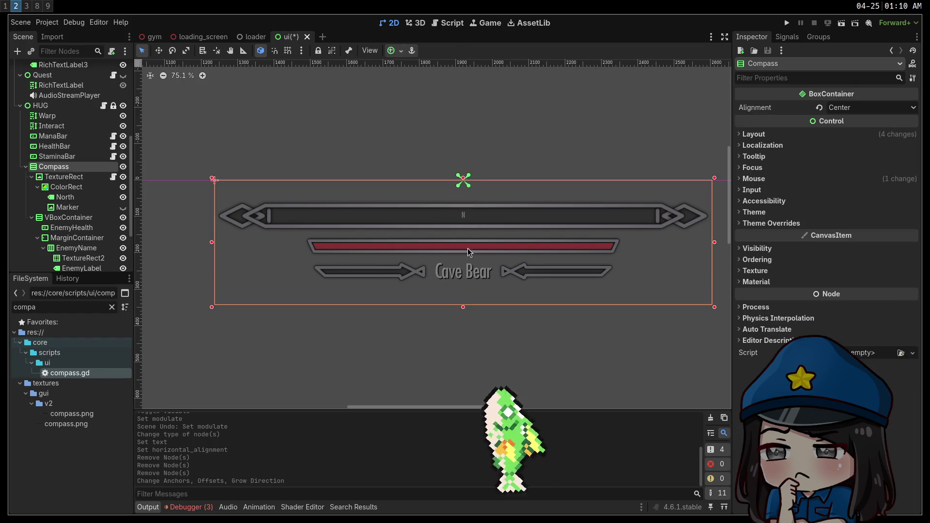
pyautogui.scroll(3, 450, 213)
pyautogui.scroll(3, 508, 263)
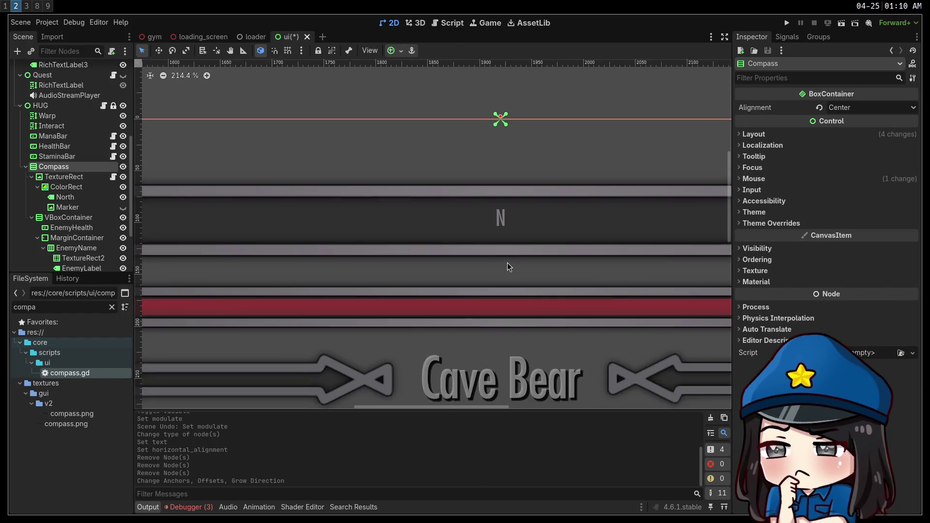
pyautogui.click(65, 196)
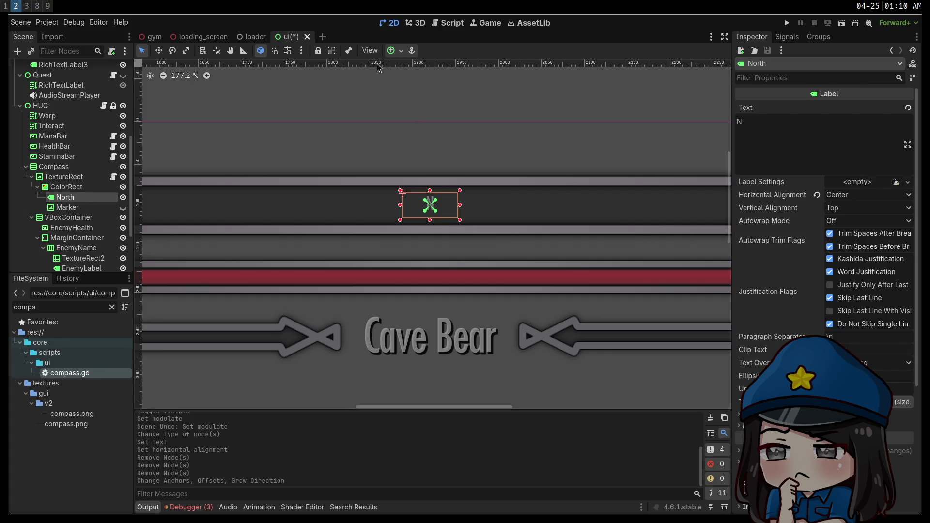
# Set North's vertical alignment to Center, save, and expand Theme Overrides.
pyautogui.click(392, 52)
pyautogui.click(863, 221)
pyautogui.click(864, 208)
pyautogui.click(865, 231)
pyautogui.click(829, 149)
pyautogui.hotkey('ctrl', 's')
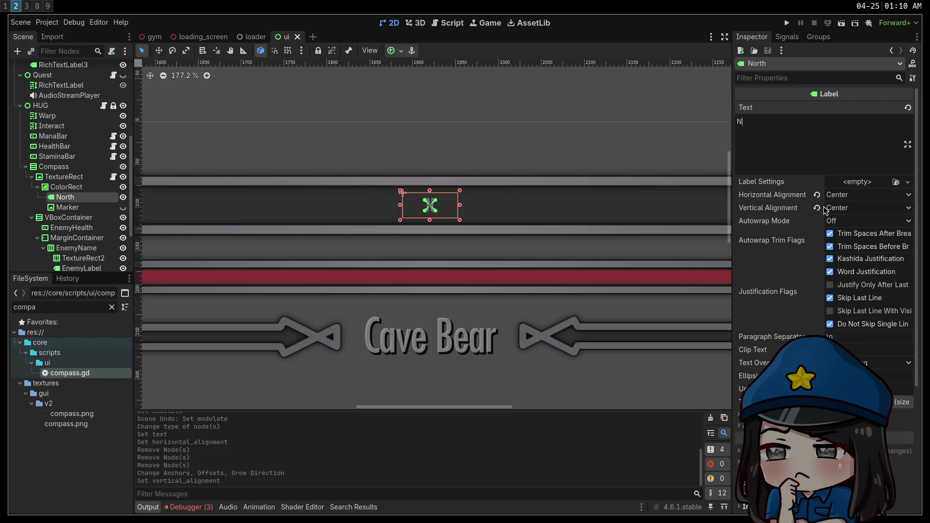
pyautogui.scroll(-5, 817, 320)
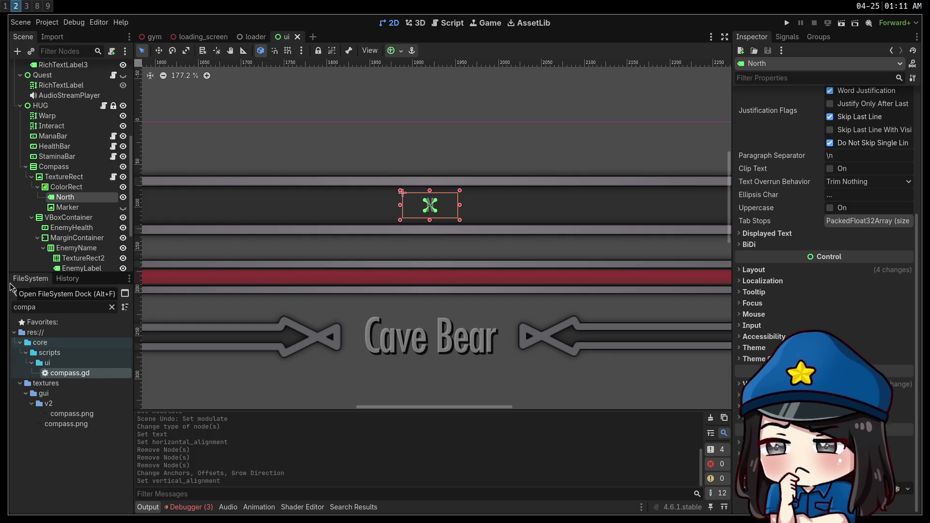
pyautogui.click(752, 359)
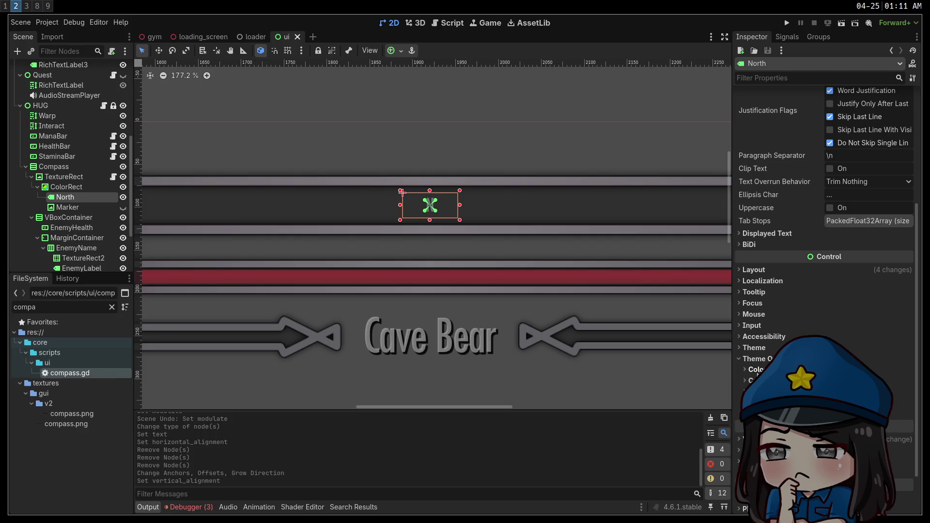
# Resize the North label to 78 × 49, save, and raise its font size override.
pyautogui.moveTo(460, 194); pyautogui.dragTo(467, 186)
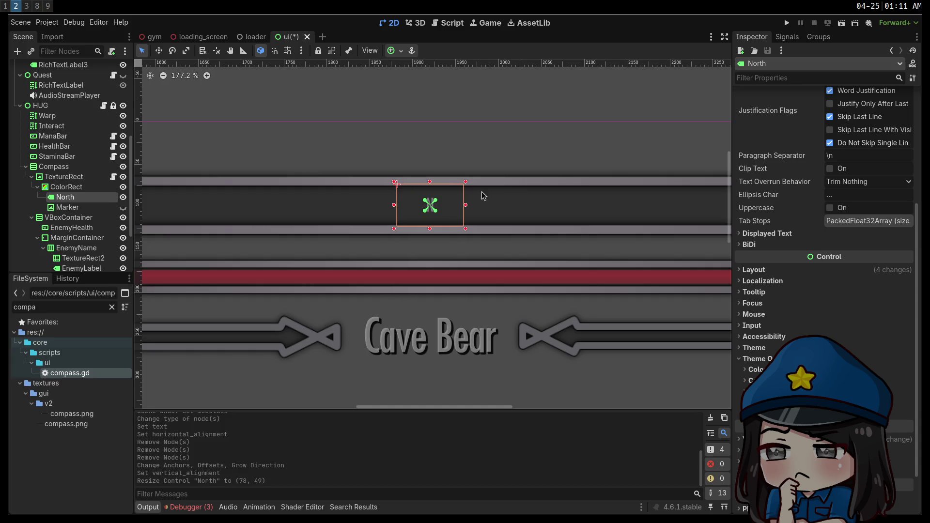
pyautogui.hotkey('ctrl', 's')
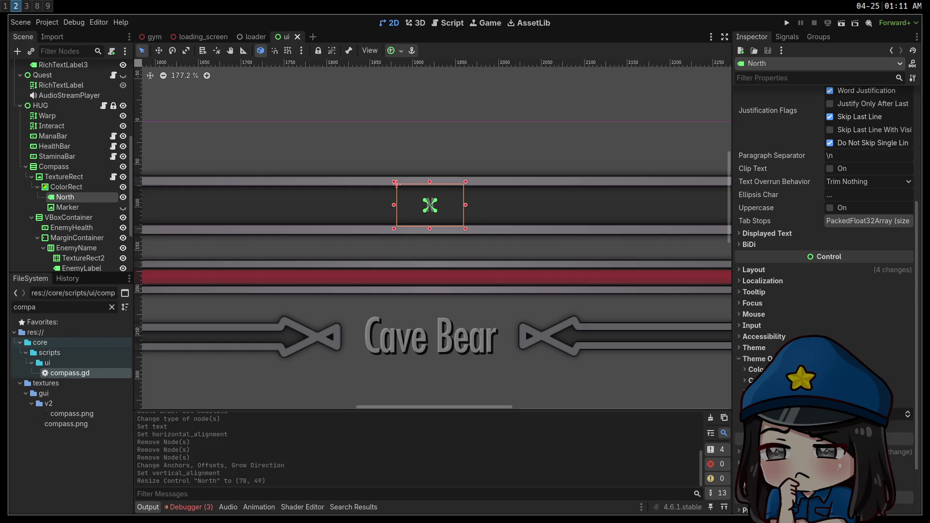
pyautogui.click(907, 412)
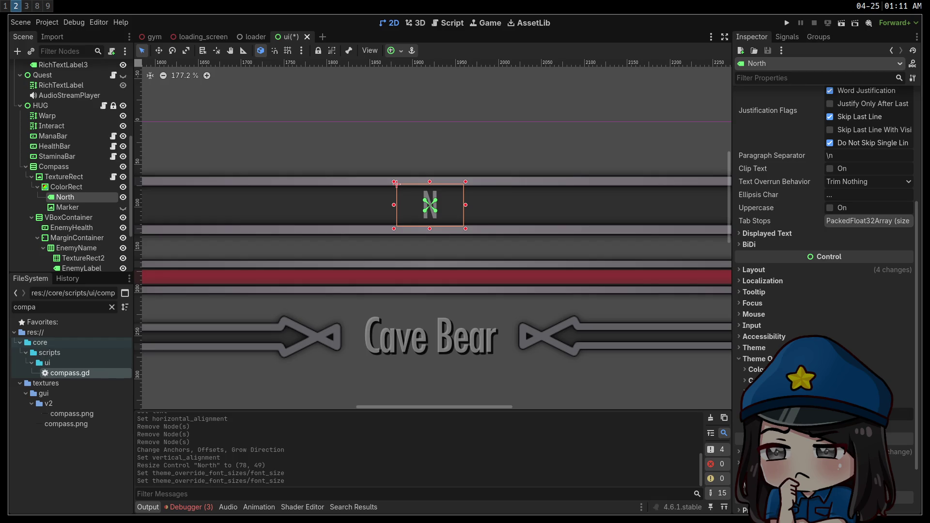
pyautogui.click(908, 412)
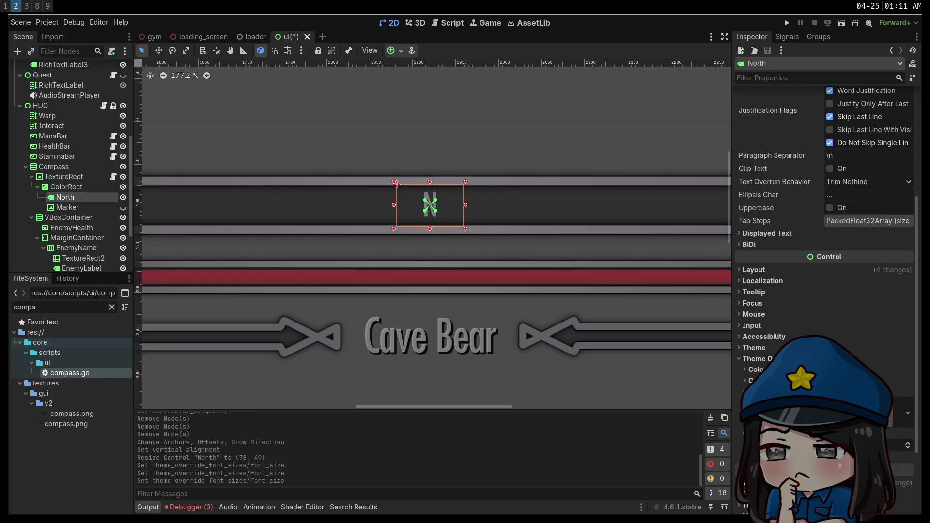
# Give the N letter a custom outline size and increase it.
pyautogui.click(756, 381)
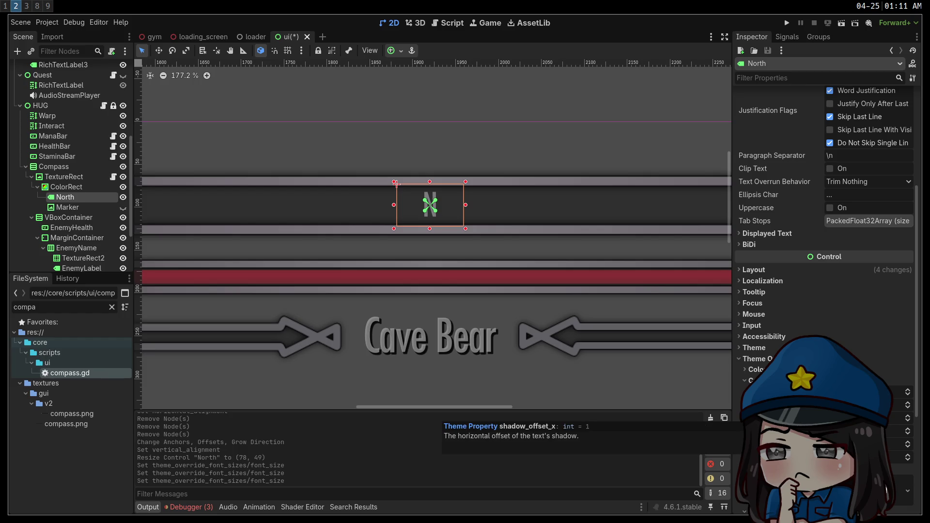
pyautogui.click(908, 403)
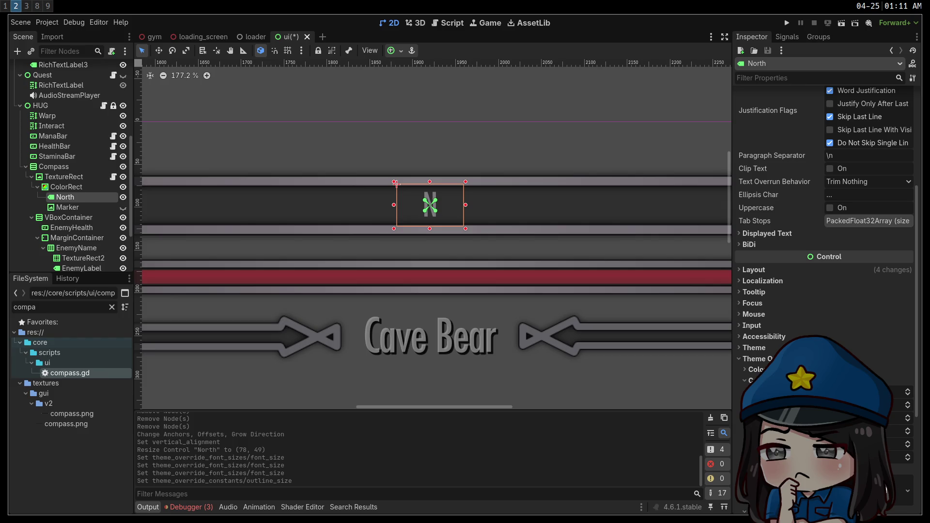
pyautogui.click(828, 444)
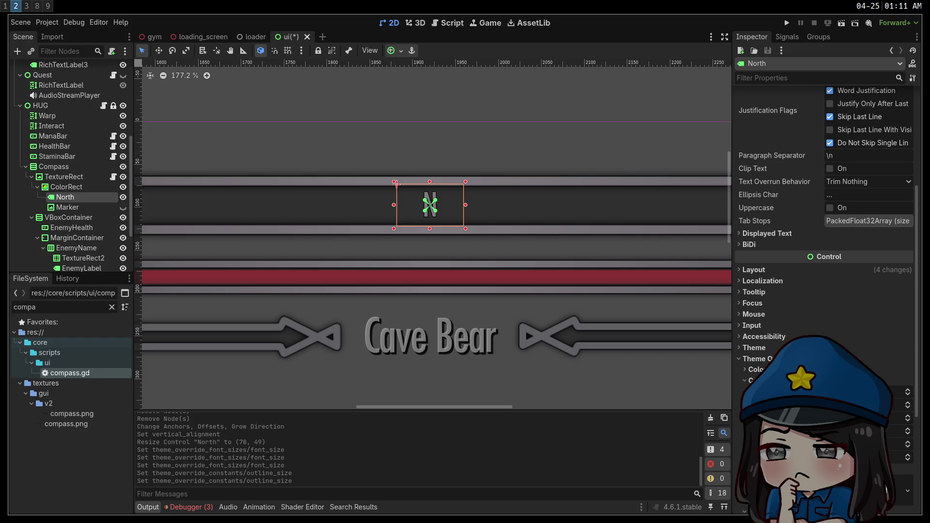
pyautogui.click(748, 444)
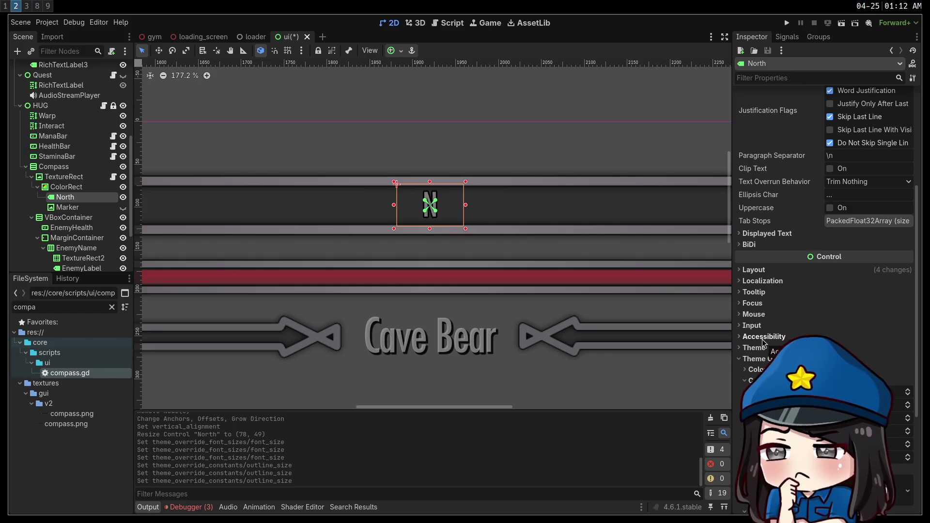
# Enable a dark grey font outline colour override on the North label.
pyautogui.click(755, 370)
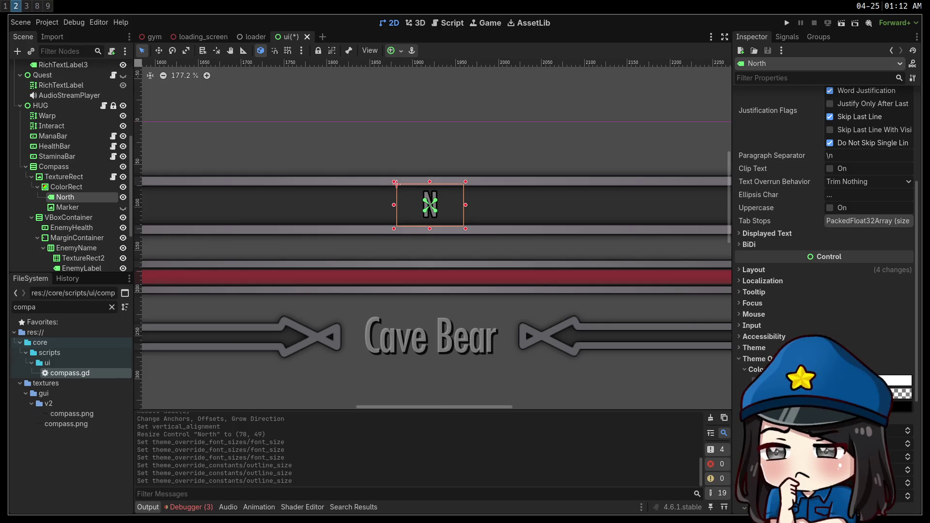
pyautogui.click(753, 406)
pyautogui.click(902, 407)
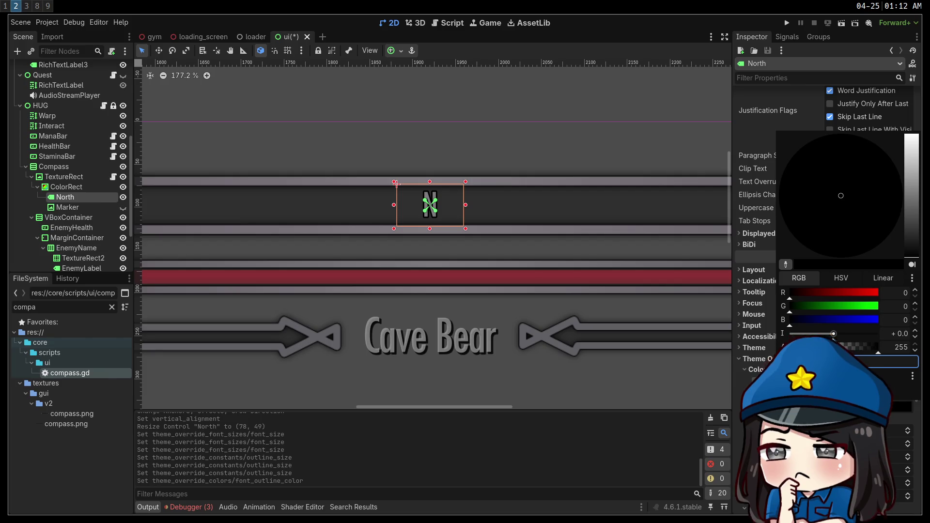
pyautogui.moveTo(916, 246); pyautogui.dragTo(909, 236)
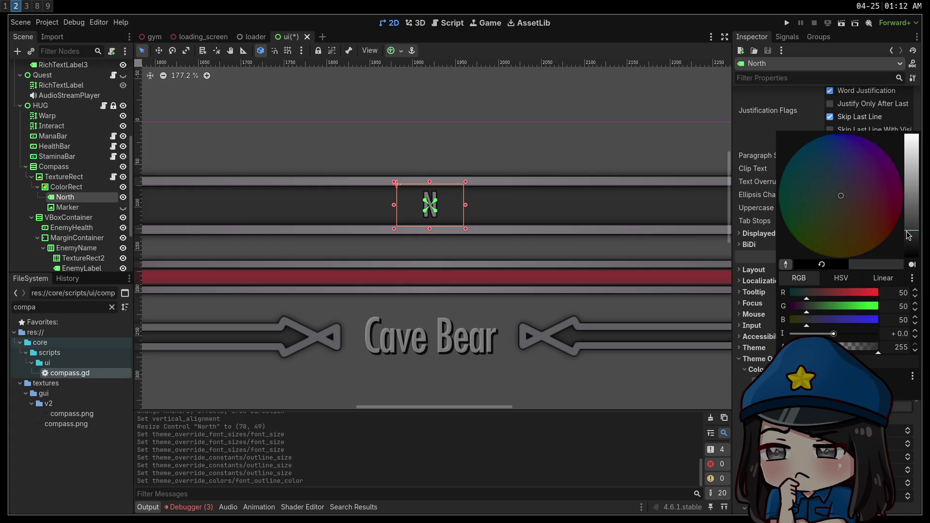
pyautogui.click(585, 374)
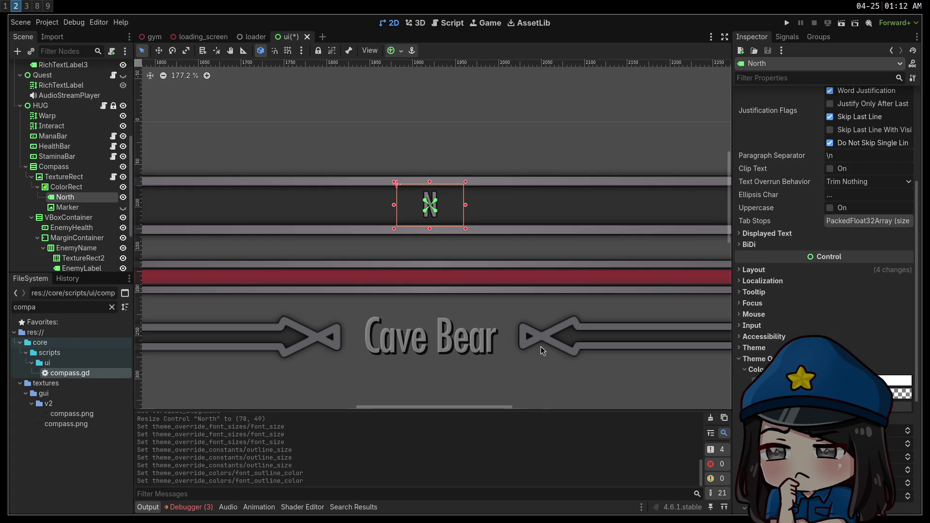
# Reselect North and expand its Layout size and position values.
pyautogui.scroll(-3, 560, 360)
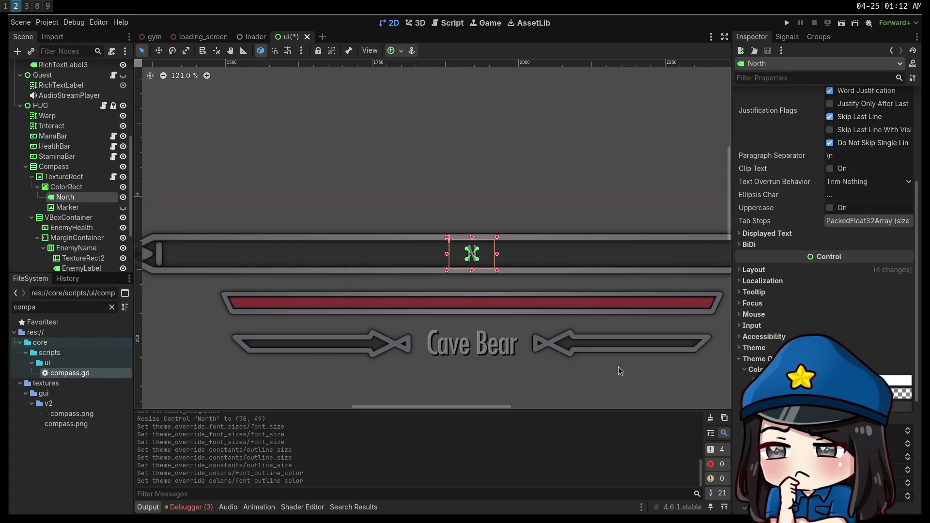
pyautogui.click(582, 372)
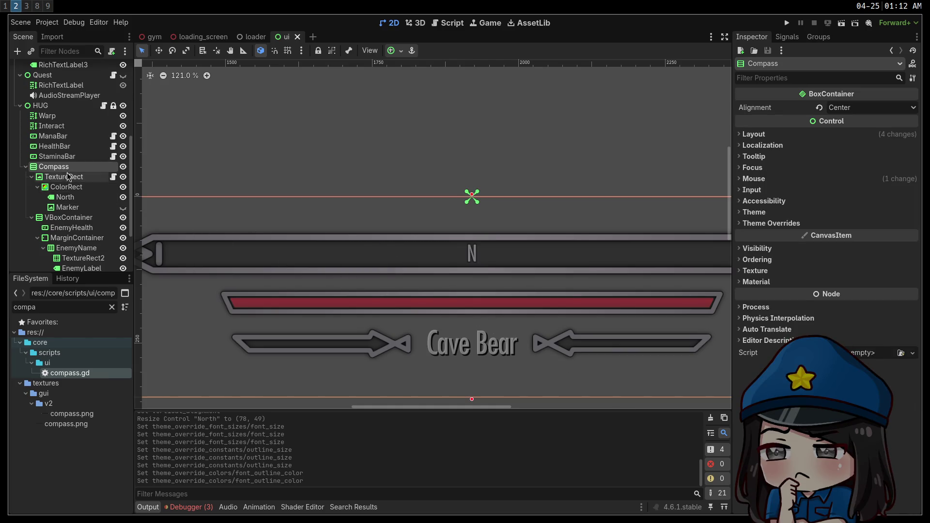
pyautogui.click(77, 202)
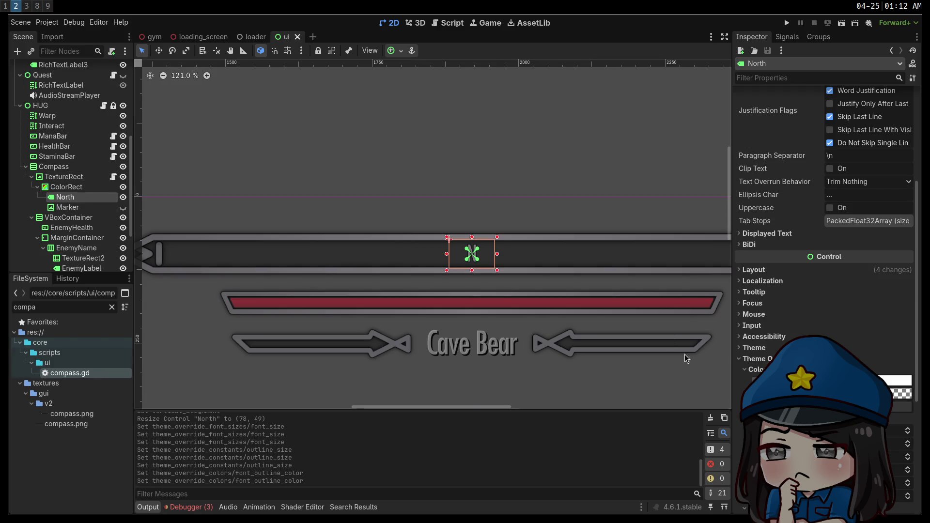
pyautogui.scroll(-10, 769, 325)
pyautogui.scroll(-3, 765, 340)
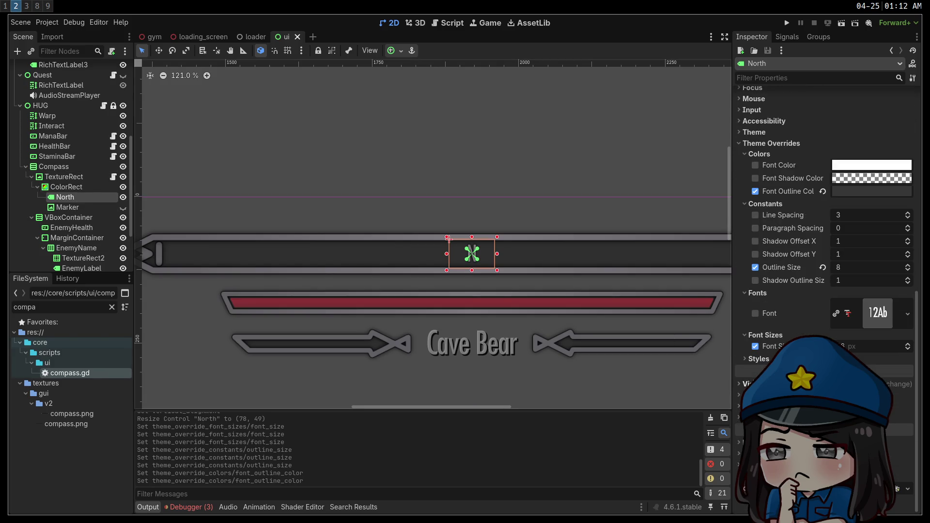
pyautogui.scroll(6, 748, 229)
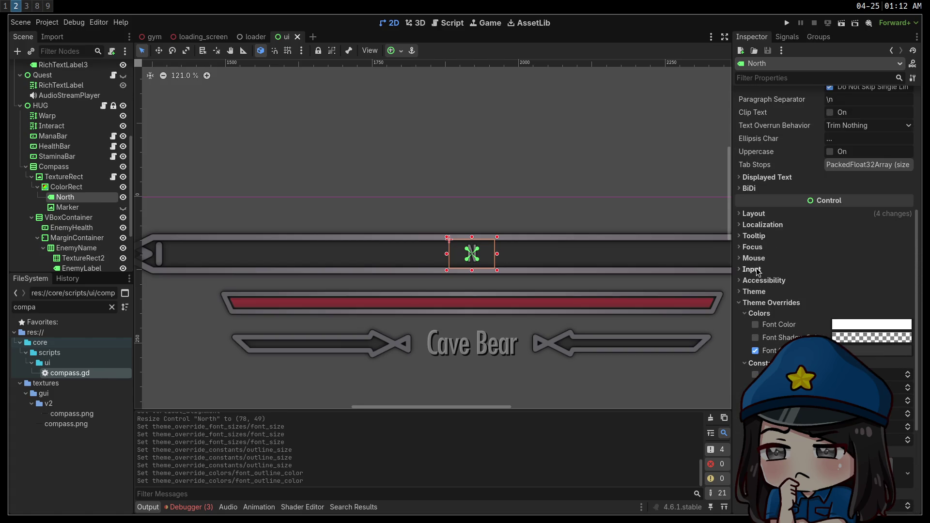
pyautogui.click(753, 214)
pyautogui.click(752, 323)
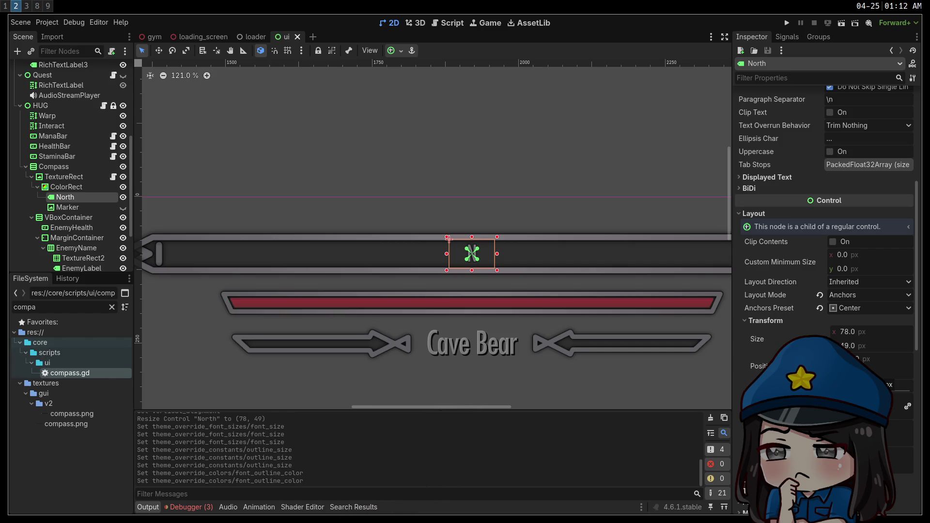
pyautogui.scroll(5, 522, 286)
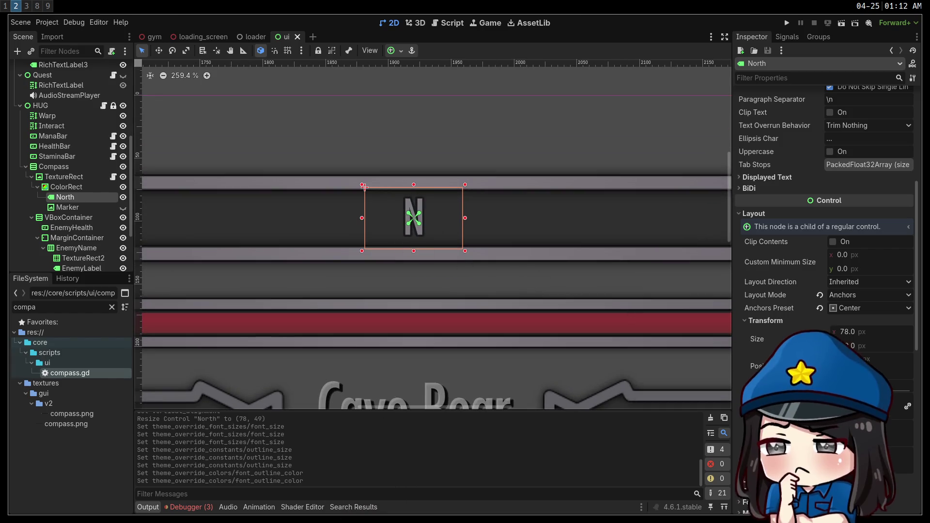
pyautogui.moveTo(364, 187); pyautogui.dragTo(365, 196)
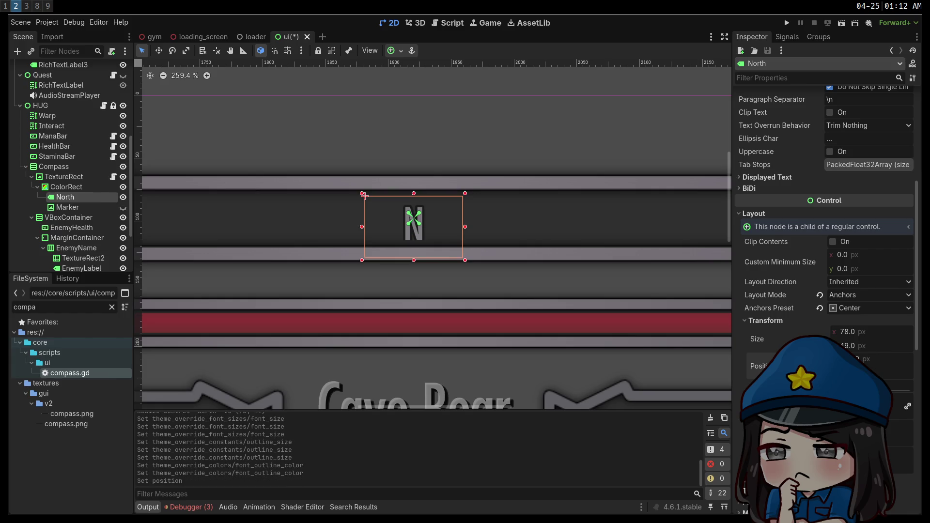
pyautogui.hotkey('ctrl', 'z')
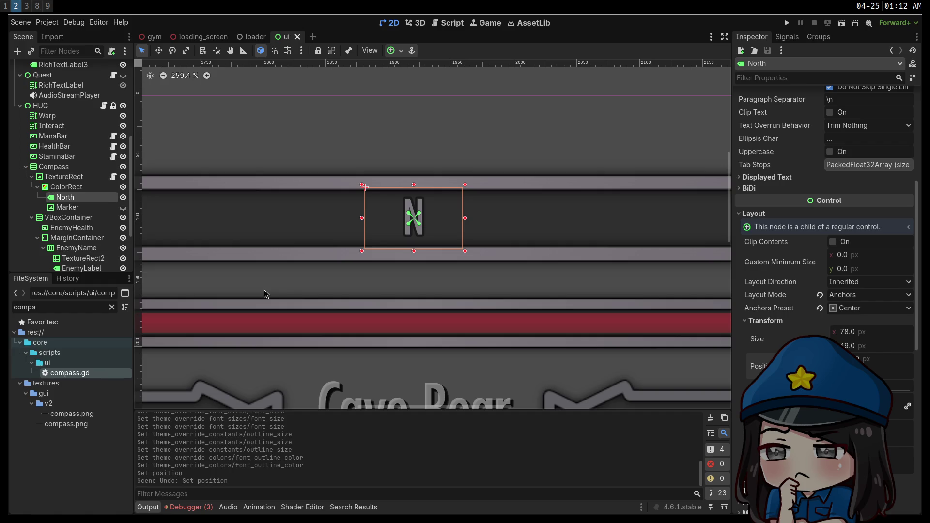
pyautogui.scroll(-10, 824, 291)
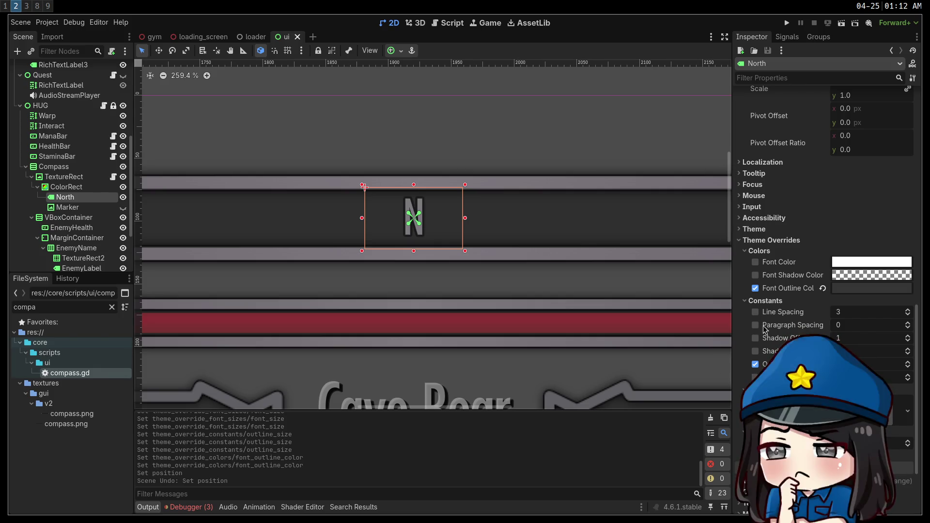
pyautogui.scroll(5, 764, 329)
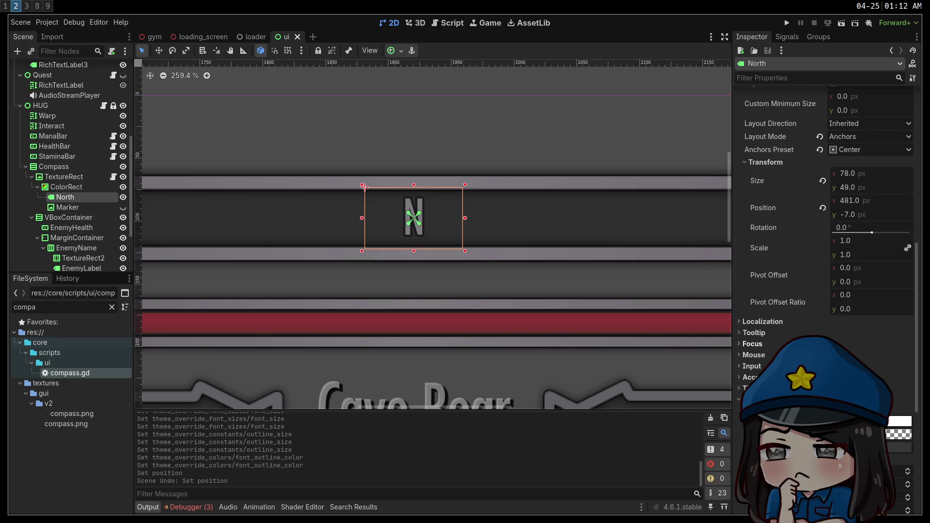
pyautogui.scroll(2, 824, 218)
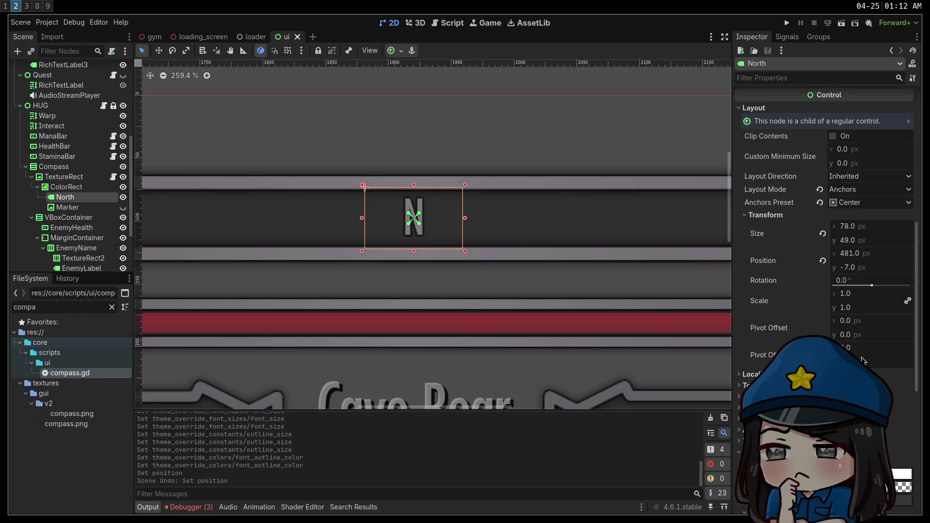
pyautogui.scroll(1, 866, 341)
pyautogui.hotkey('ctrl', 'z')
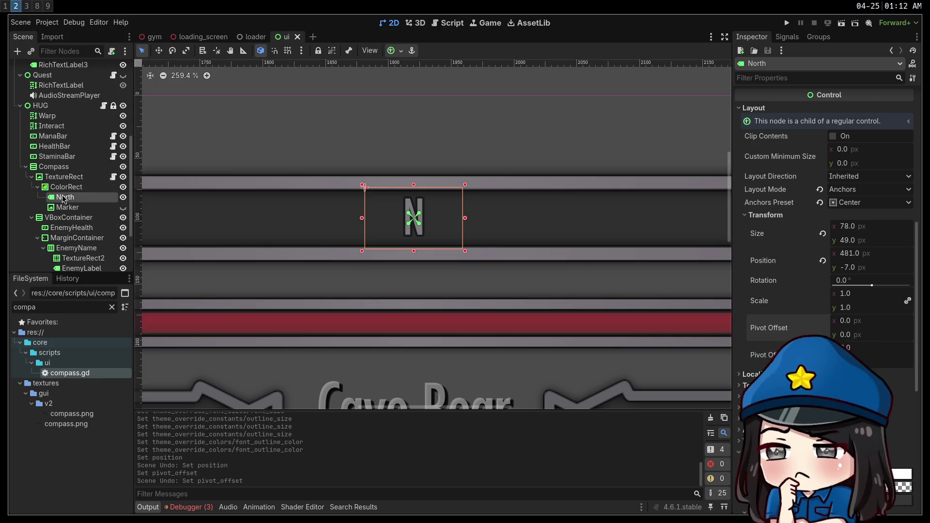
pyautogui.click(71, 189)
# Duplicate the North label into an East label with text E.
pyautogui.click(75, 197)
pyautogui.hotkey('ctrl', 'd')
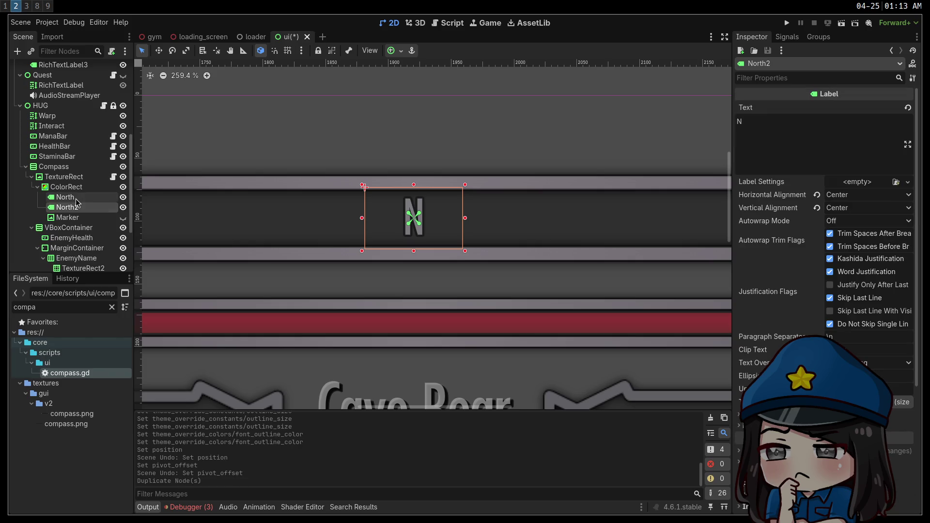
pyautogui.doubleClick(68, 208)
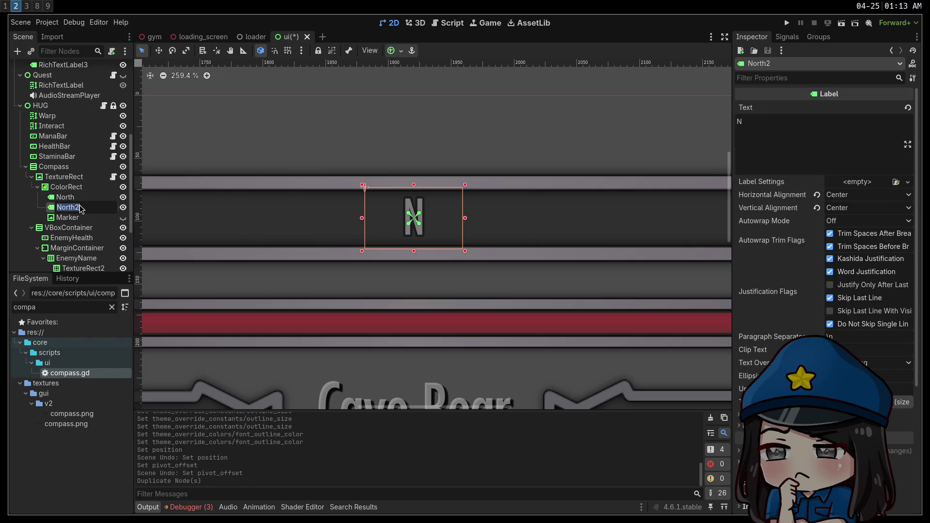
pyautogui.write('East')
pyautogui.press('Return')
pyautogui.click(842, 127)
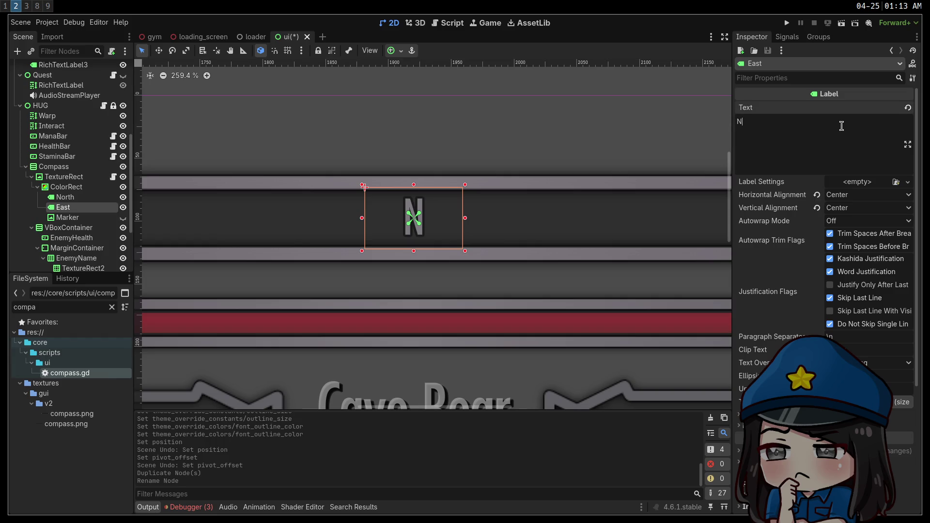
pyautogui.press('BackSpace')
pyautogui.write('E')
# Duplicate East into a label named South with text S.
pyautogui.click(71, 216)
pyautogui.click(70, 208)
pyautogui.hotkey('ctrl', 'd')
pyautogui.doubleClick(72, 218)
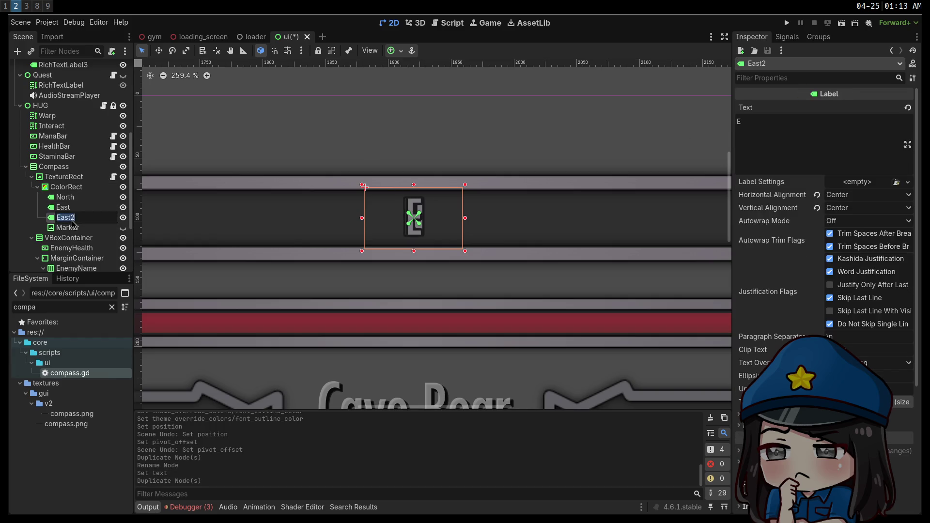
pyautogui.write('South')
pyautogui.press('Return')
pyautogui.doubleClick(739, 122)
pyautogui.write('S')
# Duplicate South into a West label showing W, save the scene, and run the game.
pyautogui.click(65, 217)
pyautogui.hotkey('ctrl', 'd')
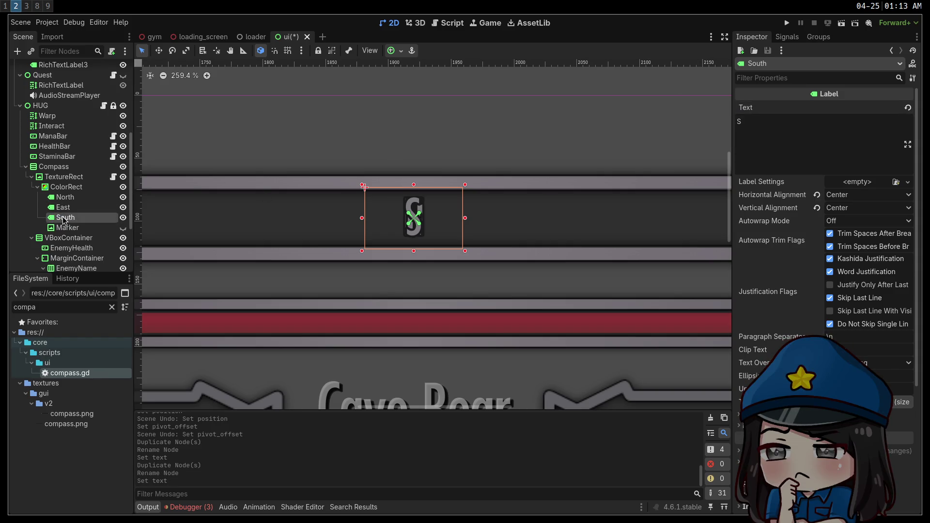
pyautogui.doubleClick(74, 224)
pyautogui.write('est')
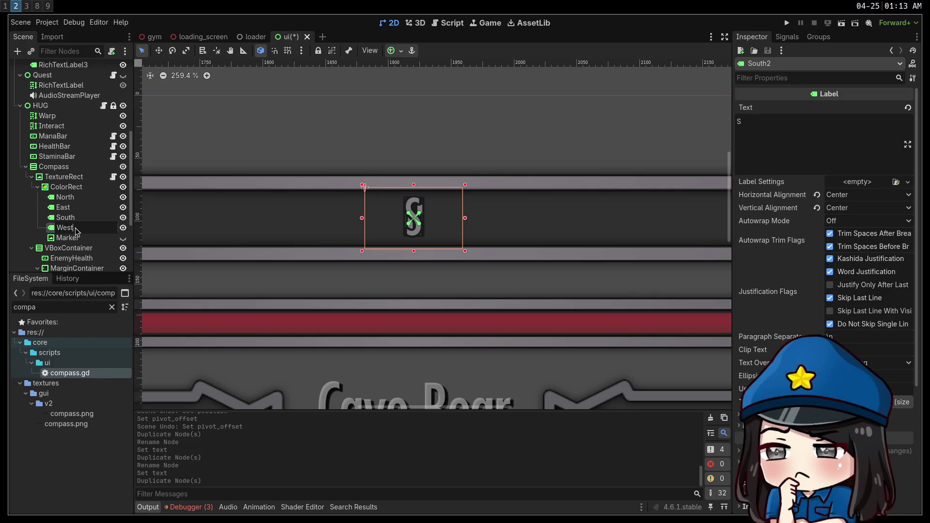
pyautogui.press('Return')
pyautogui.click(766, 143)
pyautogui.write('W')
pyautogui.hotkey('ctrl', 's')
pyautogui.click(786, 23)
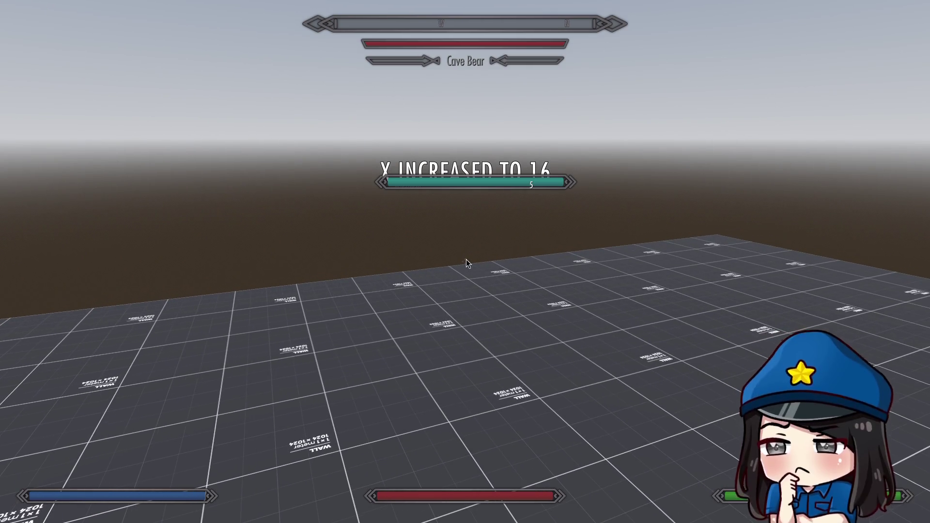
# Take the game out of fullscreen and stop the run from the editor.
pyautogui.press('super+f')
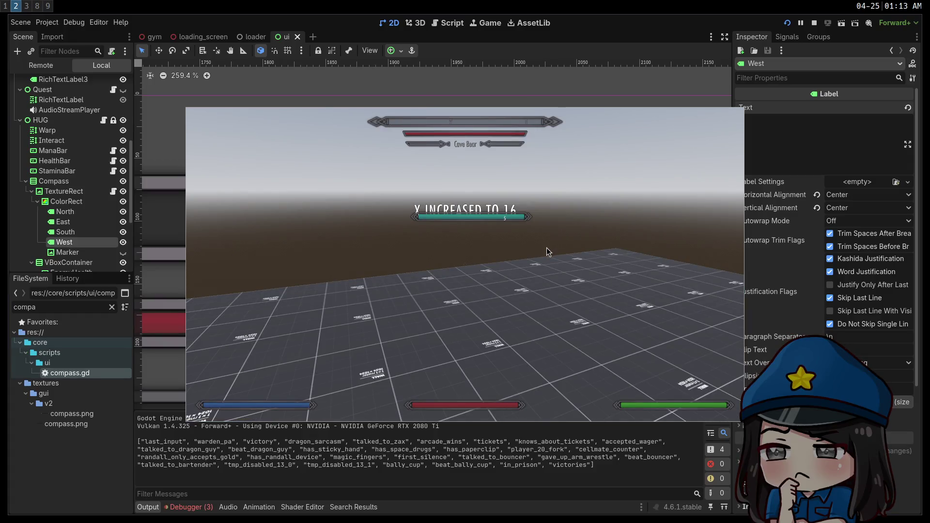
pyautogui.click(816, 24)
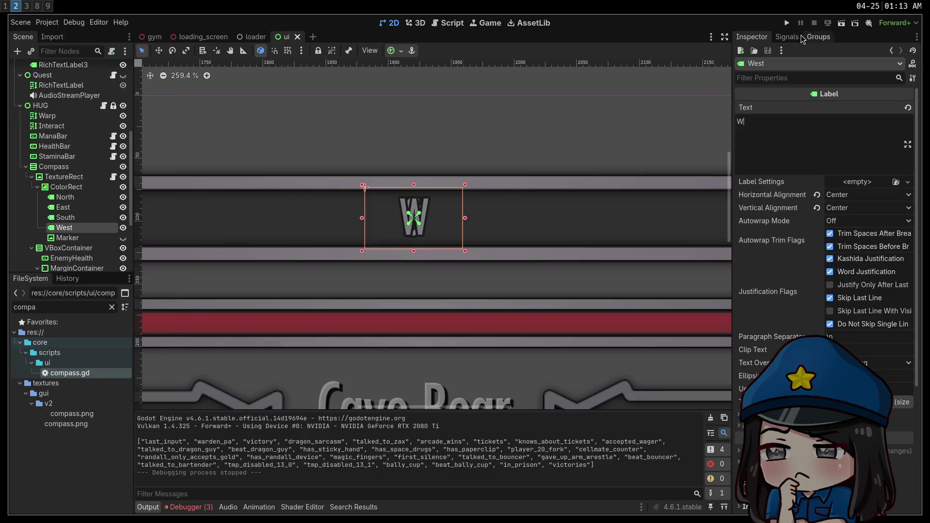
# With North, East, South and West selected, enable the Outline Size theme constant override.
pyautogui.click(176, 78)
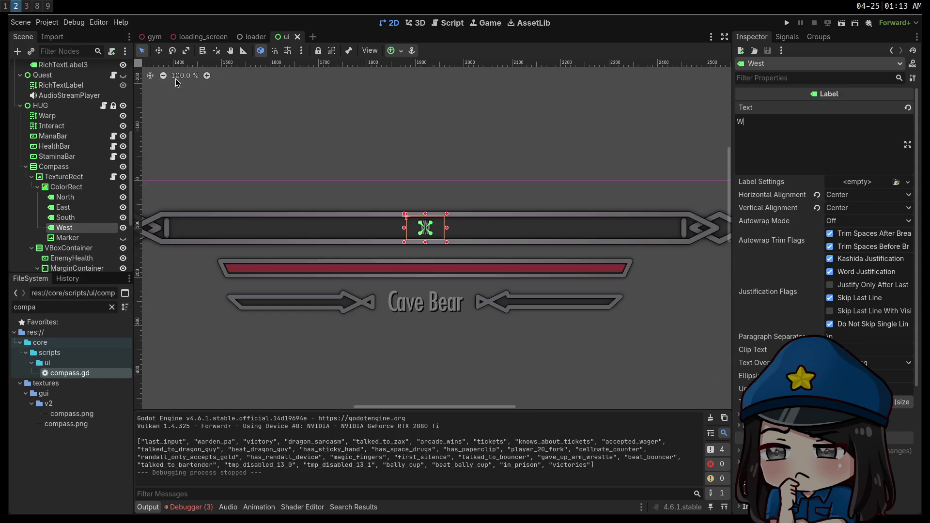
pyautogui.keyDown('shift'); pyautogui.click(85, 203); pyautogui.keyUp('shift')
pyautogui.scroll(-4, 824, 291)
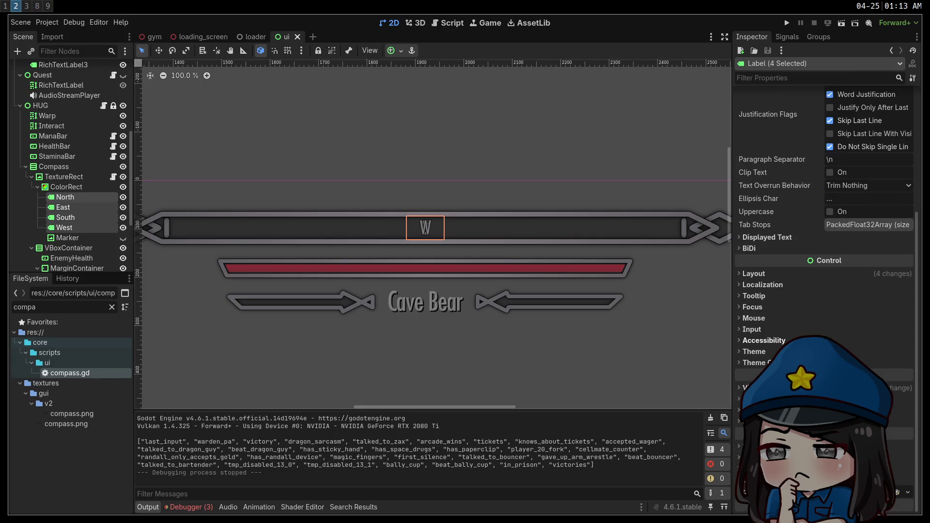
pyautogui.click(756, 363)
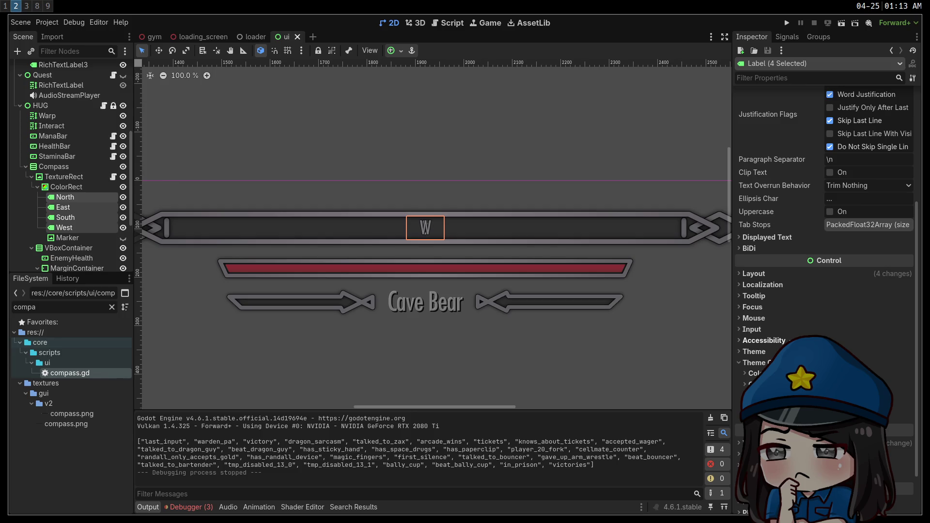
pyautogui.scroll(-2, 824, 242)
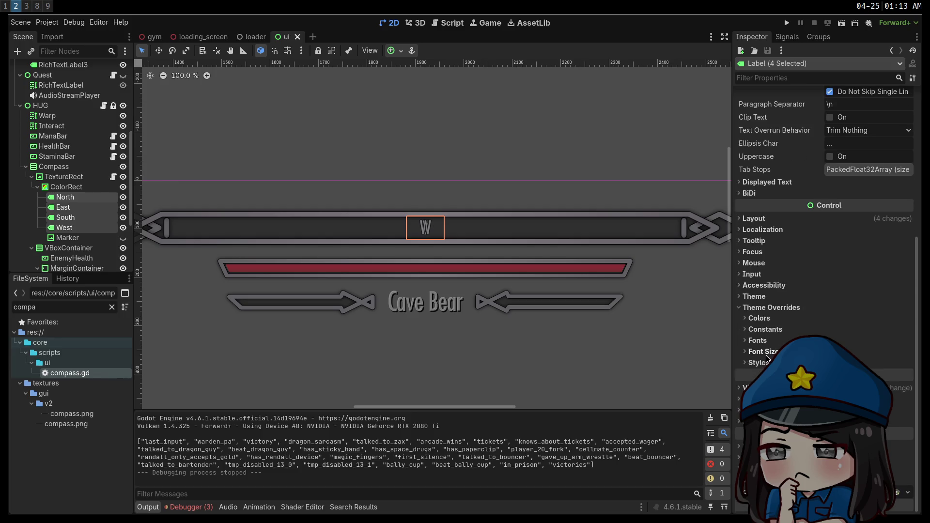
pyautogui.click(763, 330)
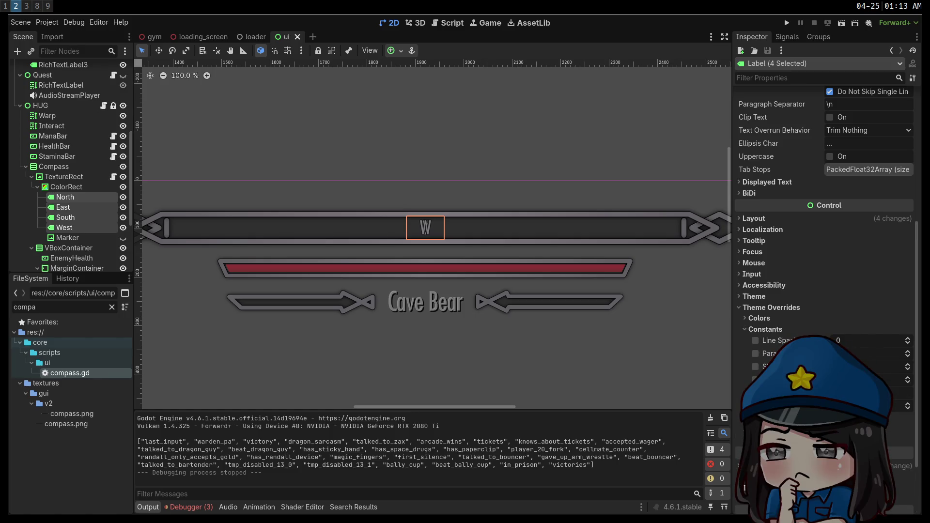
pyautogui.click(756, 392)
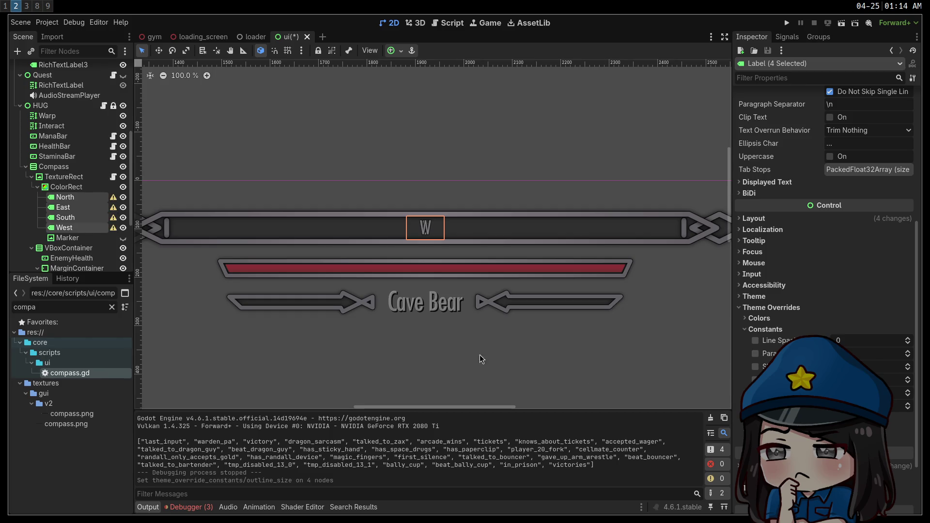
pyautogui.moveTo(114, 232)
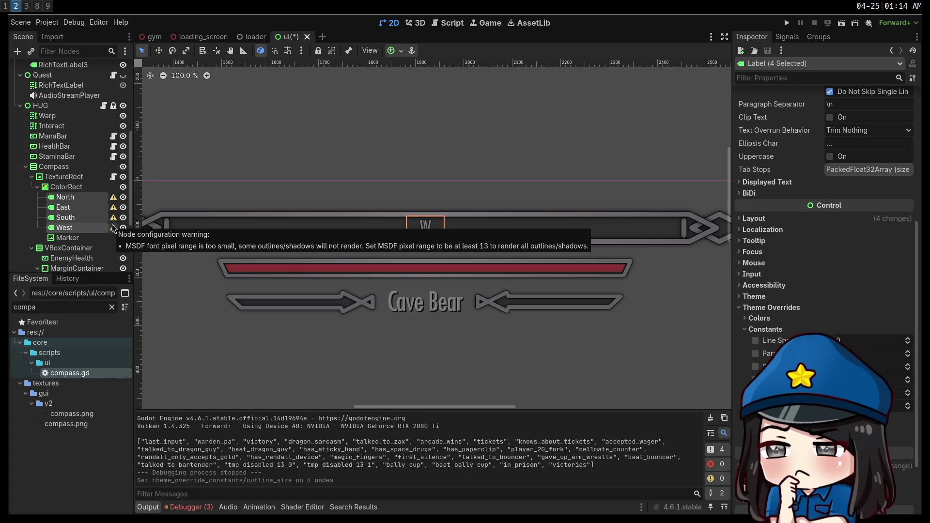
# Filter the FileSystem for 'futu' and reimport futura.ttf with MSDF Pixel Range 16.
pyautogui.doubleClick(83, 309)
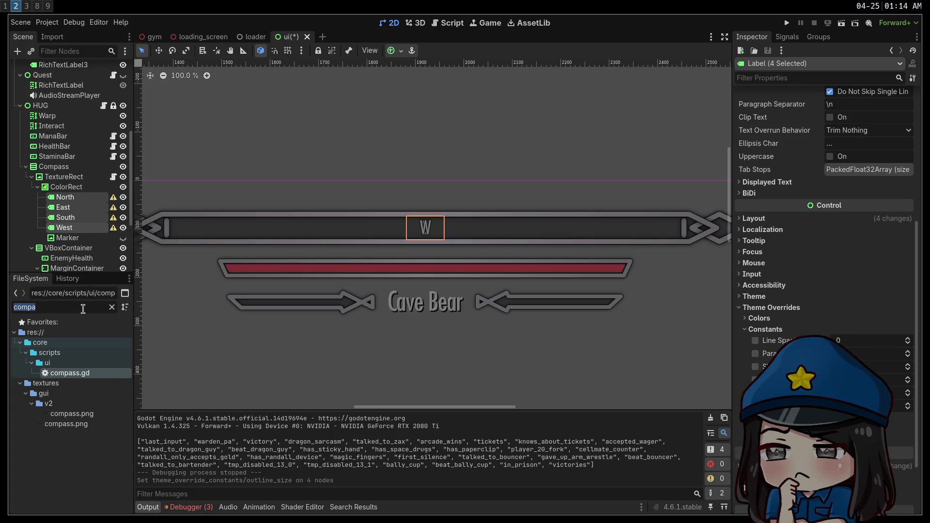
pyautogui.write('fo')
pyautogui.press('BackSpace')
pyautogui.press('BackSpace')
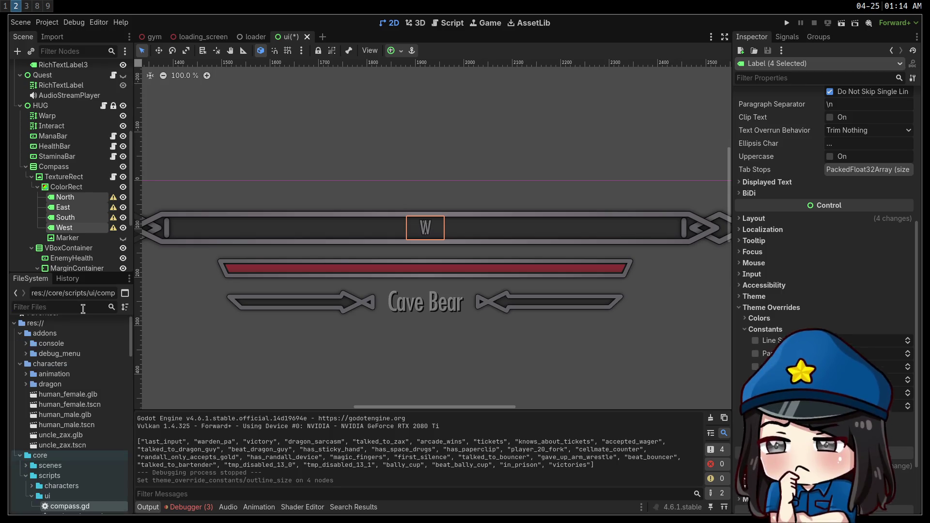
pyautogui.write('futu')
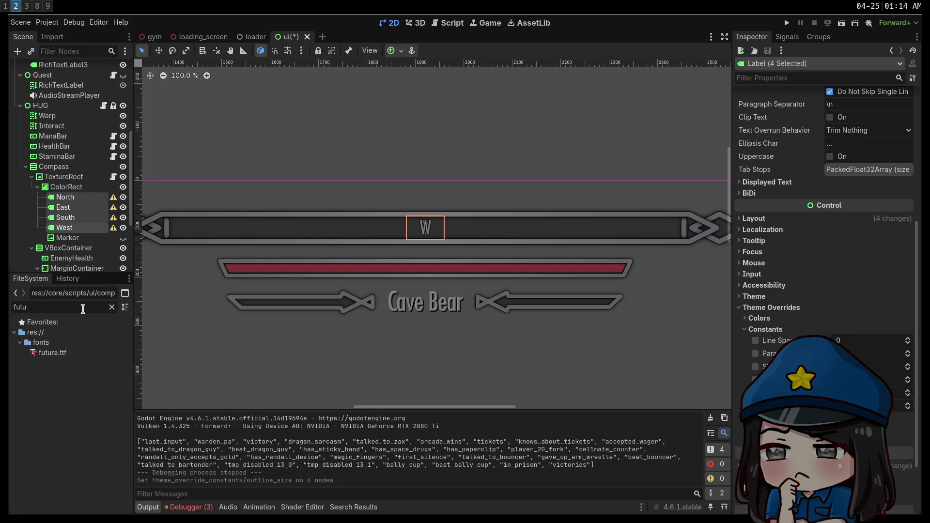
pyautogui.doubleClick(57, 354)
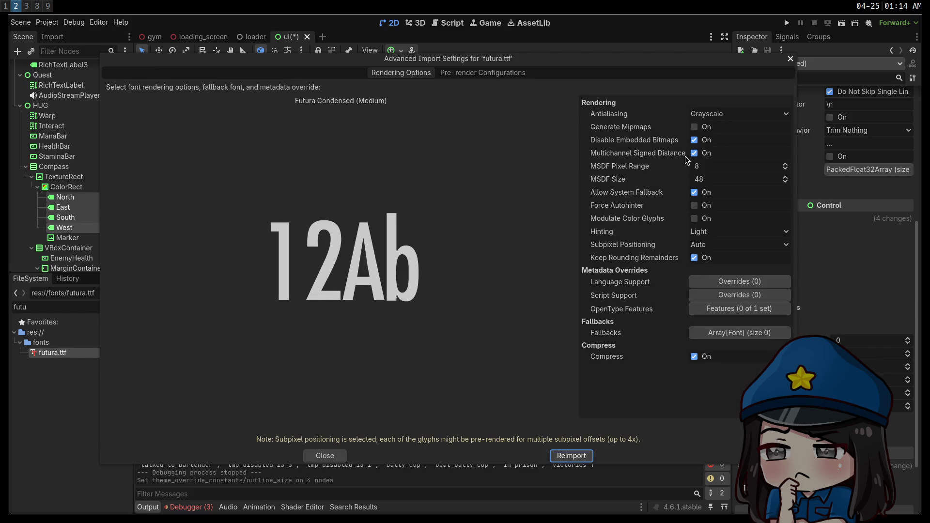
pyautogui.click(698, 167)
pyautogui.write('16')
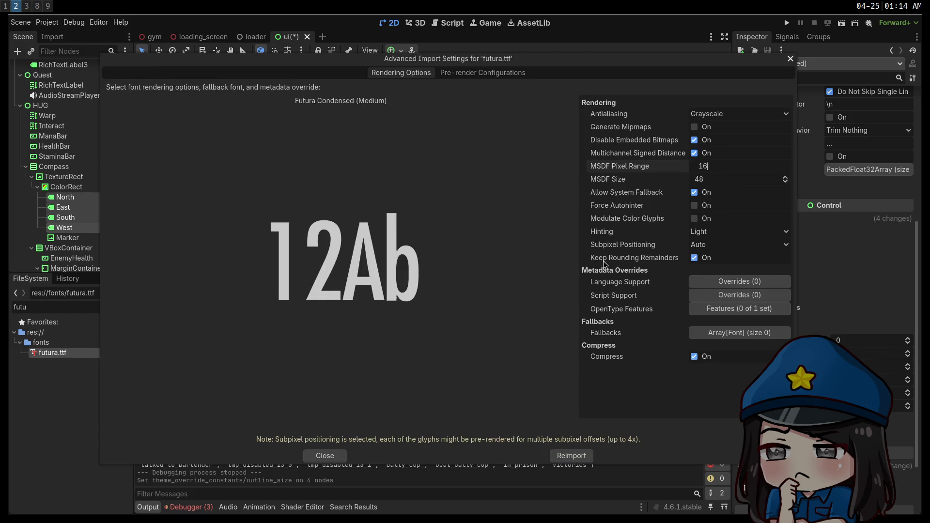
pyautogui.click(586, 450)
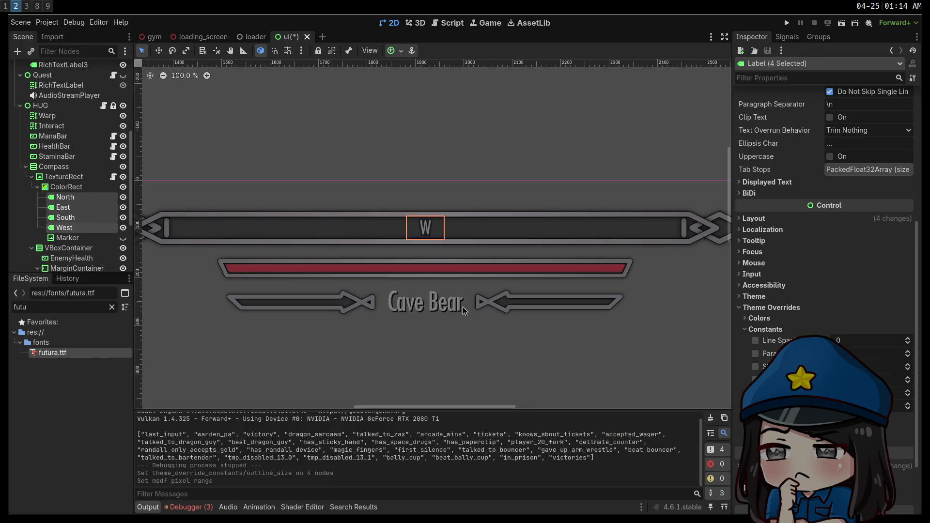
pyautogui.click(374, 284)
pyautogui.hotkey('ctrl', 's')
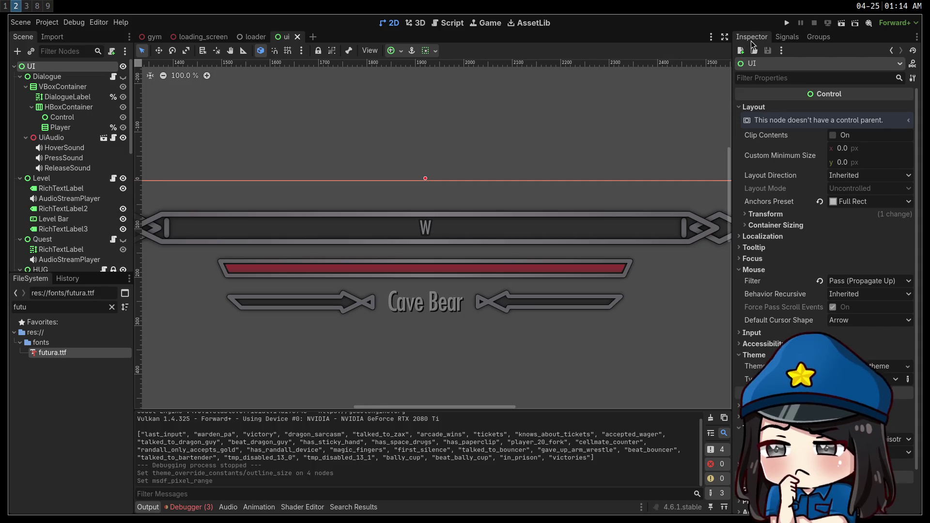
pyautogui.press('F5')
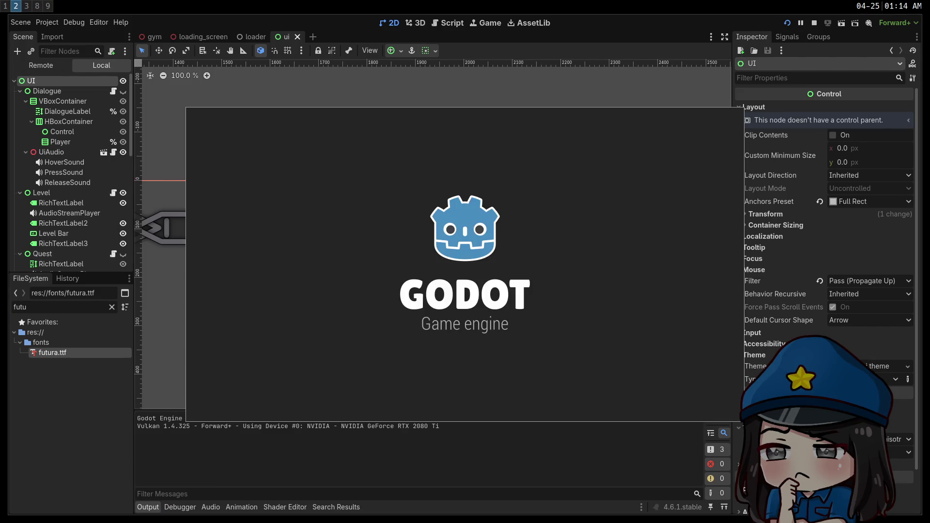
pyautogui.press('w')
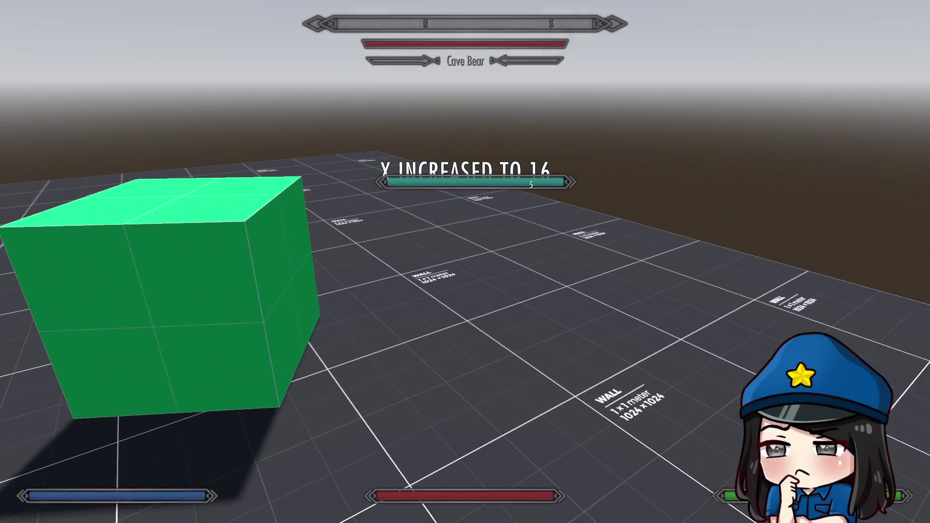
pyautogui.moveTo(465, 262)
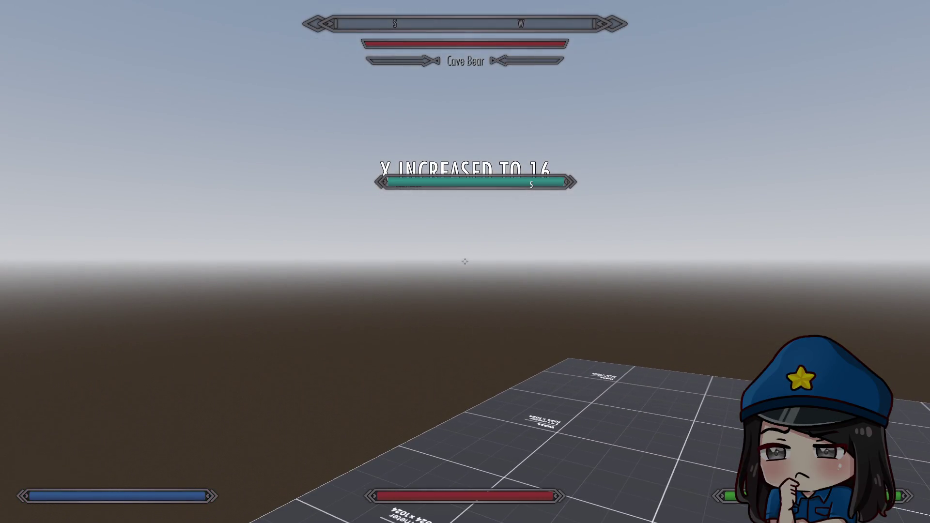
pyautogui.press('Escape')
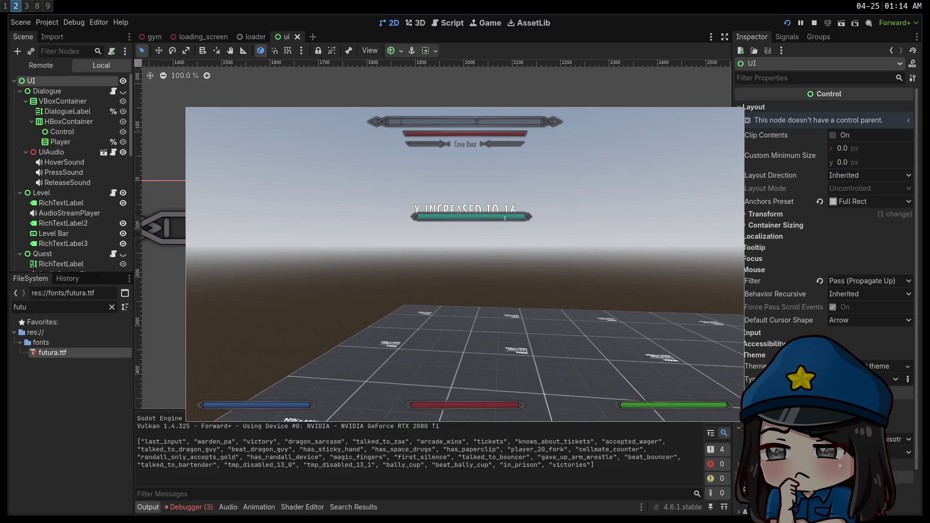
pyautogui.click(815, 23)
pyautogui.scroll(-10, 70, 156)
pyautogui.click(71, 157)
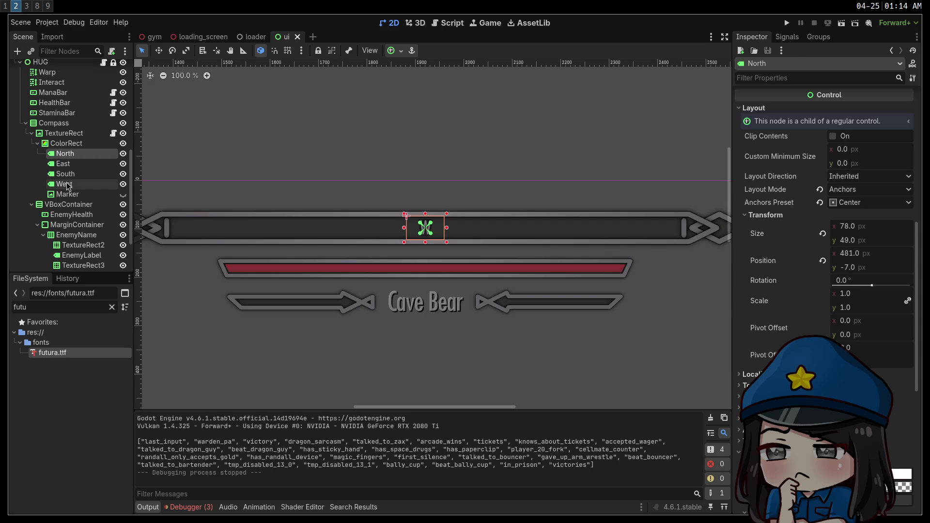
pyautogui.keyDown('shift'); pyautogui.click(65, 184); pyautogui.keyUp('shift')
pyautogui.scroll(-5, 823, 194)
pyautogui.click(754, 274)
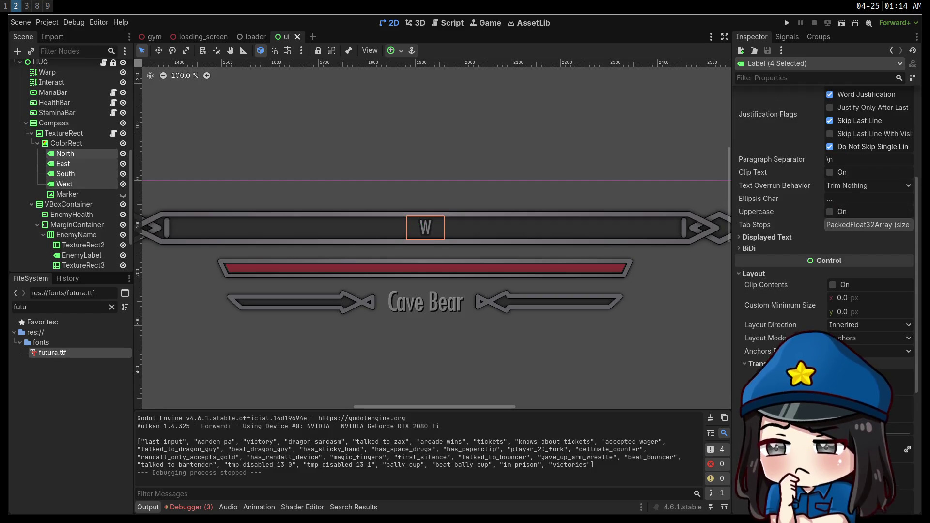
pyautogui.press('F5')
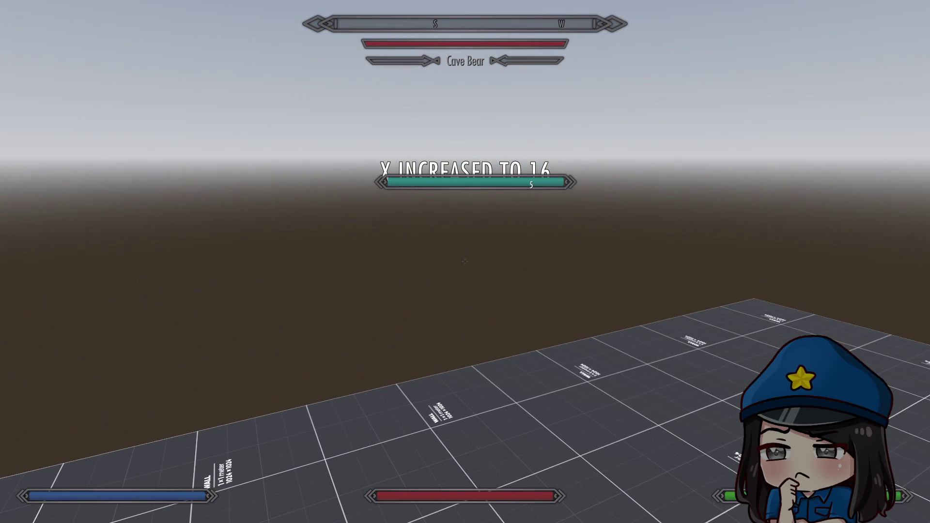
pyautogui.press('super+f')
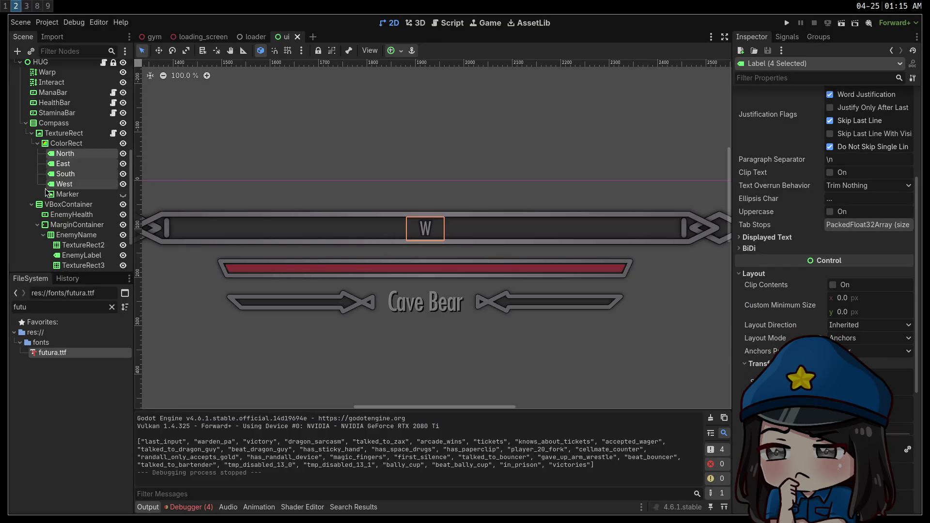
# Drag the ColorRect's edges to 1040 × 147 px, undoing the oversized attempt, then save.
pyautogui.click(66, 143)
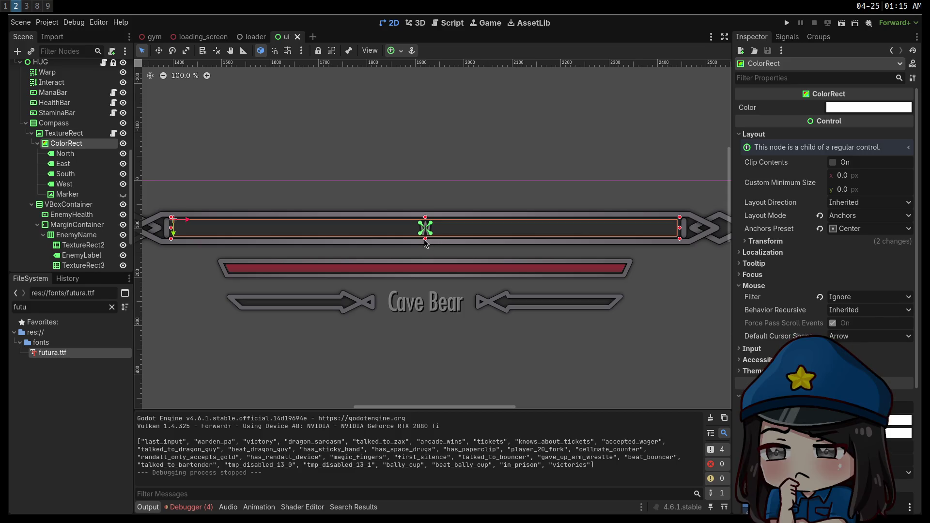
pyautogui.moveTo(425, 239); pyautogui.dragTo(426, 248)
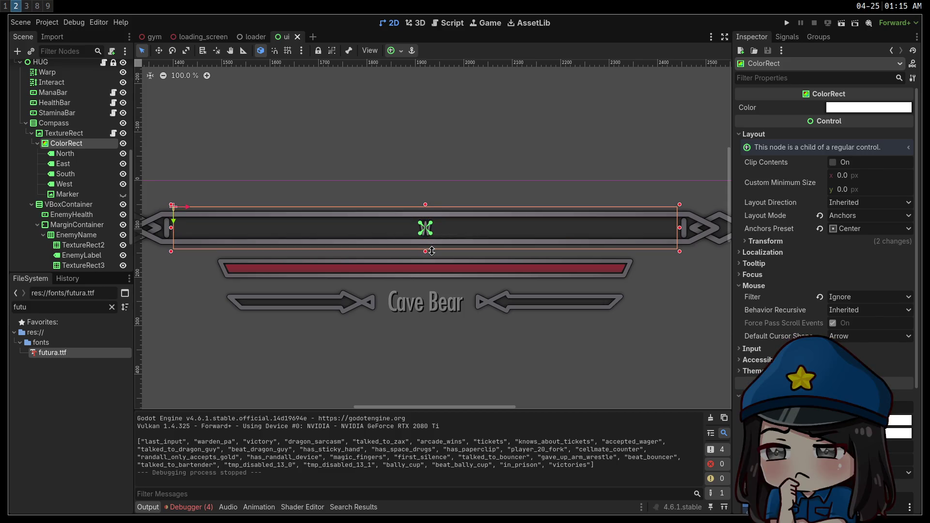
pyautogui.moveTo(430, 247); pyautogui.dragTo(433, 250)
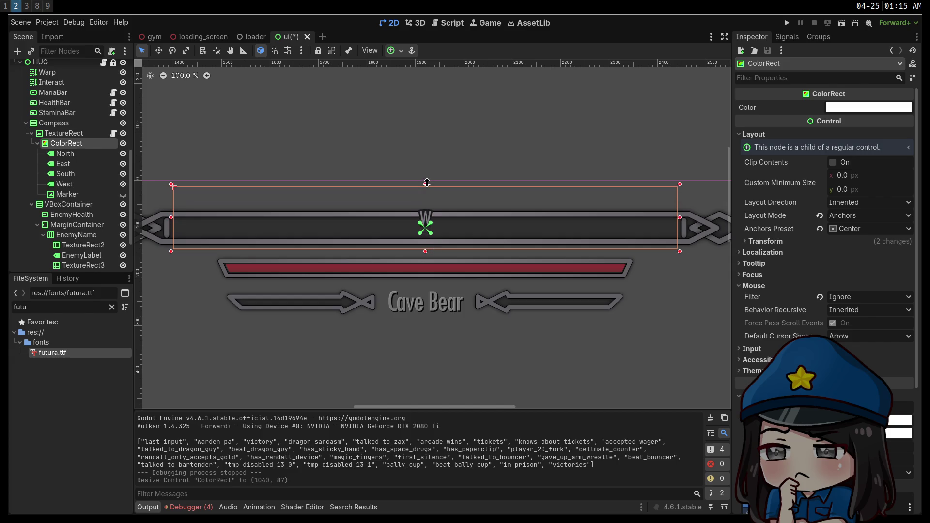
pyautogui.moveTo(429, 170); pyautogui.dragTo(428, 175)
pyautogui.hotkey('ctrl', 'z')
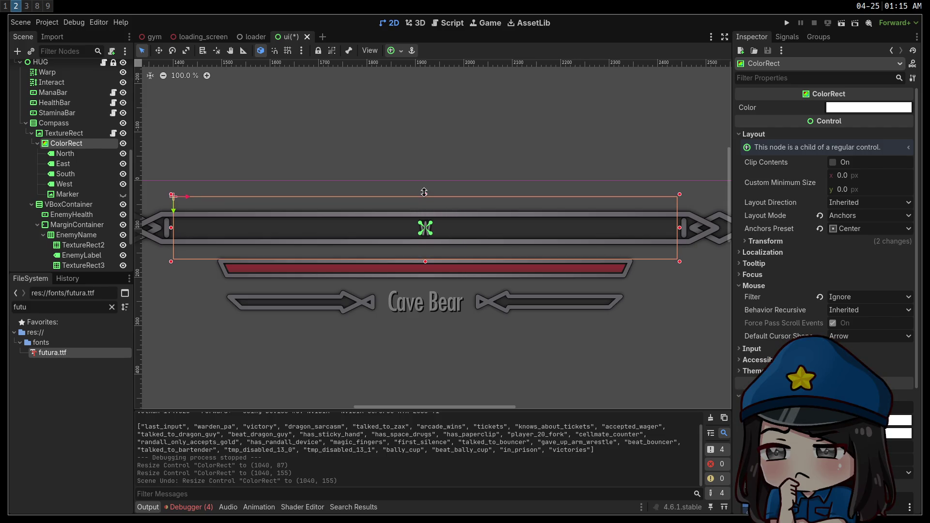
pyautogui.moveTo(423, 192); pyautogui.dragTo(424, 188)
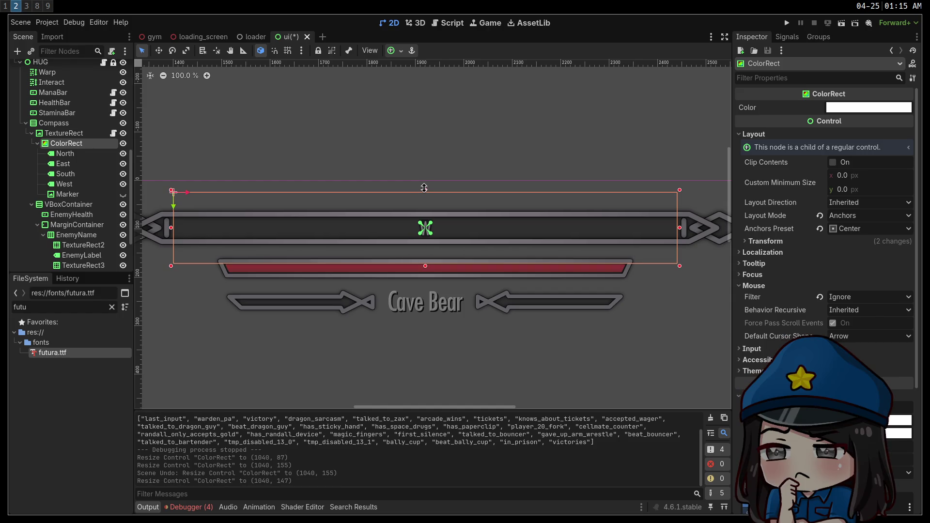
pyautogui.scroll(-4, 824, 300)
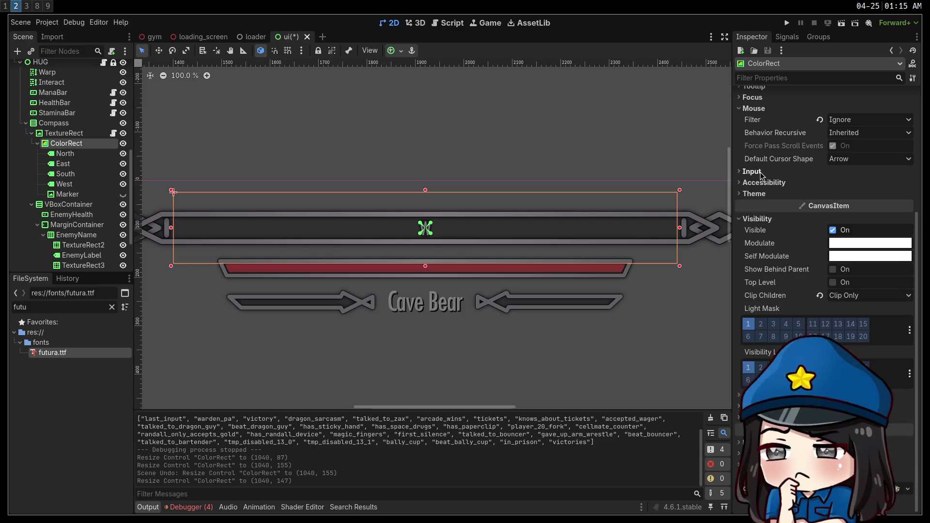
pyautogui.hotkey('ctrl', 's')
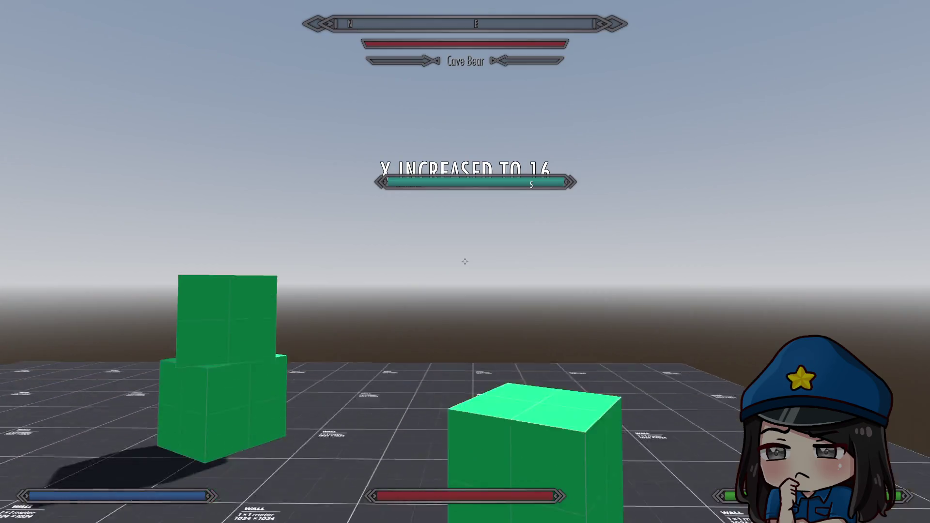
# Run the game and walk around, then switch via Chrome to the Neovim workspace.
pyautogui.press('w')
pyautogui.press('space')
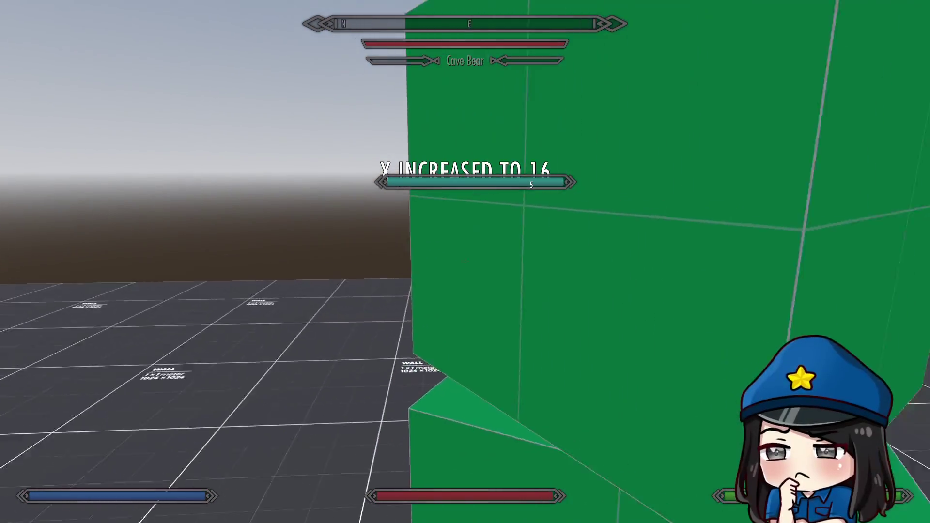
pyautogui.press('super+3')
pyautogui.press('super+1')
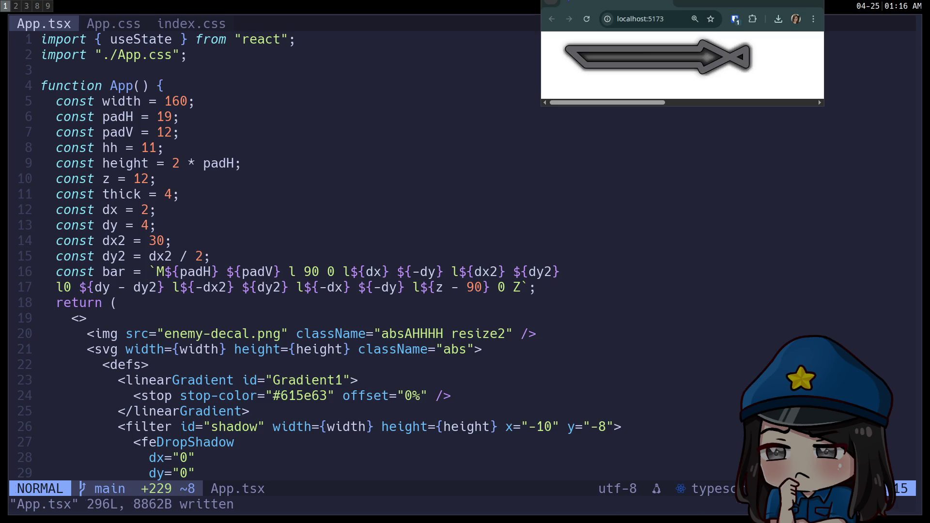
# Play the make_it_rain falling-text animation over App.tsx, then quit it to restore the file.
pyautogui.press('space')
pyautogui.press('f')
pyautogui.press('m')
pyautogui.press('l')
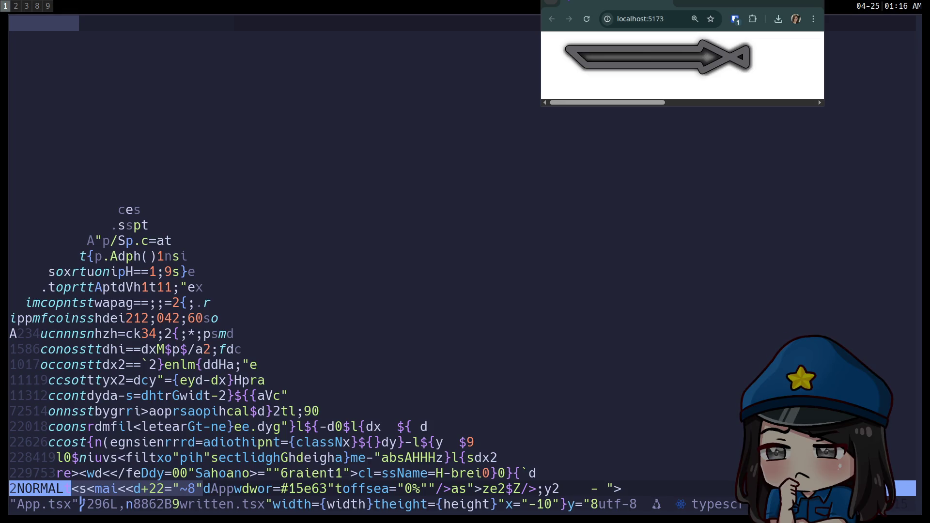
pyautogui.press('q')
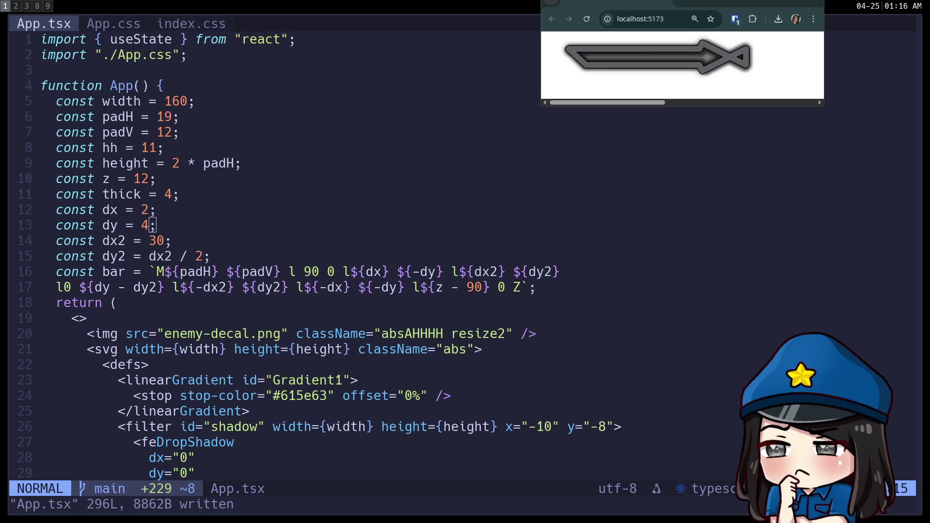
# Start the scramble text animation effect in Neovim.
pyautogui.press('space')
pyautogui.press('f')
pyautogui.press('m')
pyautogui.press('g')
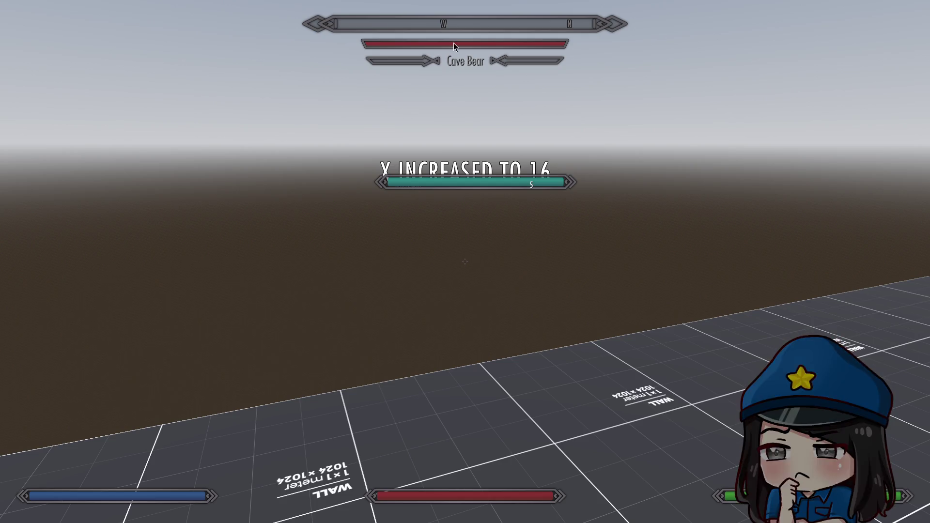
# Toggle the in-game console, then window the game out of fullscreen.
pyautogui.press('`')
pyautogui.press('`')
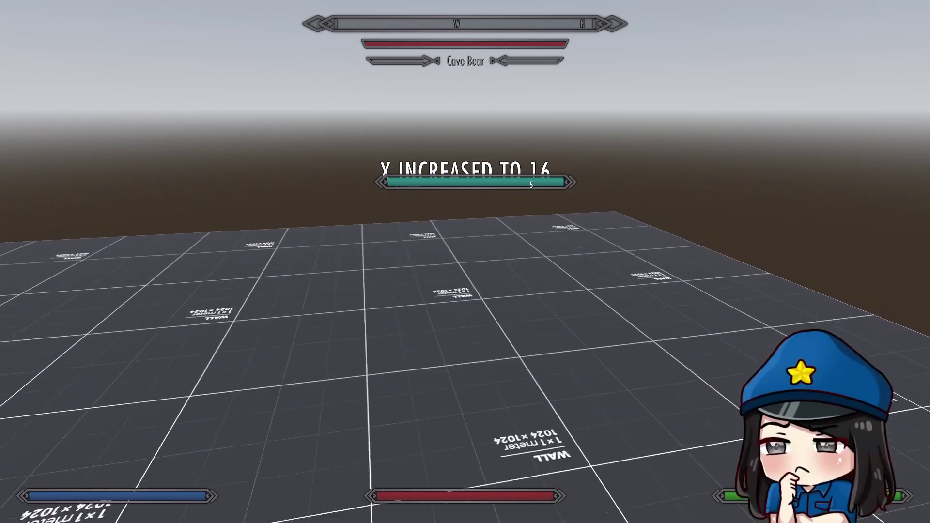
pyautogui.press('super+f')
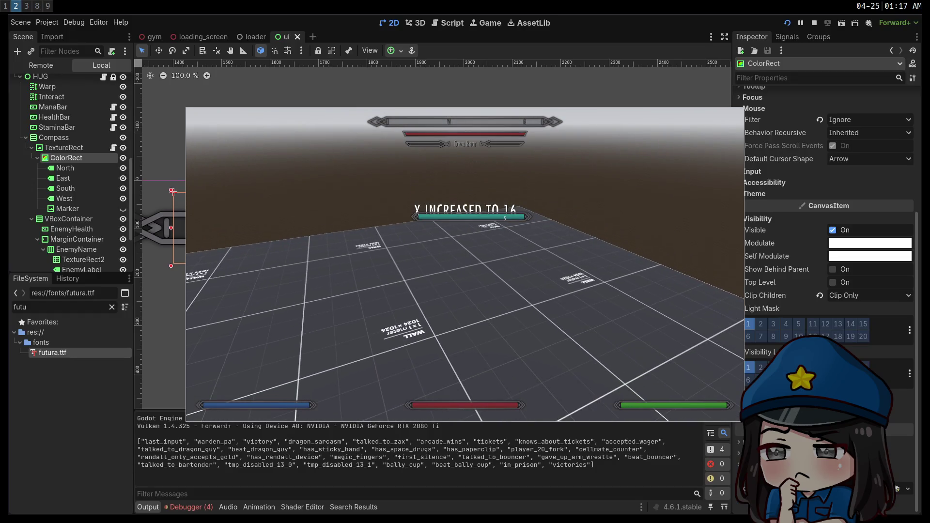
# Make the game fullscreen again and open its pause settings menu.
pyautogui.press('super+f')
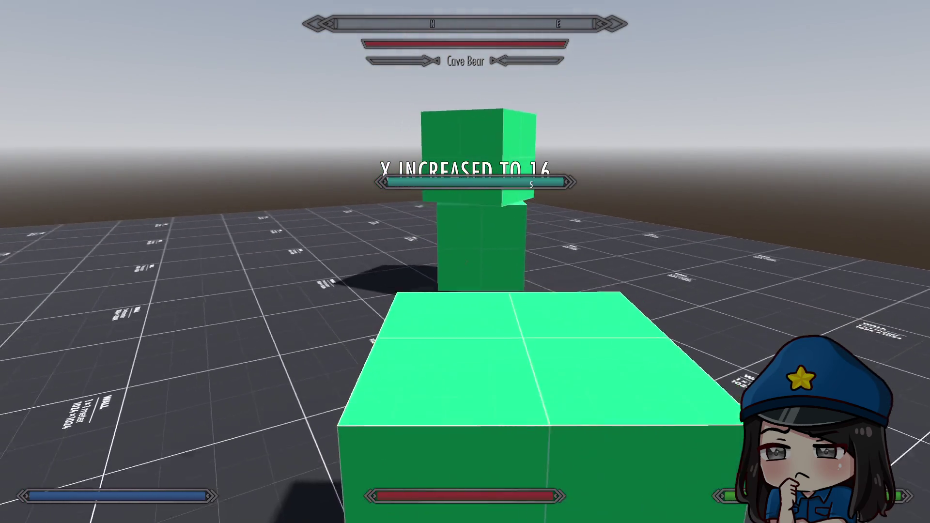
pyautogui.press('Escape')
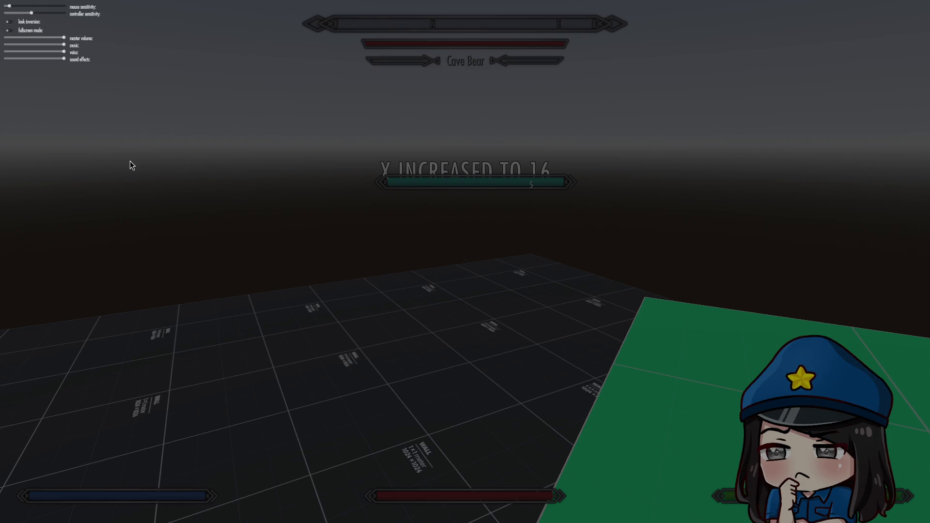
# Close the pause settings with Escape to resume play.
pyautogui.press('Escape')
pyautogui.press('Escape')
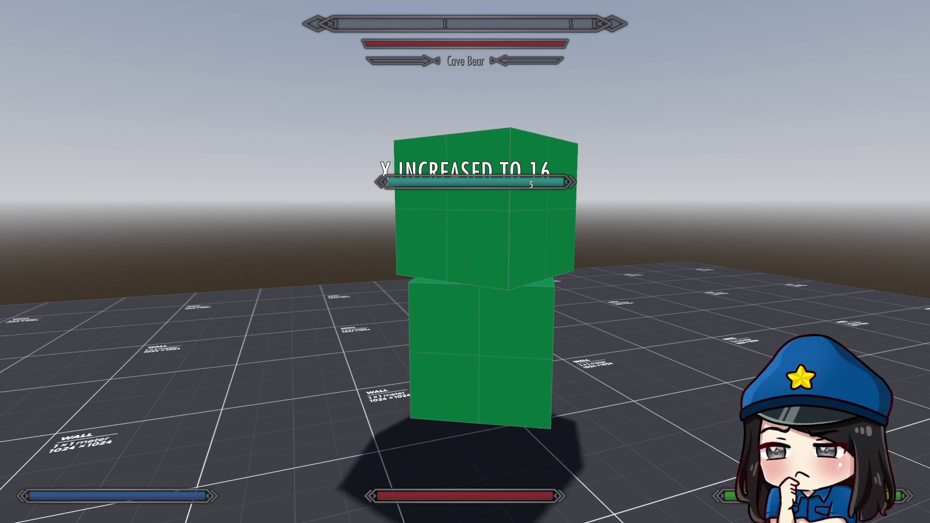
pyautogui.press('w')
pyautogui.press('d')
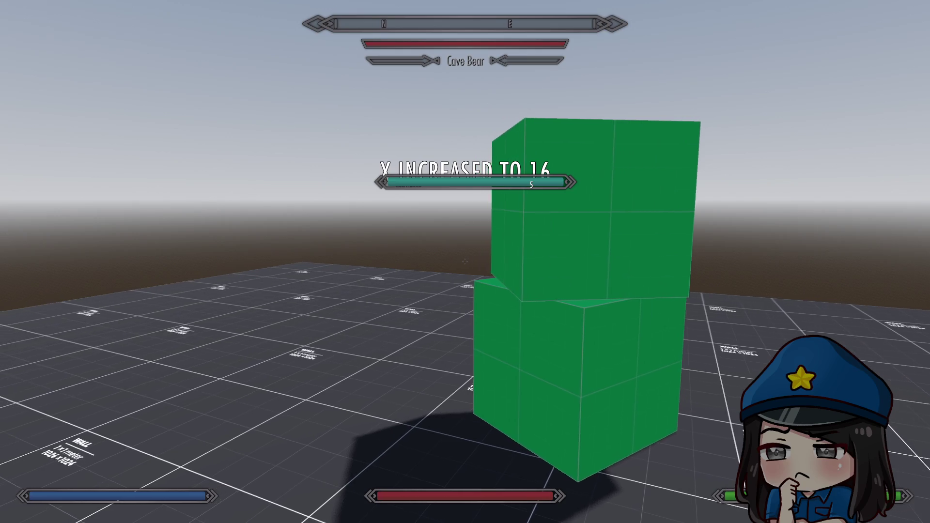
pyautogui.press('Escape')
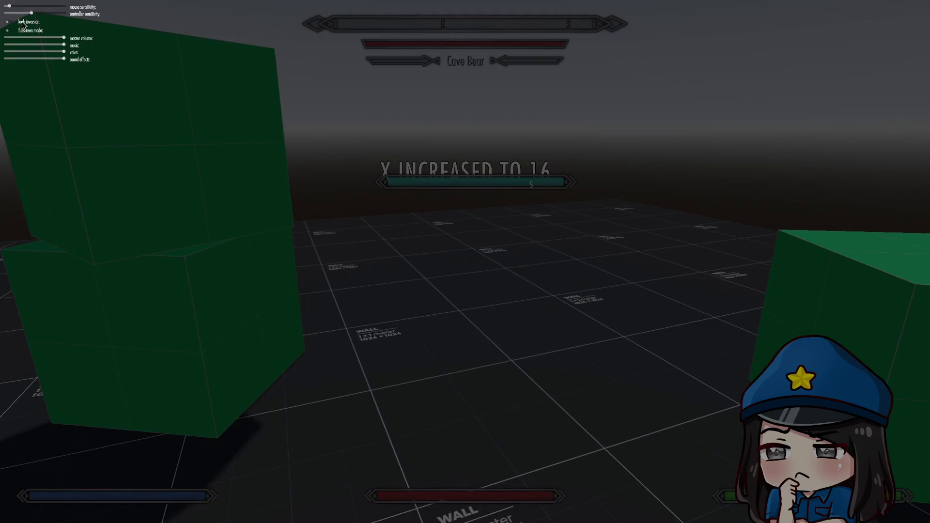
pyautogui.press('Escape')
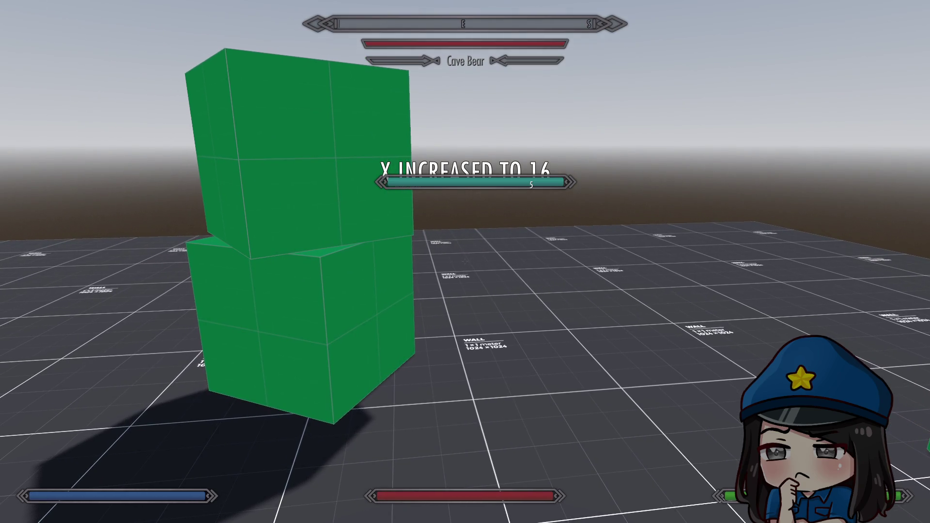
pyautogui.press('d')
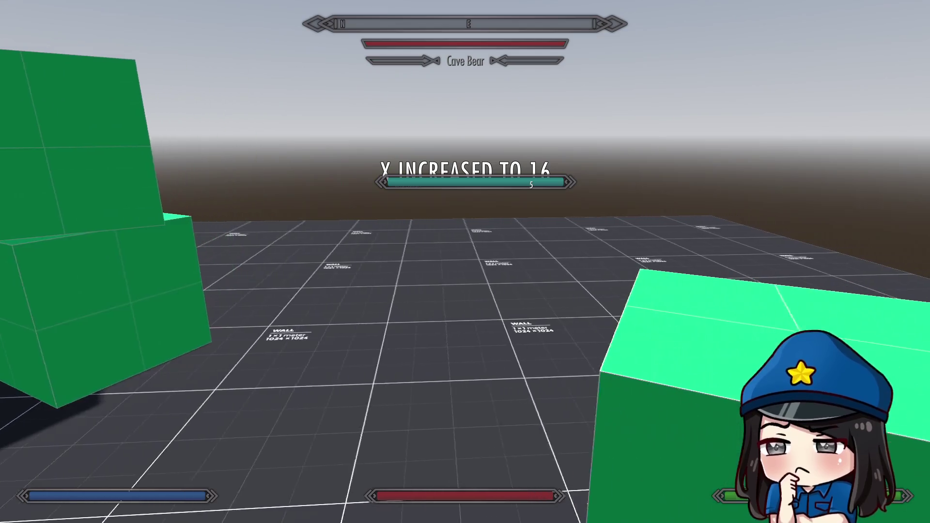
pyautogui.press('s')
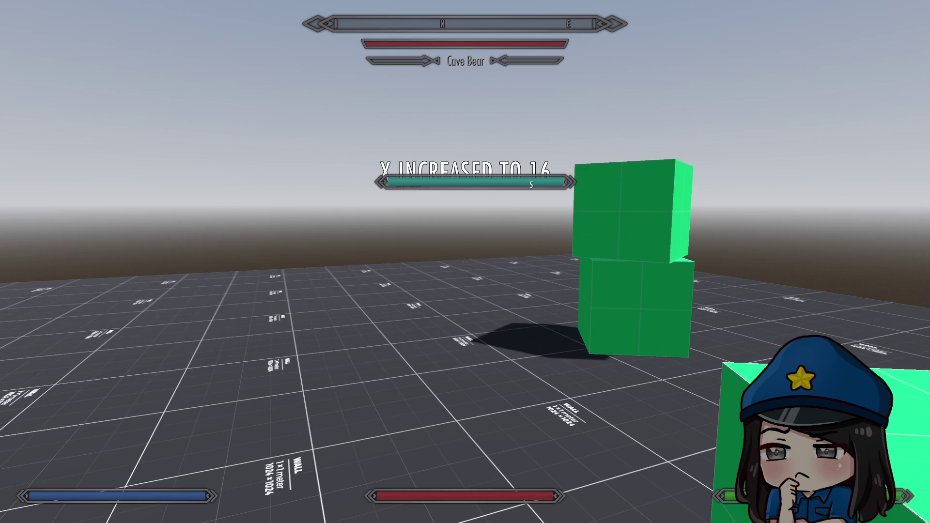
pyautogui.press('d')
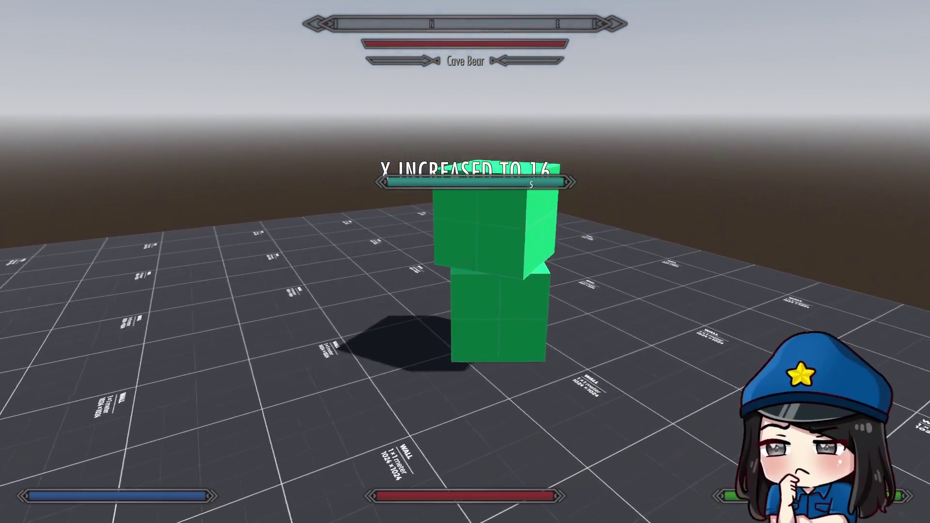
pyautogui.press('w')
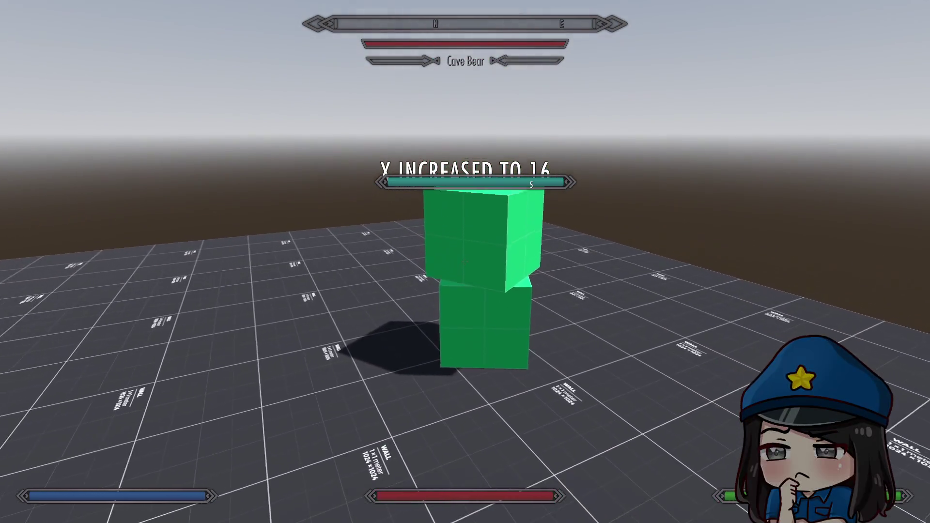
pyautogui.press('s')
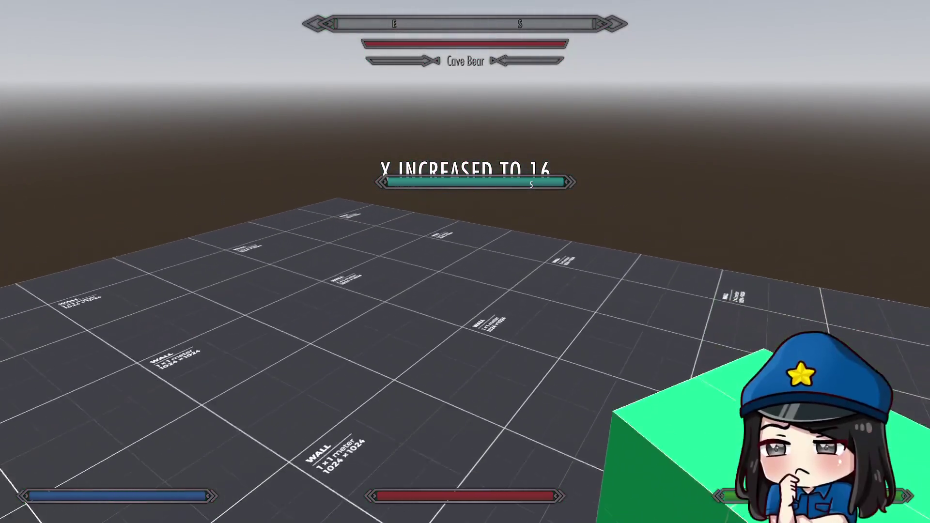
pyautogui.press('w')
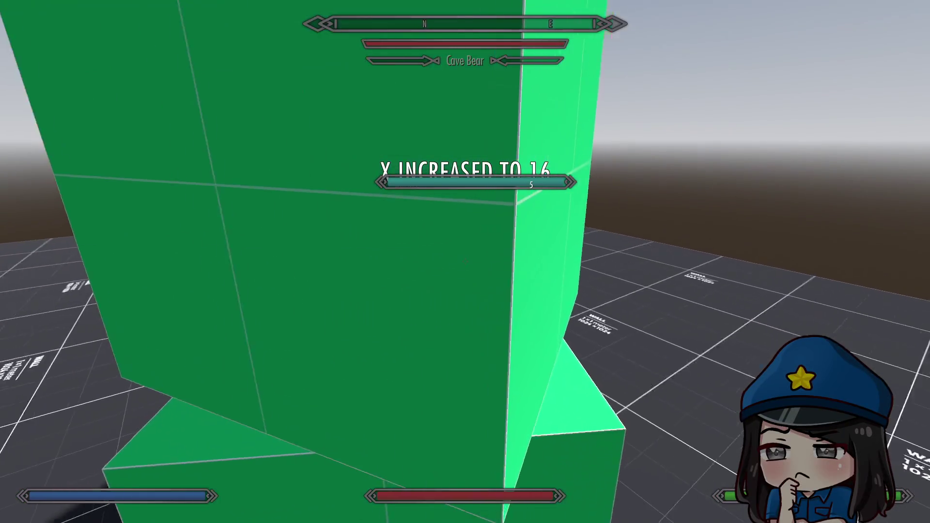
pyautogui.press('s')
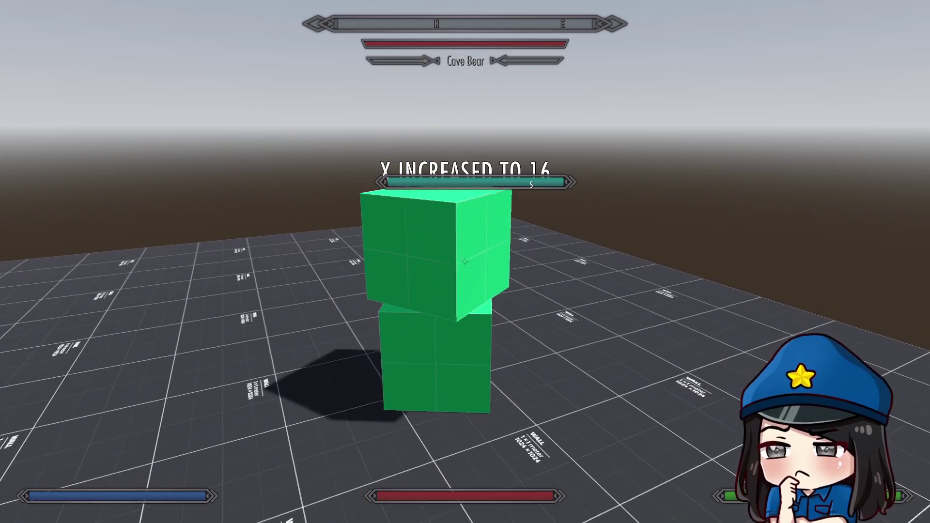
pyautogui.press('space')
pyautogui.press('w')
pyautogui.moveTo(465, 262)
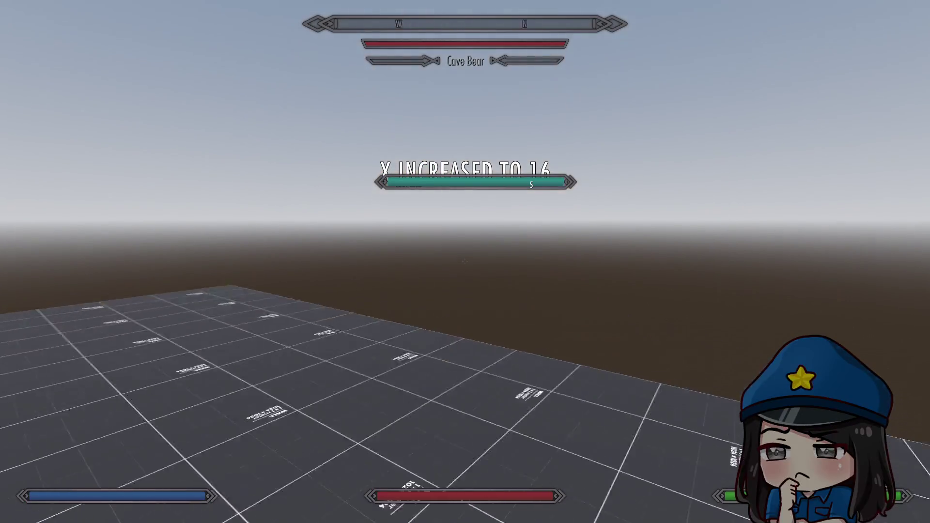
pyautogui.press('w')
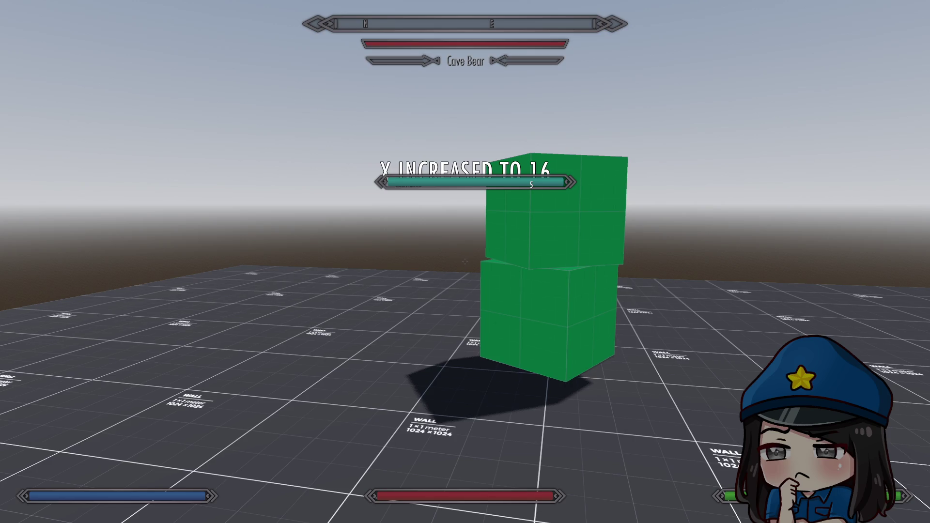
# Step beside the cubes, toggle the pause menu, then drop and re-grab a cube.
pyautogui.press('a')
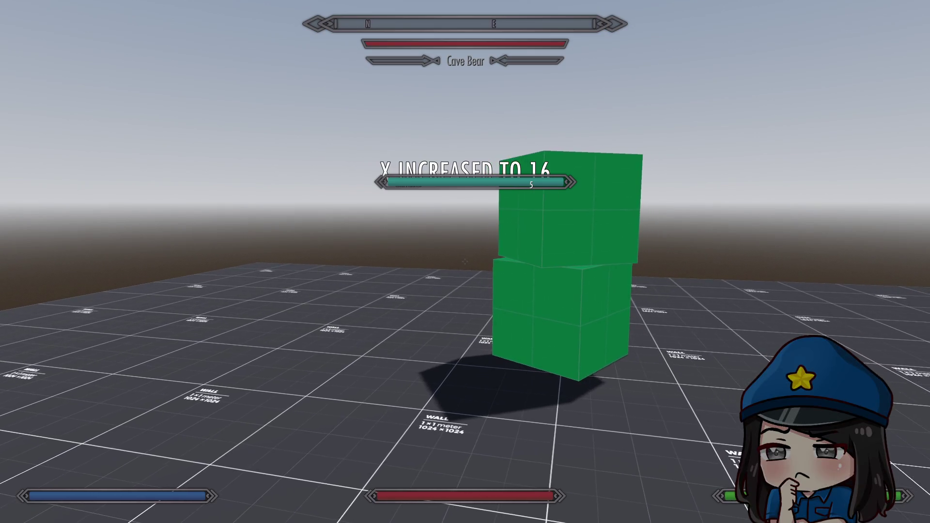
pyautogui.press('Escape')
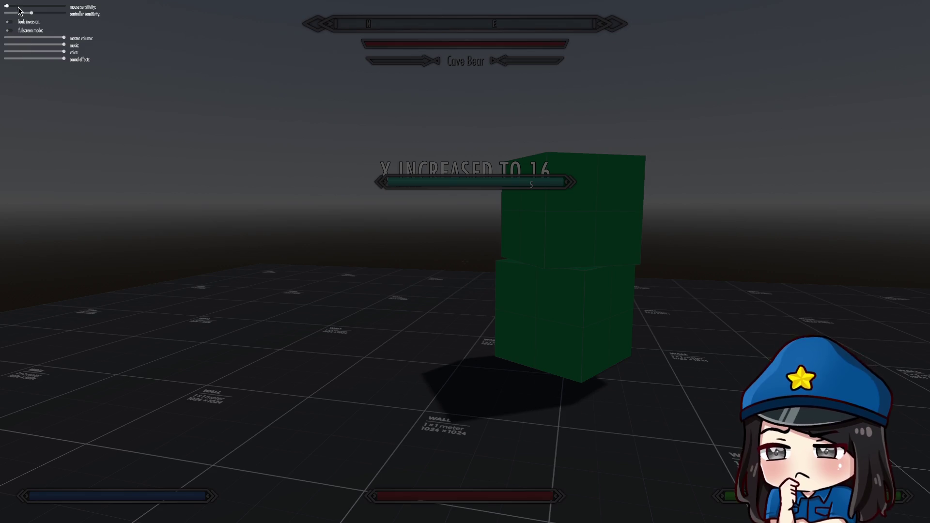
pyautogui.press('Escape')
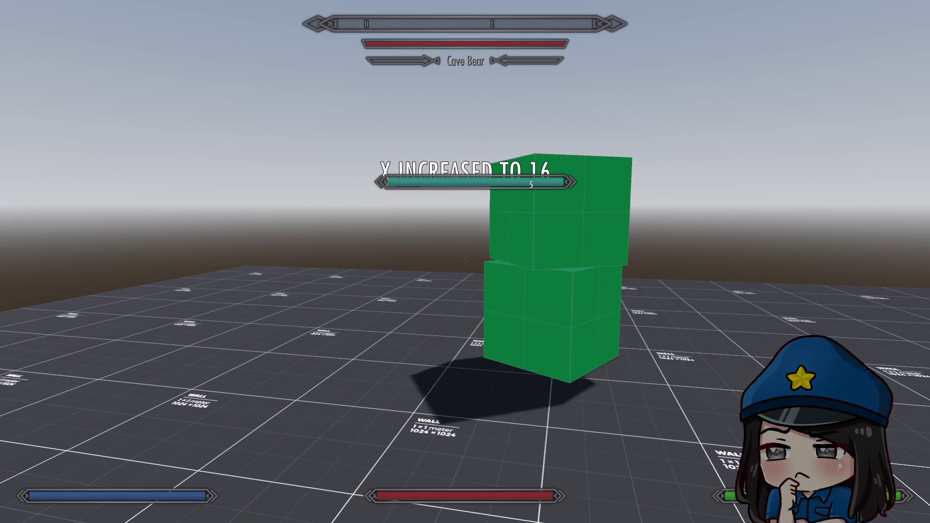
pyautogui.press('d')
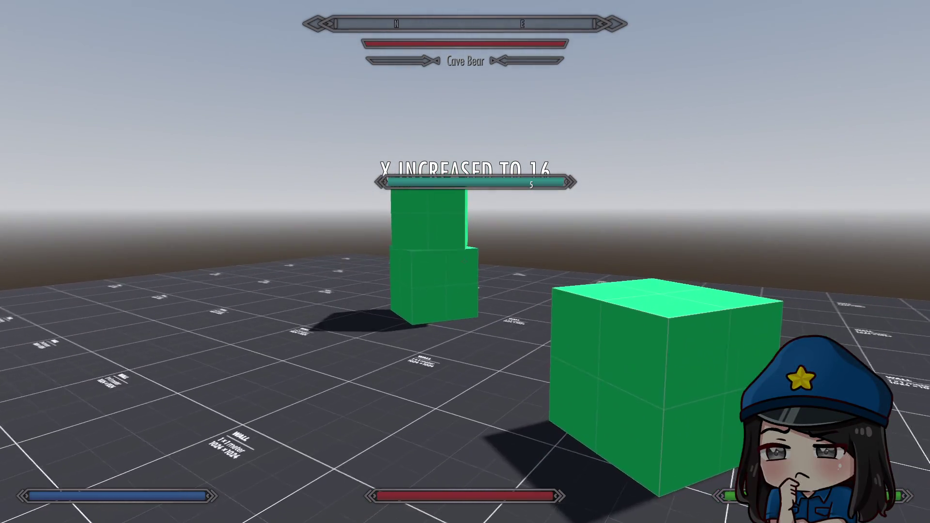
pyautogui.press('e')
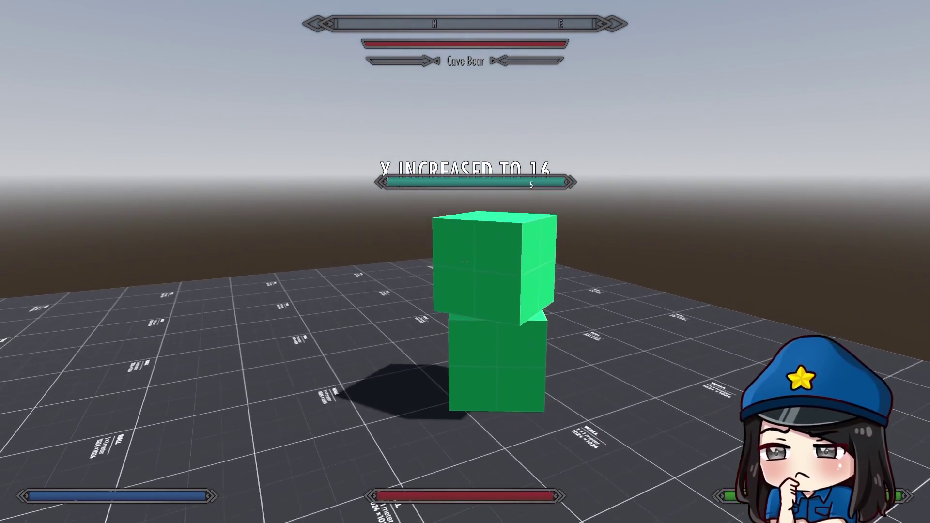
pyautogui.press('e')
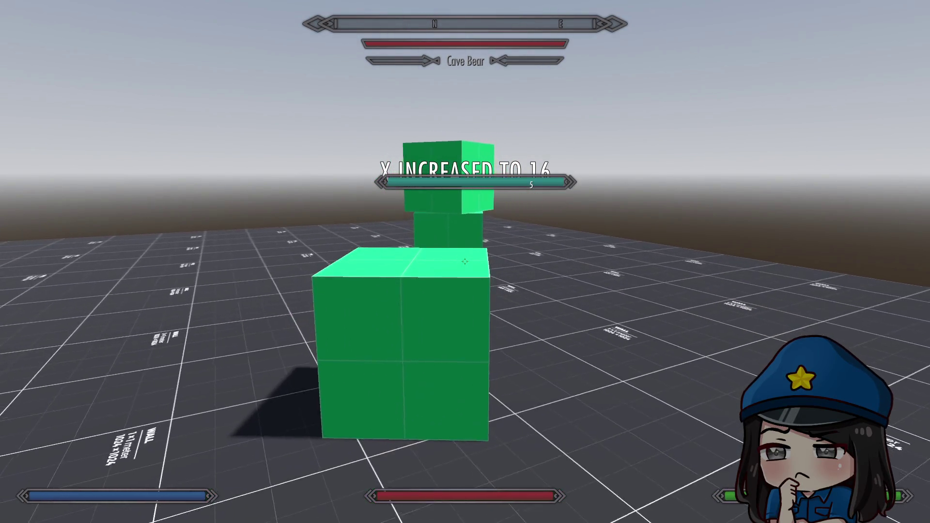
pyautogui.press('e')
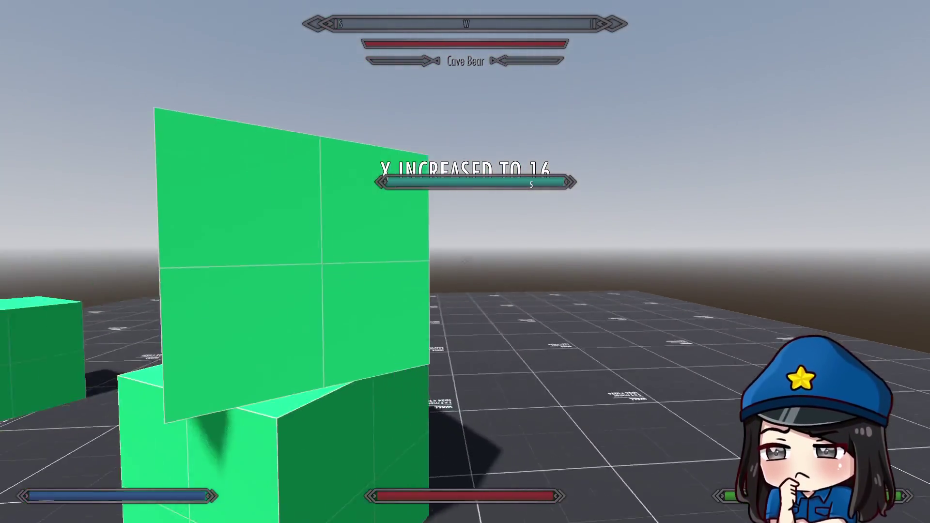
# Walk toward the green cube, pause the game, and return to the Godot editor.
pyautogui.press('w')
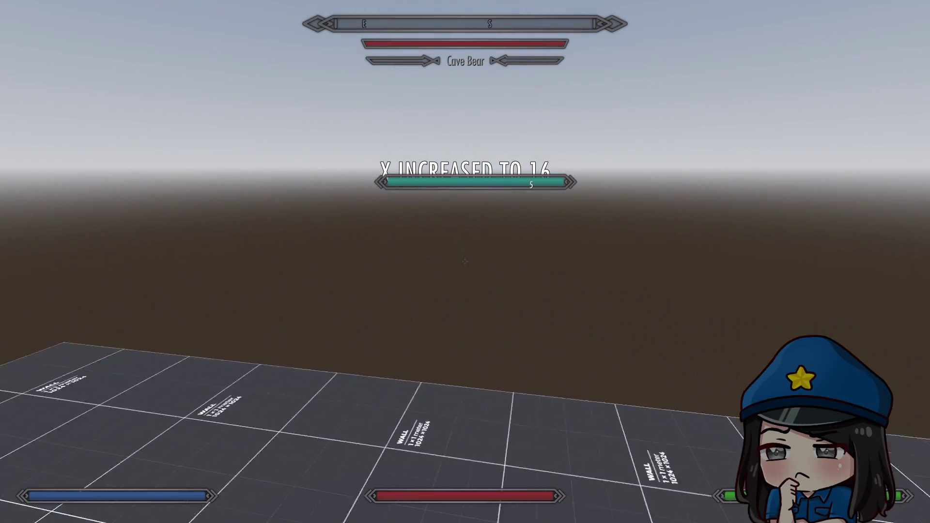
pyautogui.press('w')
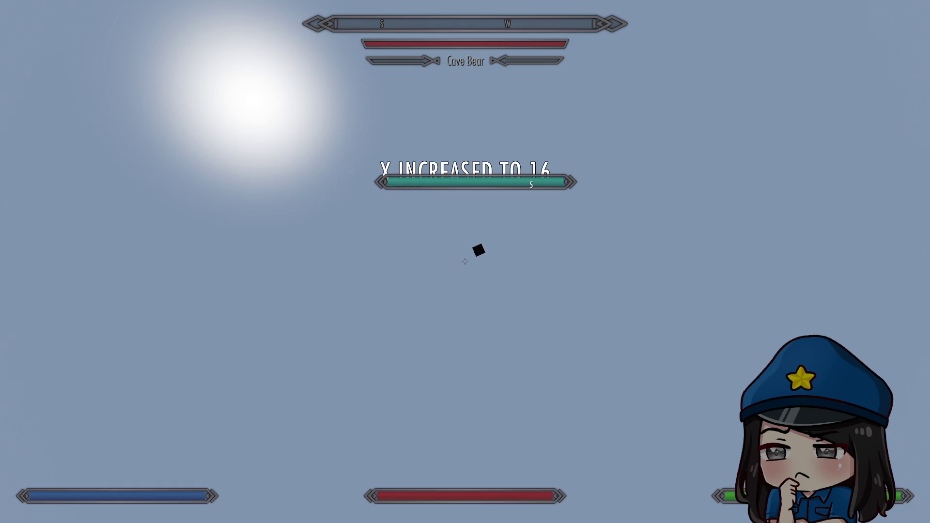
pyautogui.press('Escape')
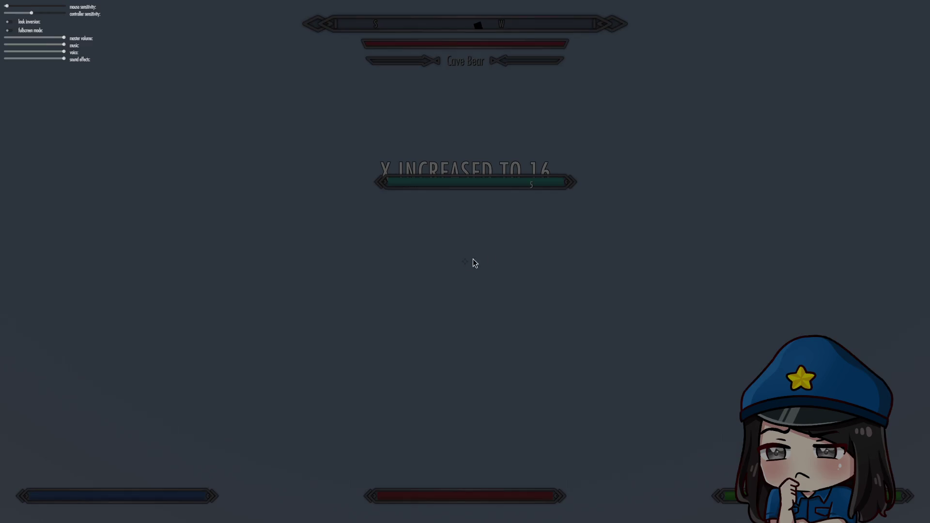
pyautogui.hotkey('alt', 'Tab')
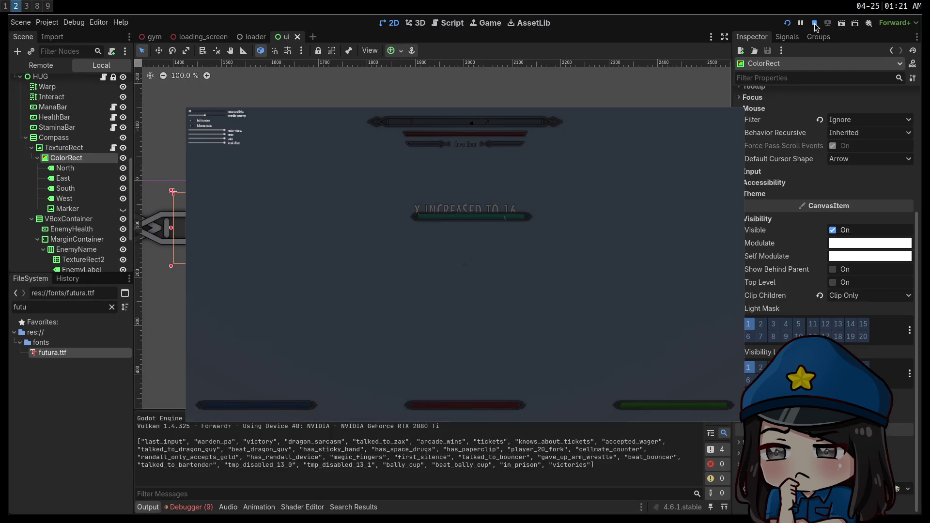
# Stop the running game and zoom the ui canvas out to 29%.
pyautogui.click(815, 24)
pyautogui.scroll(-6, 372, 339)
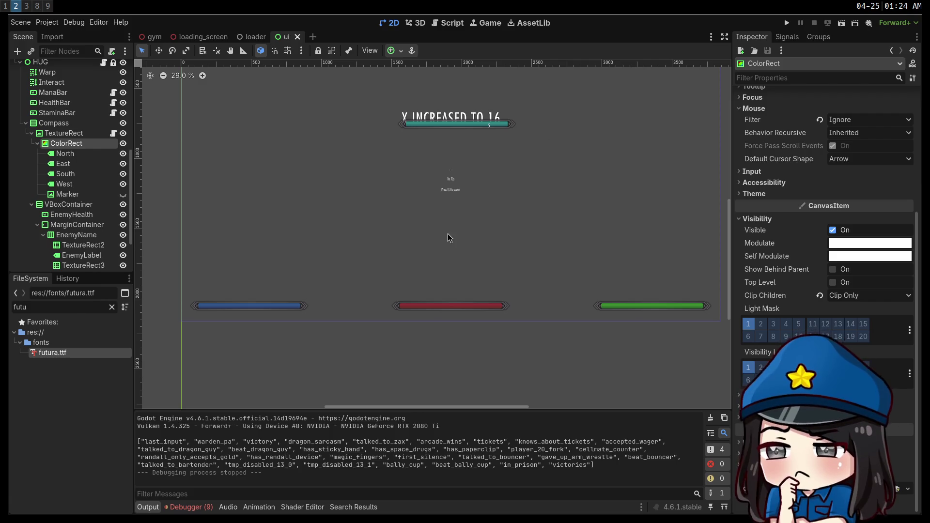
# In the browser workspace, open twitch.tv in a new tab via the 'tw' suggestion.
pyautogui.press('super+1')
pyautogui.press('super+2')
pyautogui.press('super+3')
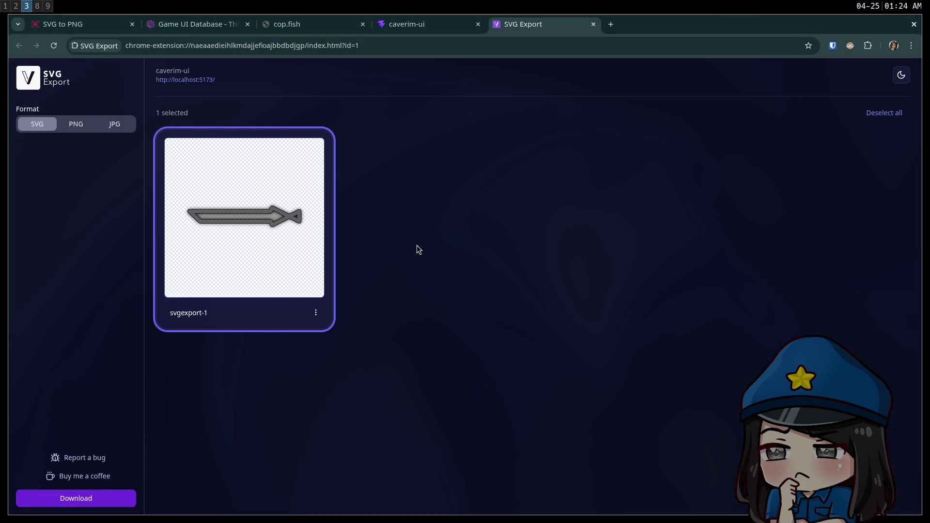
pyautogui.hotkey('ctrl', 't')
pyautogui.write('twitch.tv')
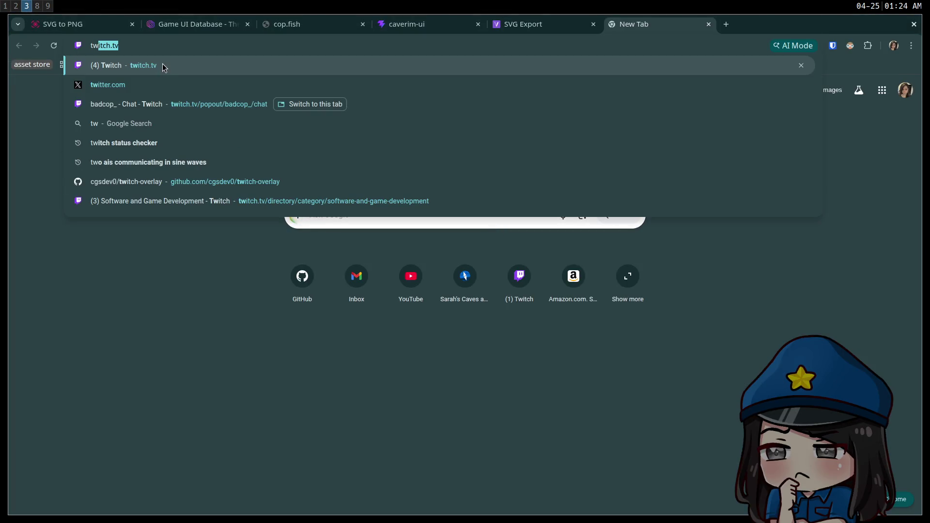
pyautogui.click(163, 67)
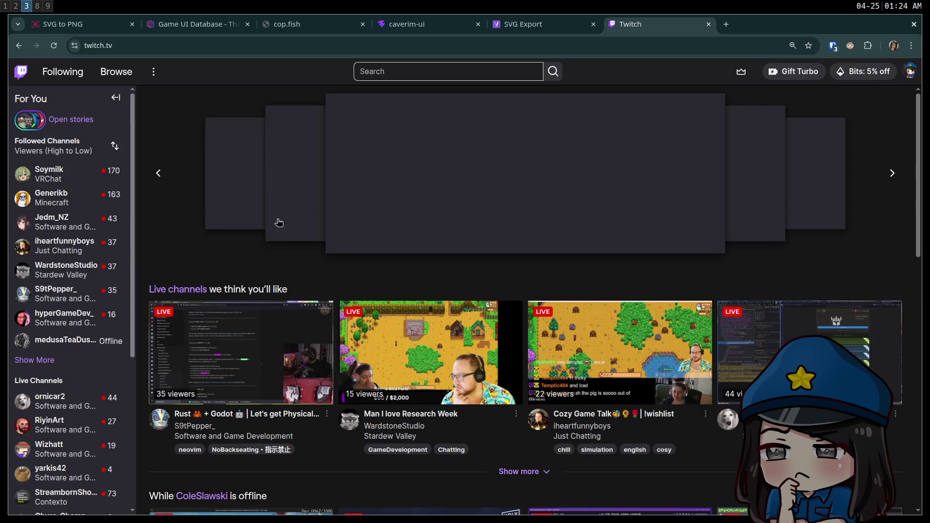